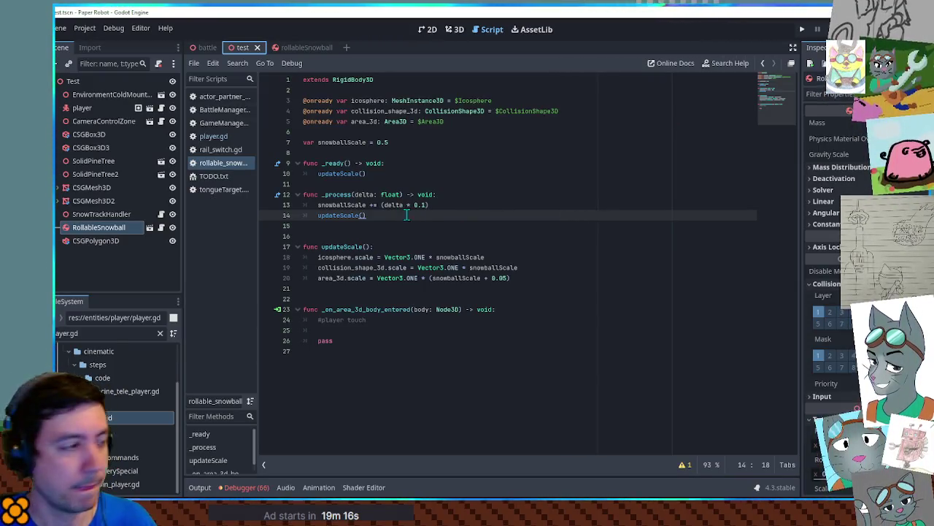
Comment out 'snowballScale += (delta * 0.1)' and select the '#player touch' comment in the body-entered handler
{"action": "left_click", "coordinate": [319, 206]}
{"action": "key", "text": "ctrl+k"}
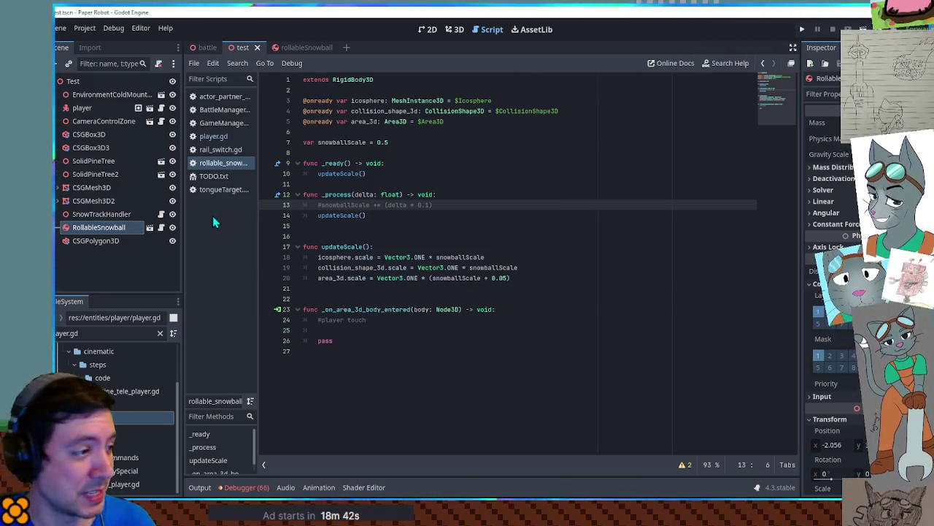
{"action": "double_click", "coordinate": [328, 320]}
{"action": "double_click", "coordinate": [359, 310]}
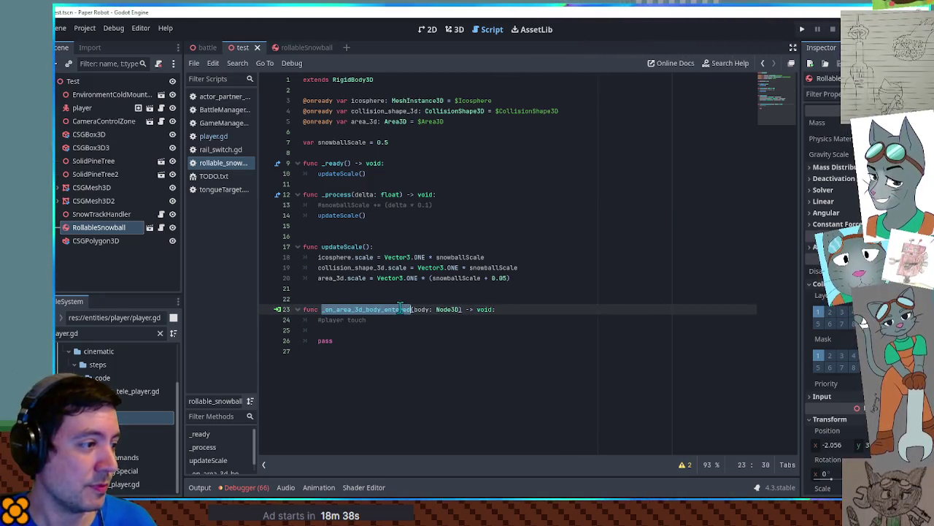
{"action": "mouse_move", "coordinate": [371, 319]}
{"action": "left_mouse_down"}
{"action": "mouse_move", "coordinate": [384, 322]}
{"action": "mouse_move", "coordinate": [316, 321]}
{"action": "left_mouse_up"}
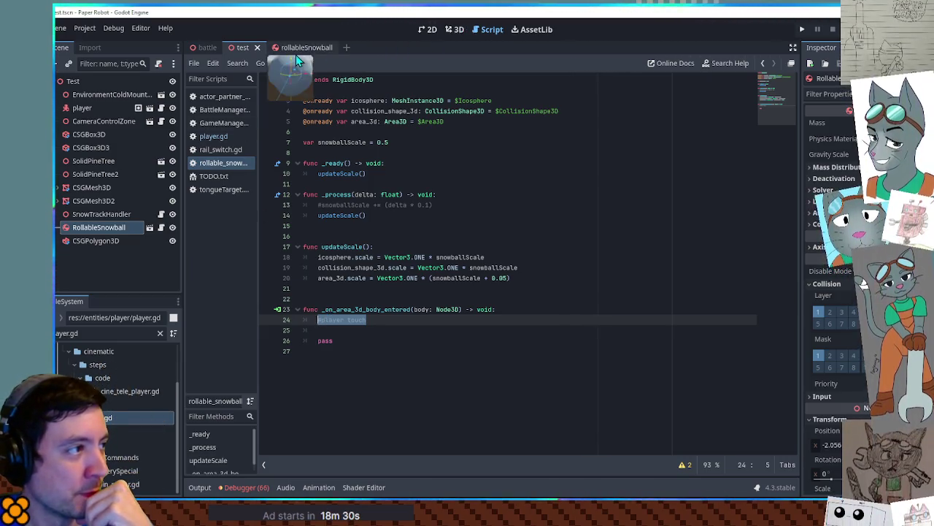
View the rollableSnowball scene in 3D, orbiting and zooming around the snowball, then return to the script
{"action": "left_click", "coordinate": [295, 48]}
{"action": "left_click", "coordinate": [454, 29]}
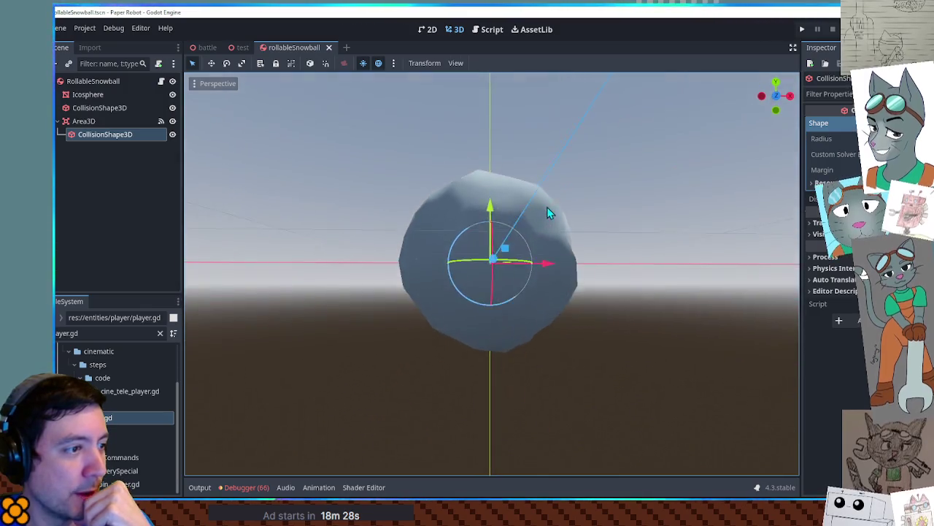
{"action": "scroll", "coordinate": [604, 219], "scroll_direction": "down", "scroll_amount": 4}
{"action": "mouse_move", "coordinate": [604, 219]}
{"action": "left_mouse_down"}
{"action": "mouse_move", "coordinate": [593, 325]}
{"action": "mouse_move", "coordinate": [589, 225]}
{"action": "left_mouse_up"}
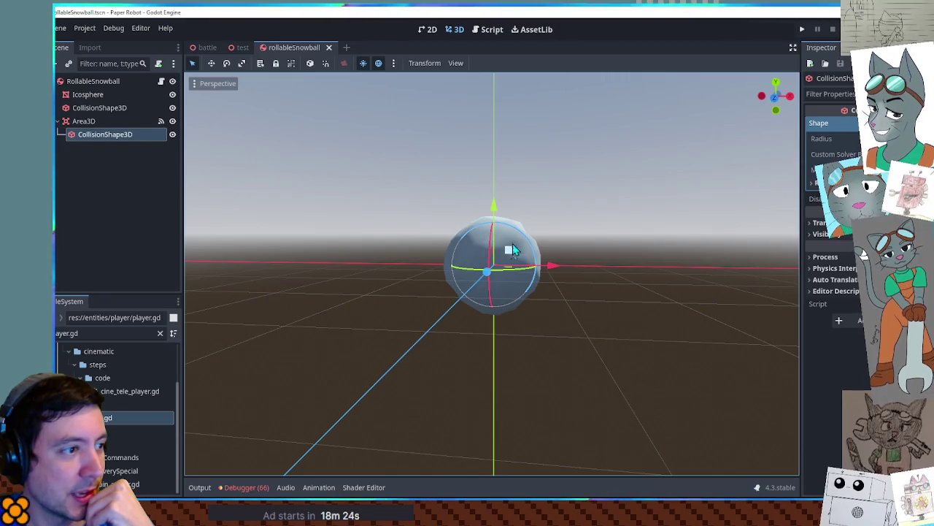
{"action": "scroll", "coordinate": [515, 236], "scroll_direction": "up", "scroll_amount": 4}
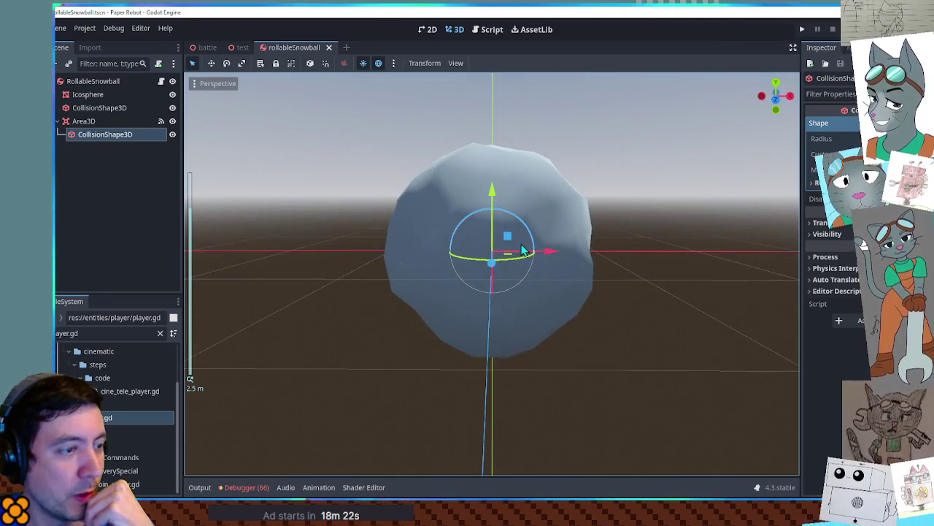
{"action": "scroll", "coordinate": [523, 242], "scroll_direction": "up", "scroll_amount": 5}
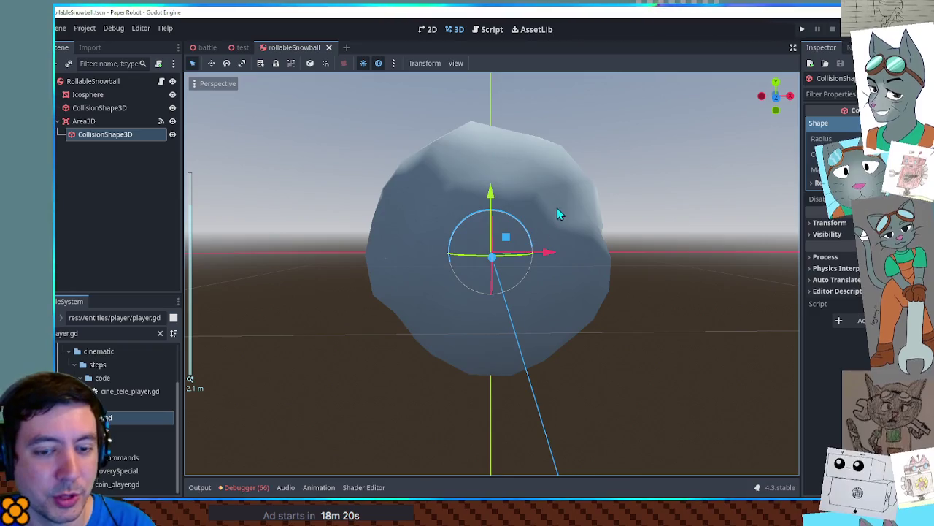
{"action": "mouse_move", "coordinate": [546, 244]}
{"action": "left_mouse_down"}
{"action": "mouse_move", "coordinate": [643, 241]}
{"action": "mouse_move", "coordinate": [633, 239]}
{"action": "left_mouse_up"}
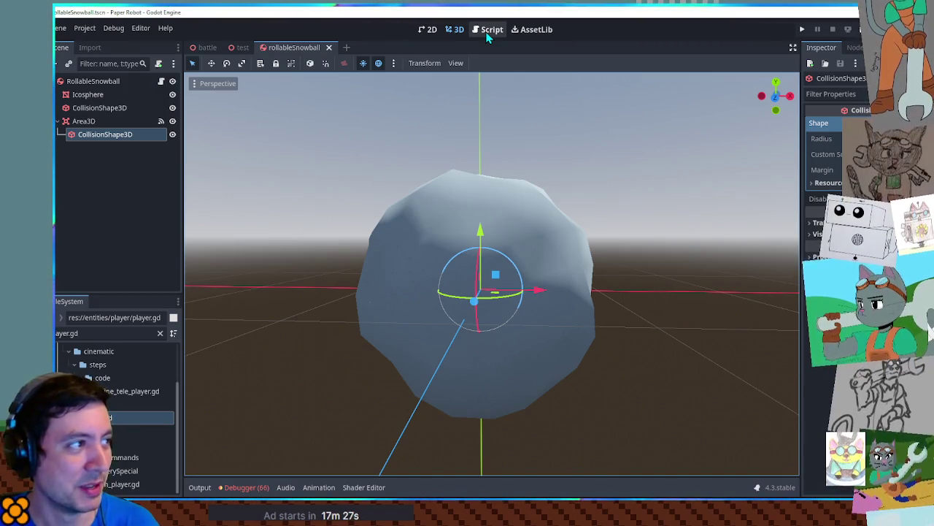
{"action": "left_click_drag", "start_coordinate": [486, 95], "coordinate": [488, 197]}
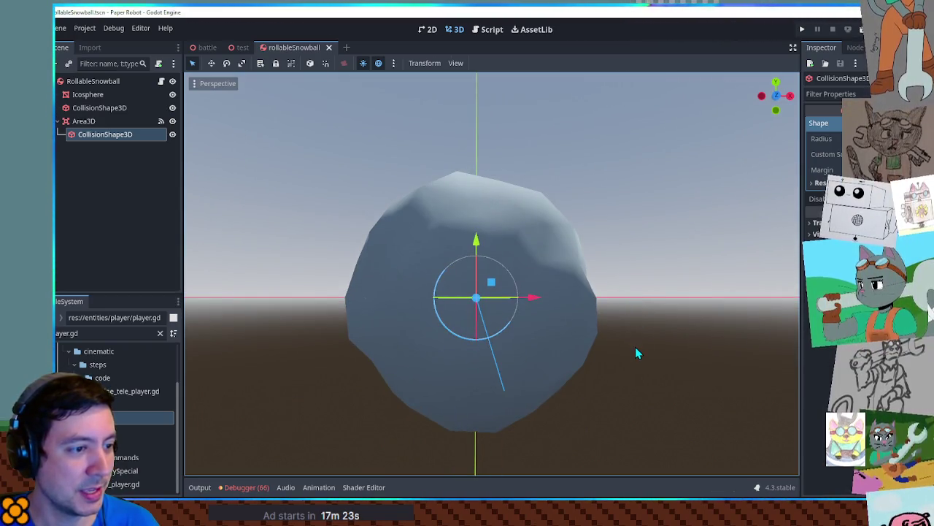
{"action": "left_click_drag", "start_coordinate": [638, 361], "coordinate": [663, 362]}
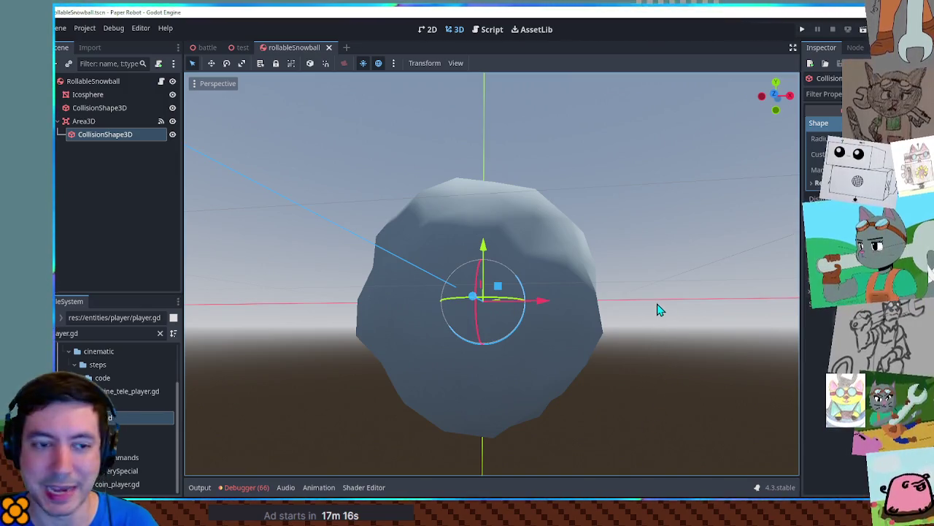
{"action": "mouse_move", "coordinate": [657, 309]}
{"action": "left_mouse_down"}
{"action": "mouse_move", "coordinate": [659, 328]}
{"action": "mouse_move", "coordinate": [658, 313]}
{"action": "left_mouse_up"}
{"action": "scroll", "coordinate": [656, 304], "scroll_direction": "down", "scroll_amount": 3}
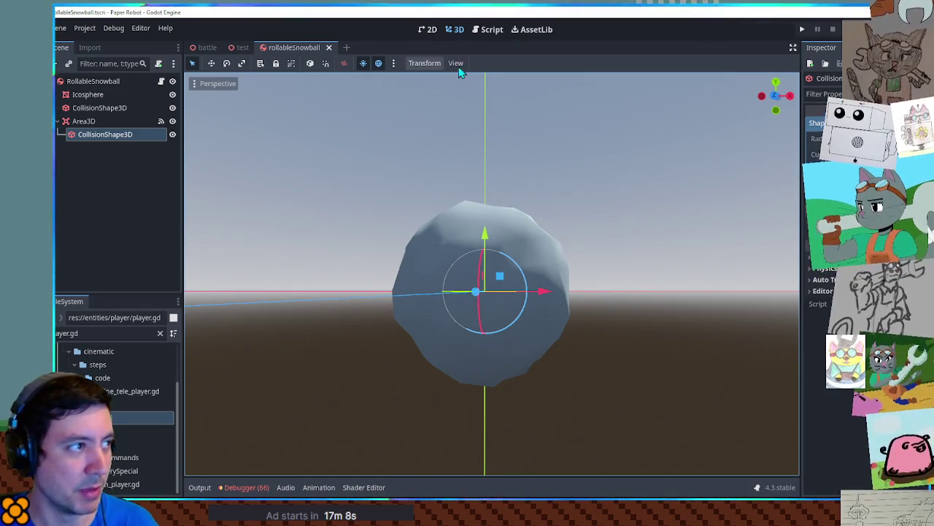
{"action": "left_click", "coordinate": [489, 30]}
Add 'var player: CharacterBody3D = body' and 'if player.position.y >= self.position.y:' to the handler
{"action": "left_click", "coordinate": [385, 322]}
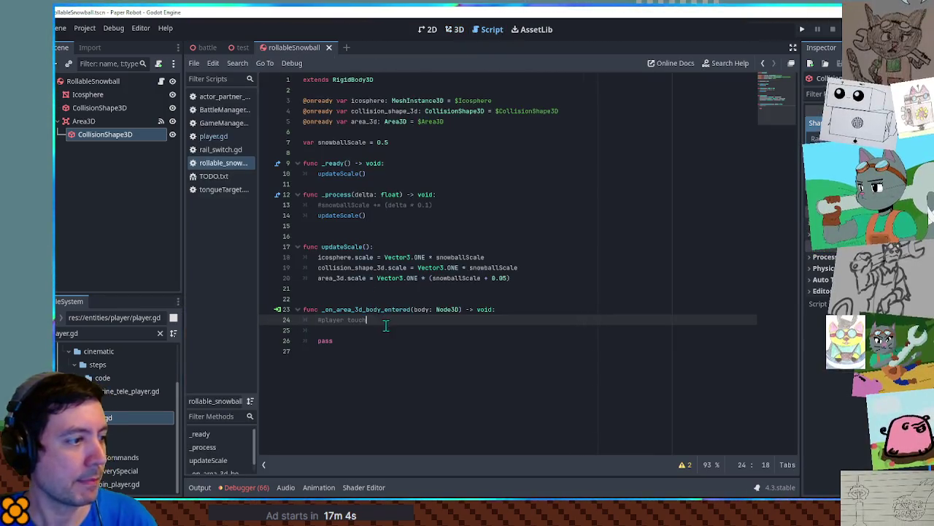
{"action": "left_click", "coordinate": [381, 330]}
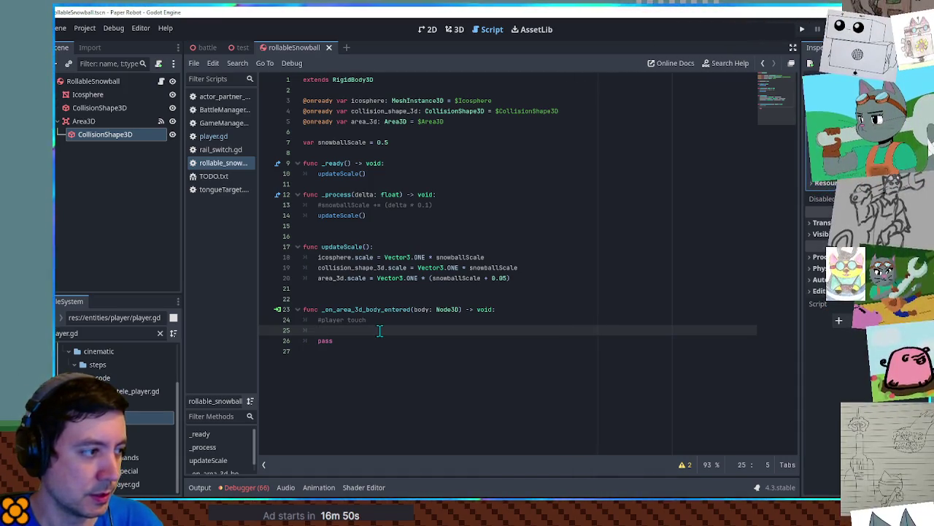
{"action": "type", "text": "var player: CharacterBody3"}
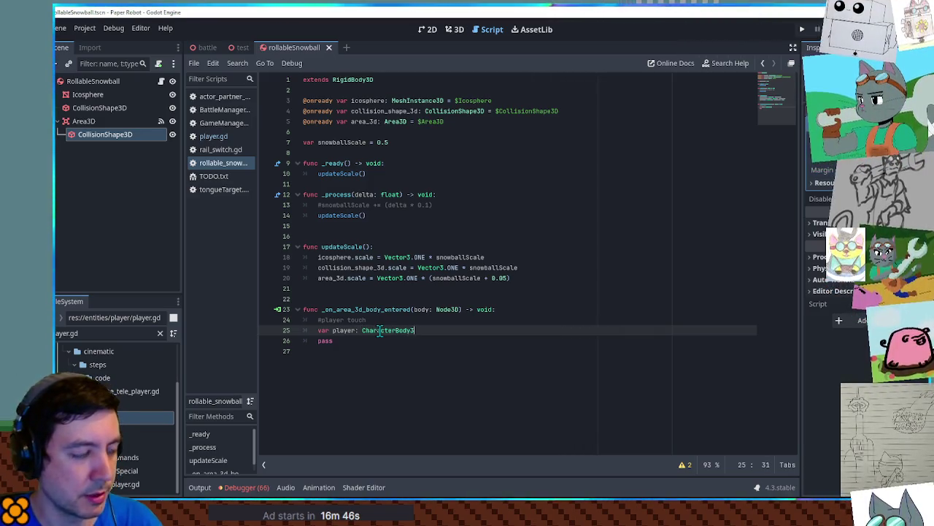
{"action": "type", "text": "D = "}
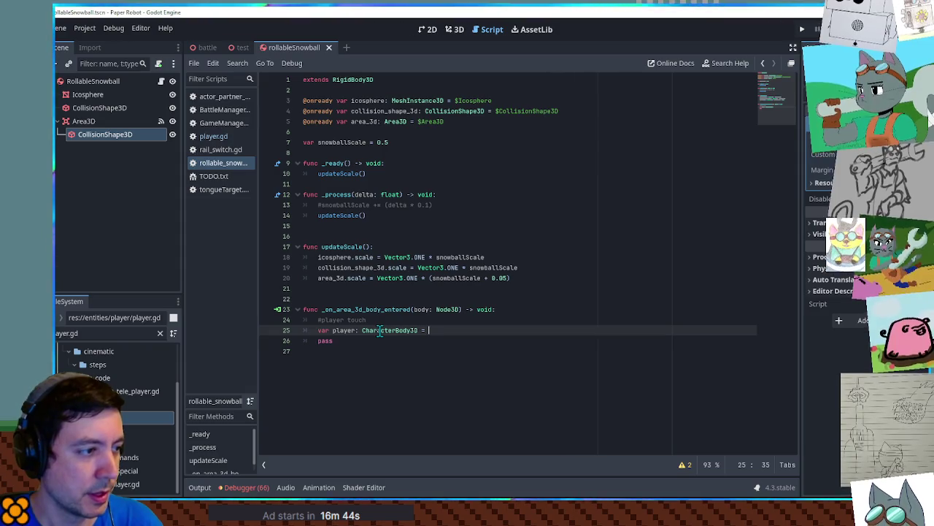
{"action": "type", "text": "body area_3d"}
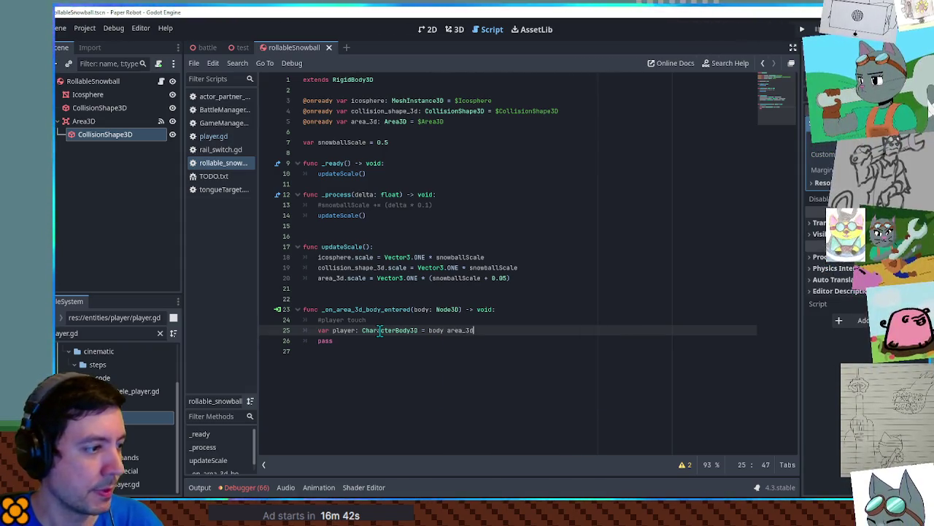
{"action": "key", "text": "BackSpace"}
{"action": "key", "text": "BackSpace"}
{"action": "key", "text": "BackSpace"}
{"action": "key", "text": "Return"}
{"action": "key", "text": "Return"}
{"action": "type", "text": "if player."}
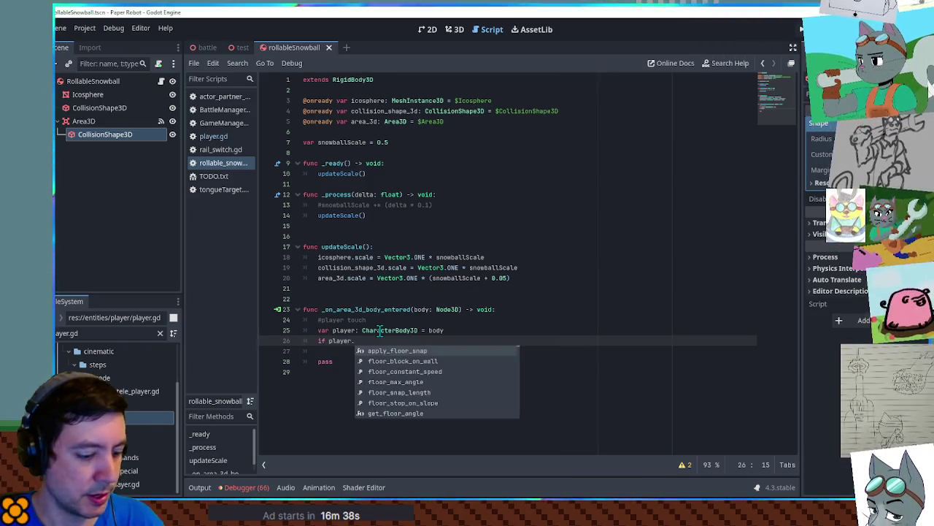
{"action": "type", "text": "position.y "}
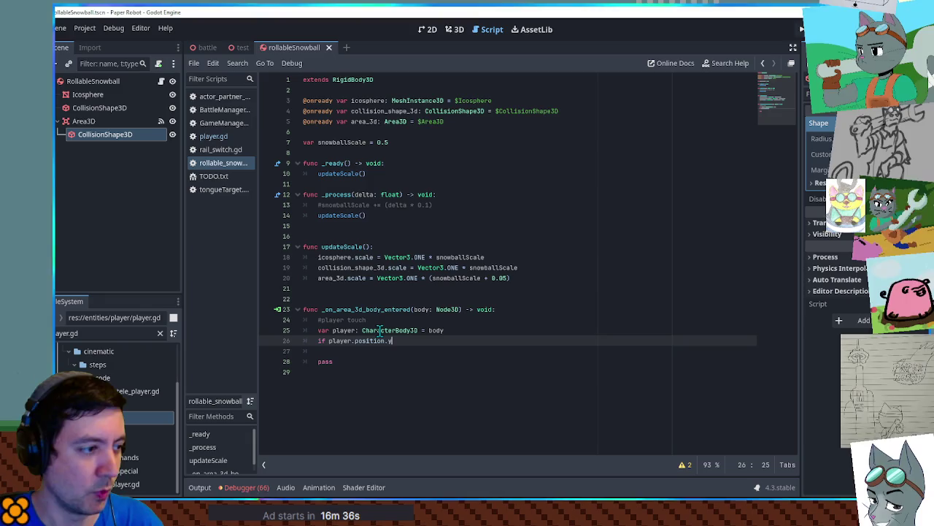
{"action": "type", "text": ">="}
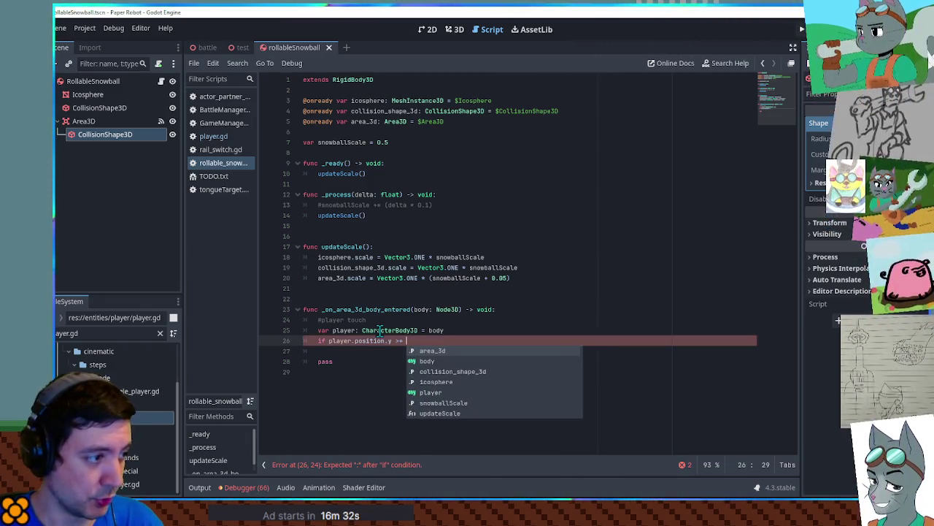
{"action": "type", "text": " self.position.y:"}
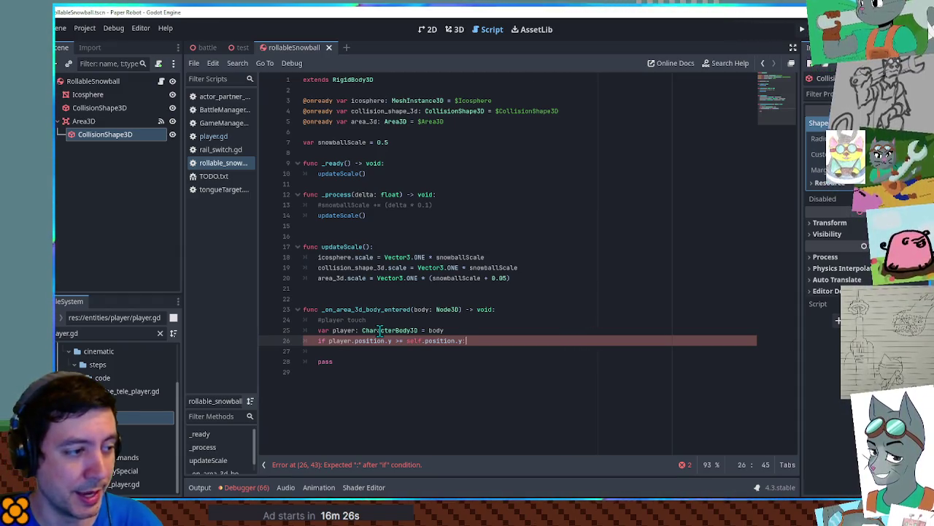
{"action": "key", "text": "Return"}
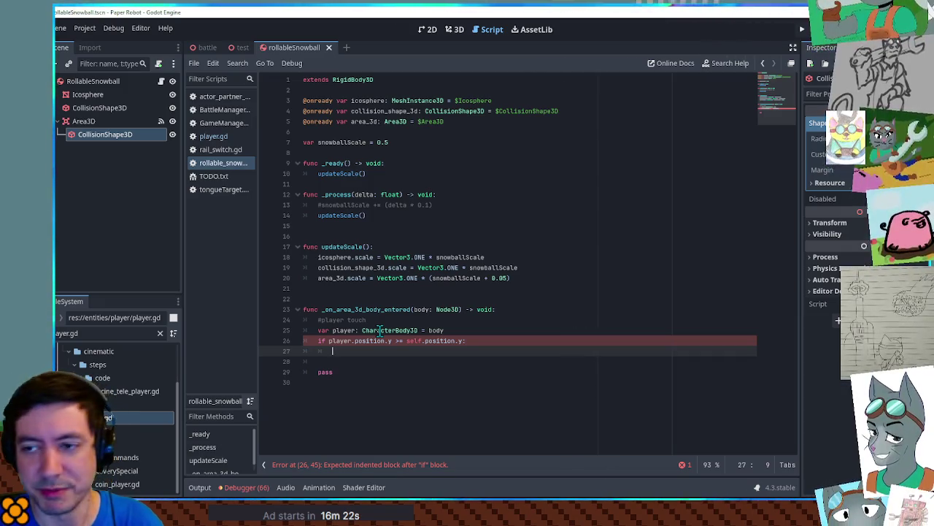
{"action": "key", "text": "Up"}
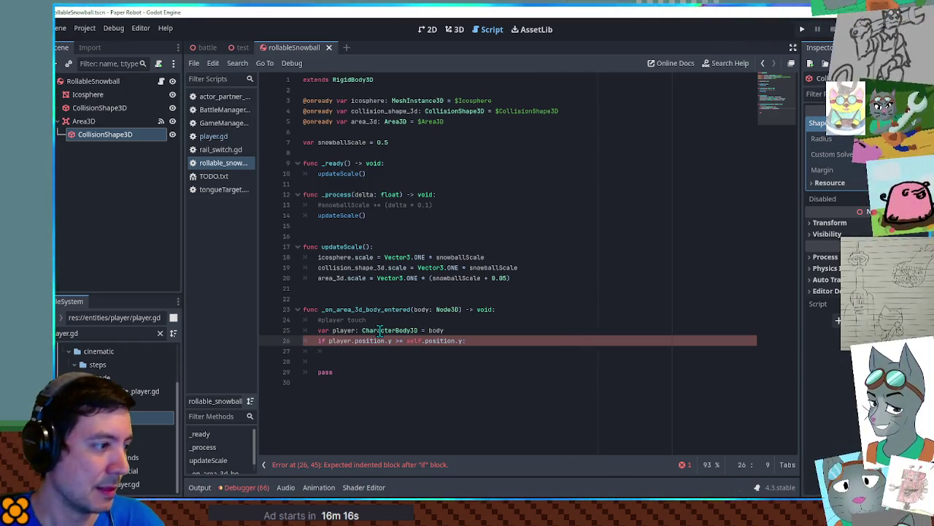
{"action": "key", "text": "Down"}
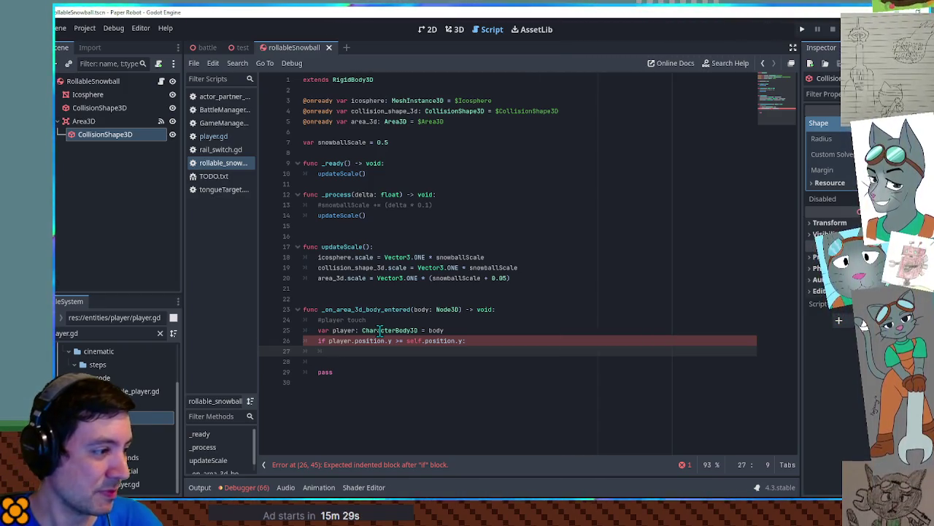
Put 'return' inside the if block and delete the leftover pass line
{"action": "type", "text": "return"}
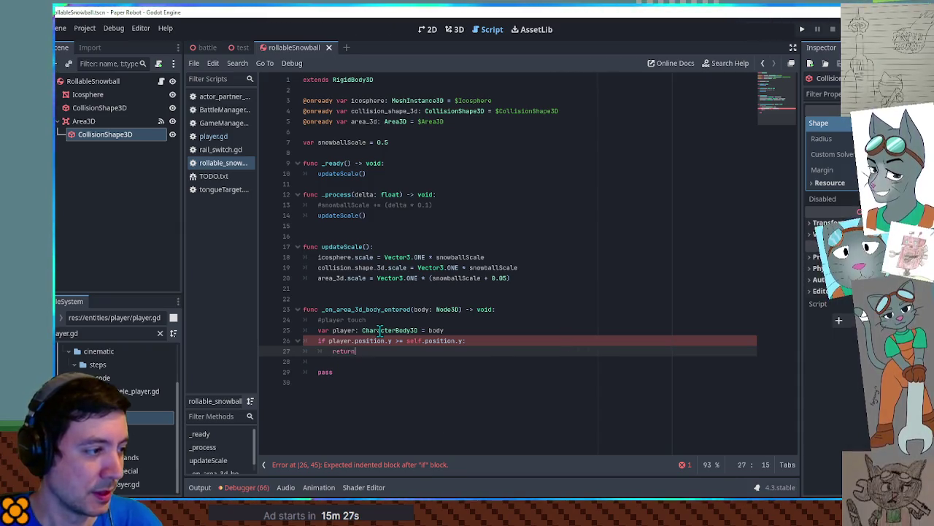
{"action": "key", "text": "Down"}
{"action": "key", "text": "Down"}
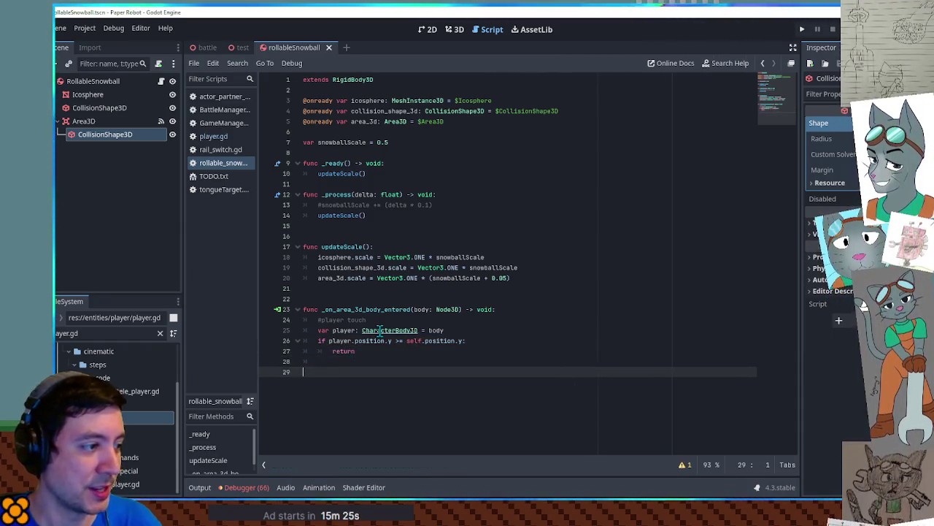
{"action": "key", "text": "BackSpace"}
{"action": "key", "text": "BackSpace"}
{"action": "key", "text": "BackSpace"}
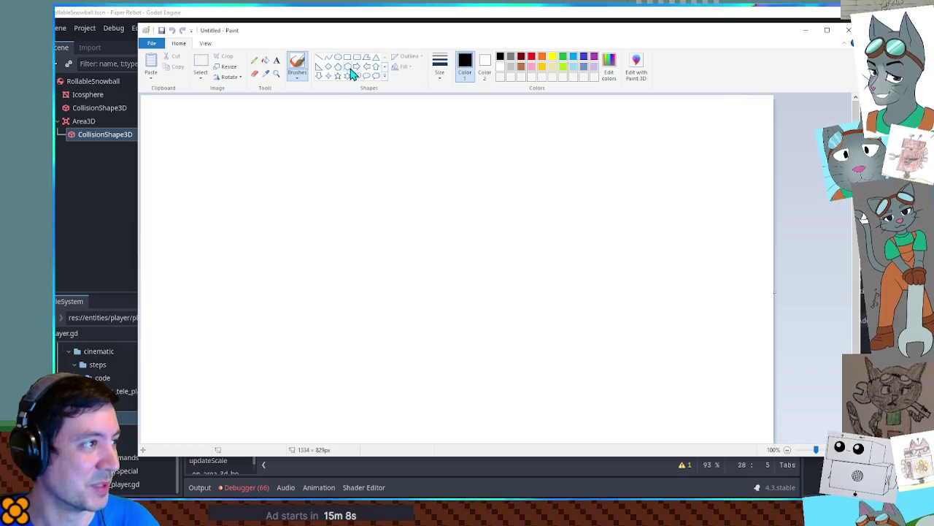
Draw a large circle with an Oval, plus a small circle touching its lower left
{"action": "left_click", "coordinate": [339, 58]}
{"action": "left_click_drag", "start_coordinate": [240, 162], "coordinate": [434, 321]}
{"action": "left_click", "coordinate": [494, 196]}
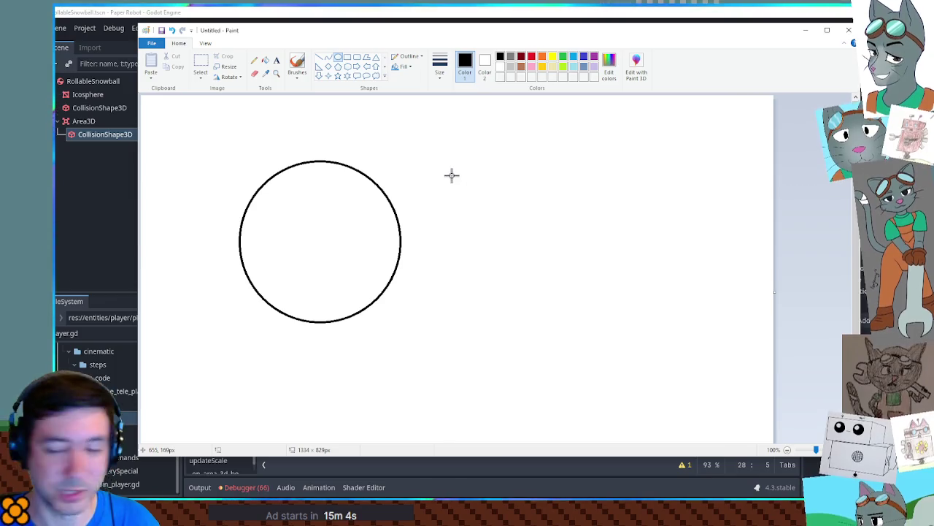
{"action": "left_click_drag", "start_coordinate": [382, 127], "coordinate": [455, 183]}
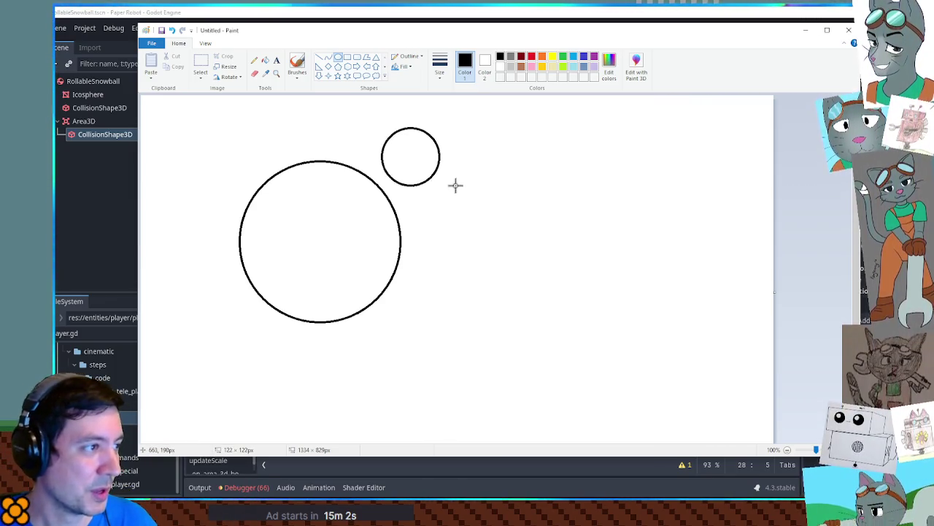
{"action": "mouse_move", "coordinate": [407, 154]}
{"action": "left_mouse_down"}
{"action": "mouse_move", "coordinate": [444, 241]}
{"action": "mouse_move", "coordinate": [373, 346]}
{"action": "mouse_move", "coordinate": [222, 358]}
{"action": "mouse_move", "coordinate": [204, 346]}
{"action": "mouse_move", "coordinate": [257, 334]}
{"action": "mouse_move", "coordinate": [246, 329]}
{"action": "left_mouse_up"}
{"action": "left_click", "coordinate": [308, 171]}
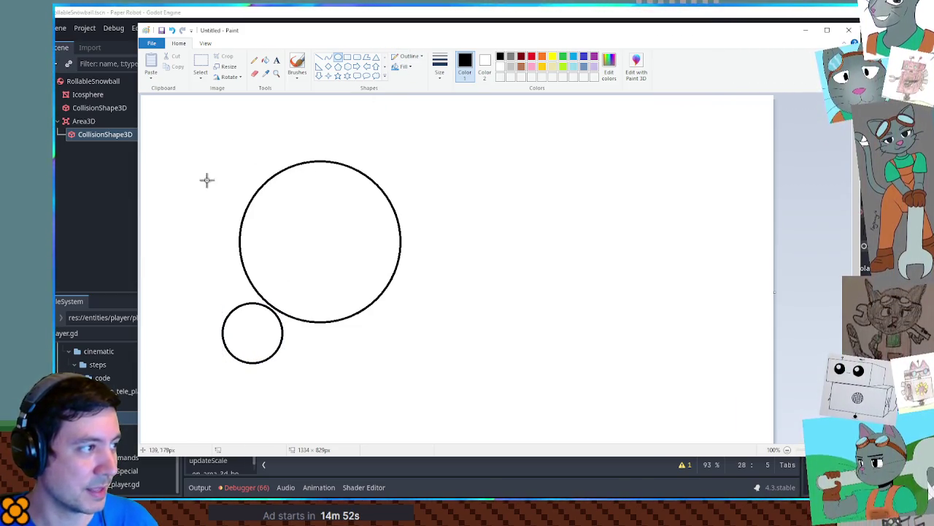
Draw a grey circle centred around the big circle, then pick red with the Brushes tool
{"action": "left_click", "coordinate": [510, 58]}
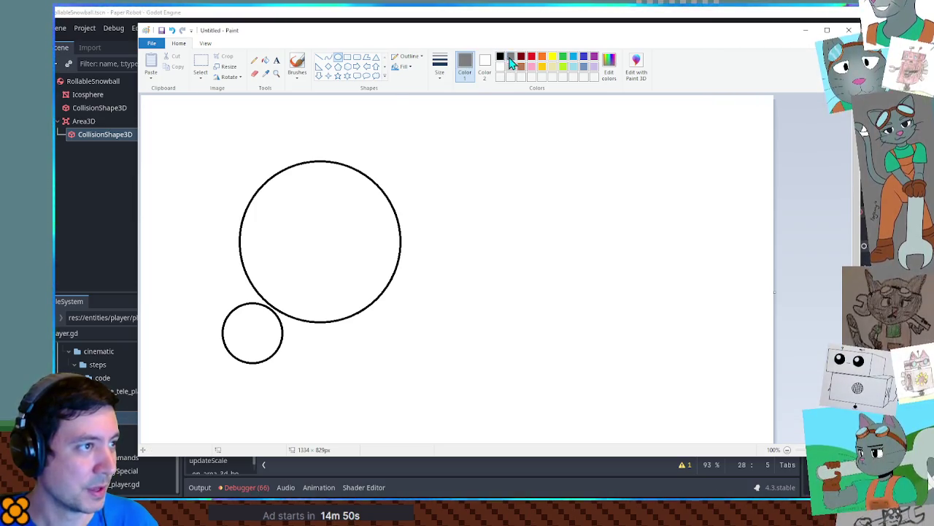
{"action": "mouse_move", "coordinate": [221, 142]}
{"action": "left_mouse_down"}
{"action": "mouse_move", "coordinate": [417, 363]}
{"action": "mouse_move", "coordinate": [409, 355]}
{"action": "left_mouse_up"}
{"action": "left_click_drag", "start_coordinate": [317, 236], "coordinate": [322, 241]}
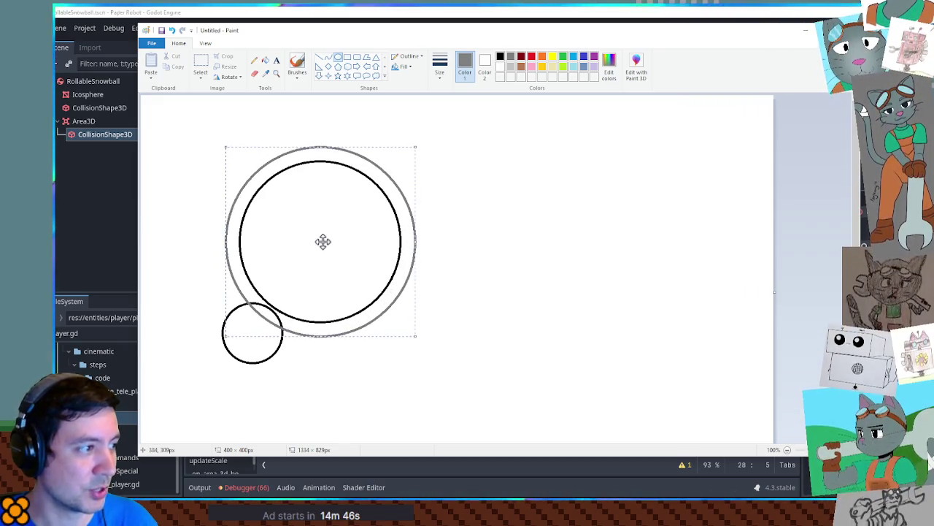
{"action": "left_click", "coordinate": [428, 206]}
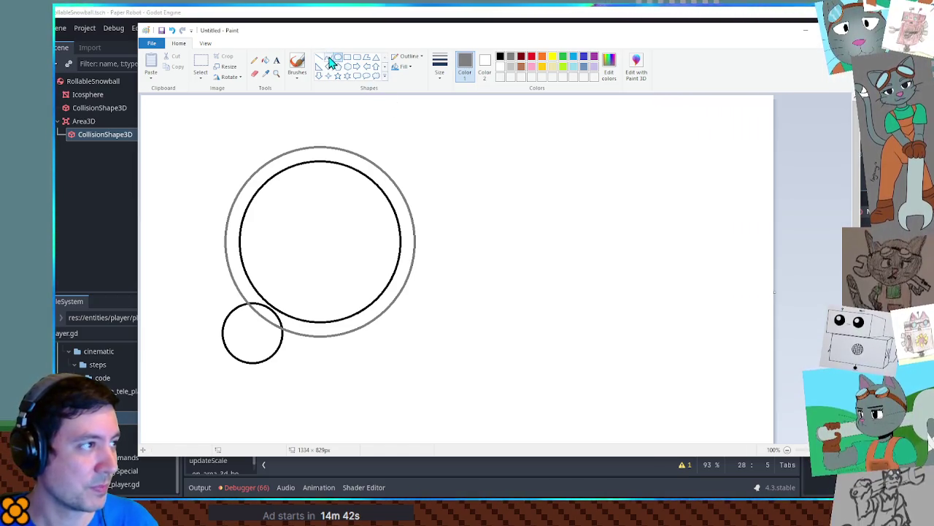
{"action": "left_click", "coordinate": [531, 57]}
{"action": "left_click", "coordinate": [298, 64]}
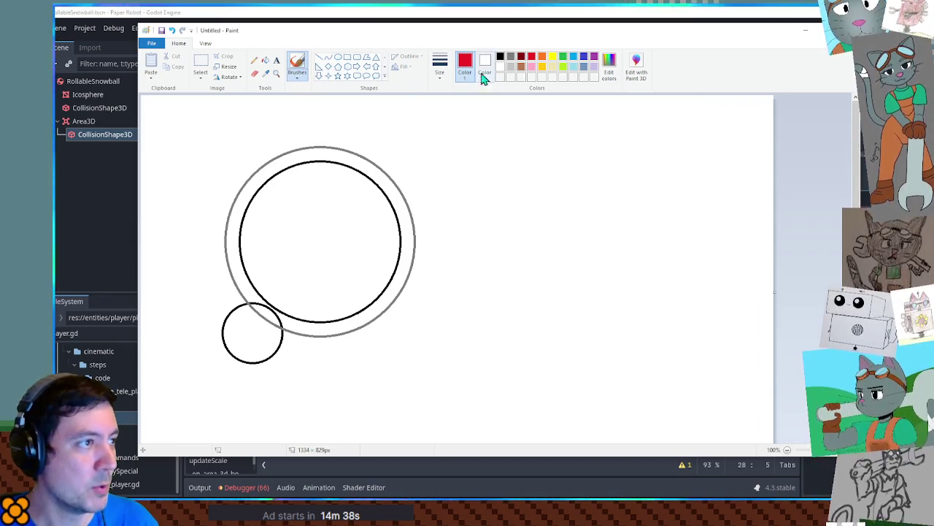
{"action": "left_click", "coordinate": [439, 66]}
{"action": "left_click", "coordinate": [433, 146]}
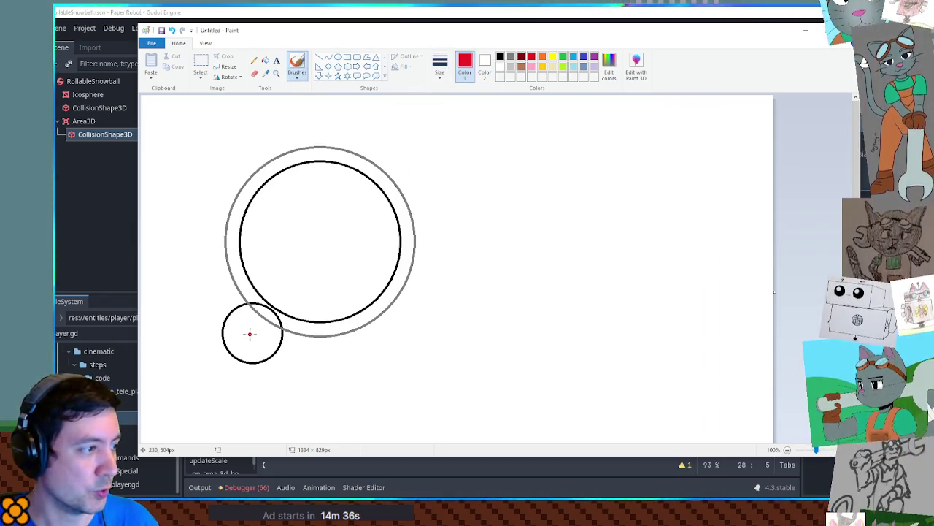
{"action": "mouse_move", "coordinate": [251, 334]}
{"action": "left_mouse_down"}
{"action": "mouse_move", "coordinate": [441, 299]}
{"action": "mouse_move", "coordinate": [430, 291]}
{"action": "mouse_move", "coordinate": [435, 315]}
{"action": "left_mouse_up"}
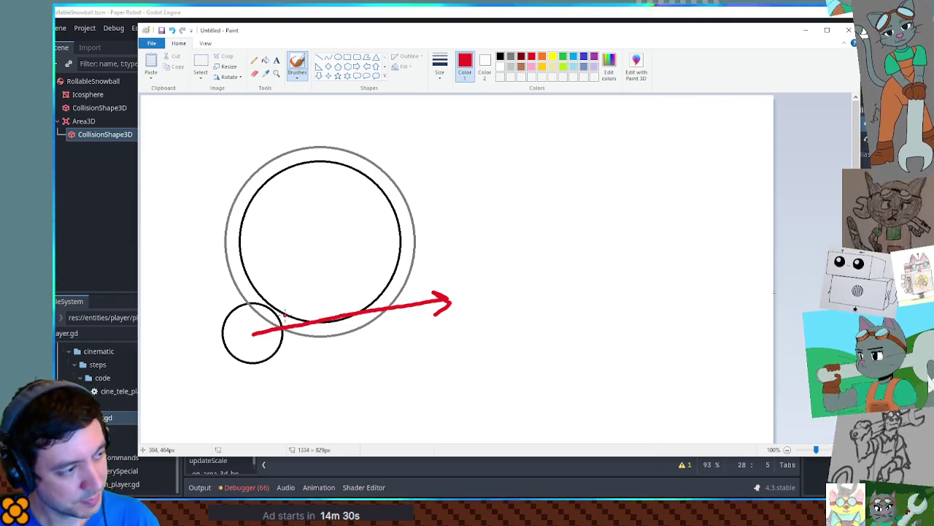
{"action": "left_click", "coordinate": [322, 242]}
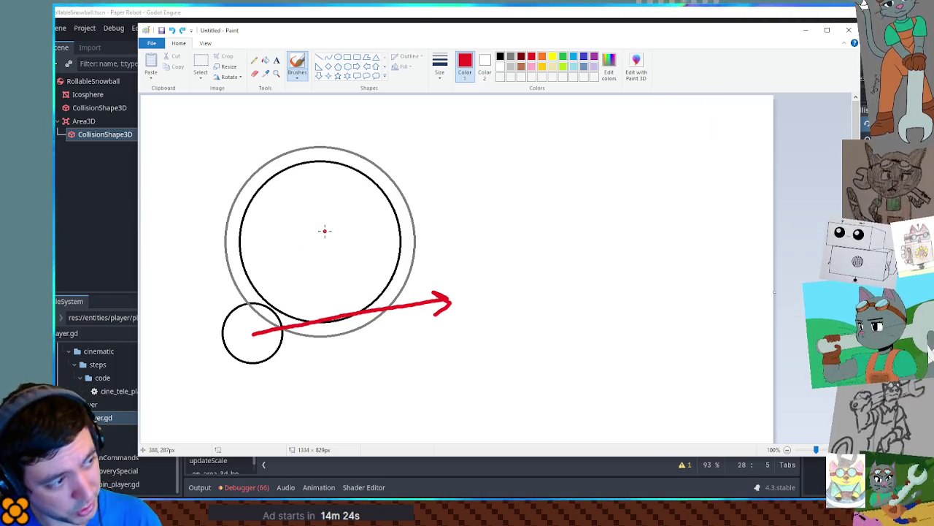
{"action": "mouse_move", "coordinate": [324, 239]}
{"action": "left_mouse_down"}
{"action": "mouse_move", "coordinate": [386, 122]}
{"action": "mouse_move", "coordinate": [393, 145]}
{"action": "left_mouse_up"}
{"action": "key", "text": "ctrl+z"}
{"action": "key", "text": "ctrl+z"}
{"action": "mouse_move", "coordinate": [328, 240]}
{"action": "left_mouse_down"}
{"action": "mouse_move", "coordinate": [344, 119]}
{"action": "mouse_move", "coordinate": [334, 134]}
{"action": "mouse_move", "coordinate": [358, 140]}
{"action": "left_mouse_up"}
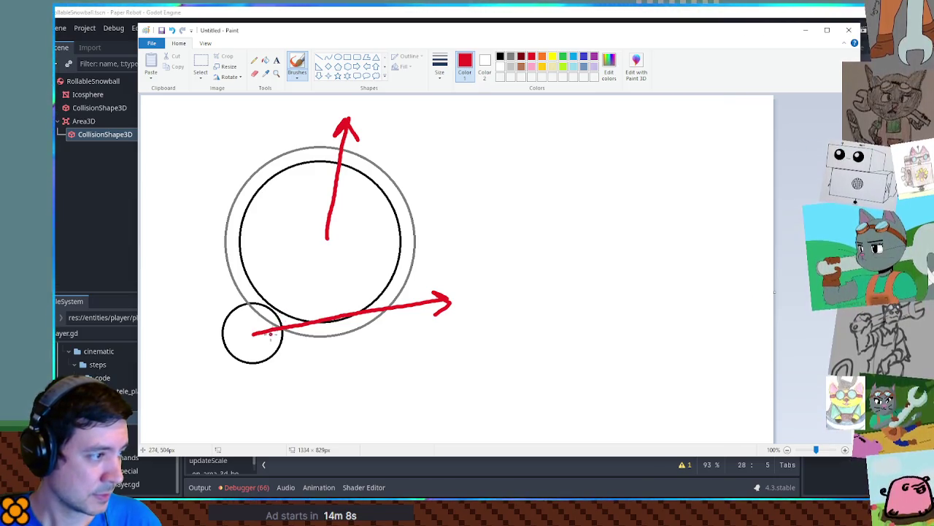
{"action": "left_click_drag", "start_coordinate": [254, 334], "coordinate": [327, 241]}
{"action": "key", "text": "ctrl+z"}
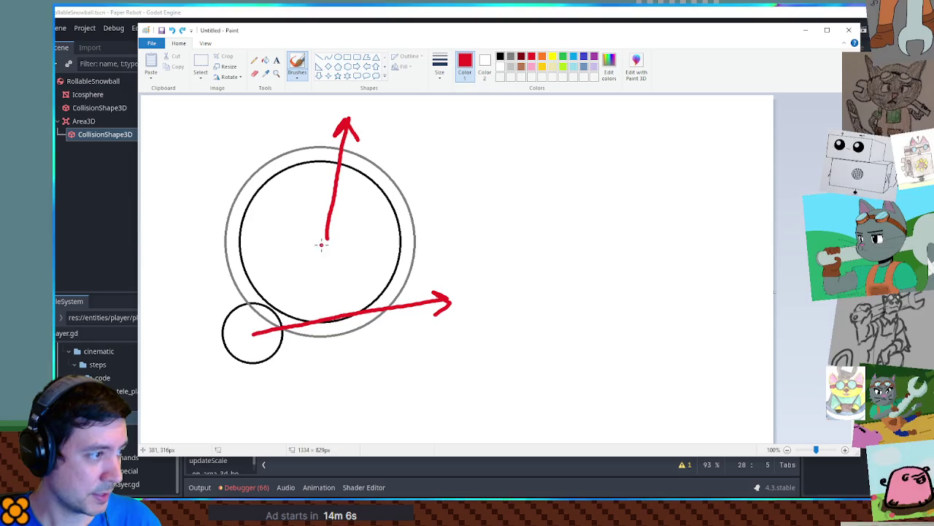
{"action": "left_click_drag", "start_coordinate": [255, 330], "coordinate": [287, 298]}
{"action": "key", "text": "ctrl+z"}
{"action": "mouse_move", "coordinate": [252, 334]}
{"action": "left_mouse_down"}
{"action": "mouse_move", "coordinate": [276, 305]}
{"action": "mouse_move", "coordinate": [302, 295]}
{"action": "left_mouse_up"}
{"action": "key", "text": "ctrl+z"}
{"action": "key", "text": "ctrl+z"}
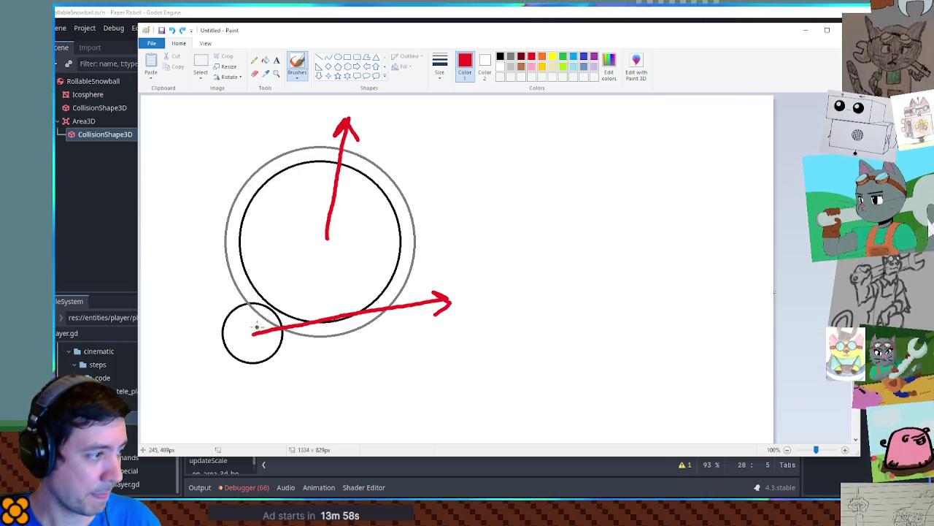
{"action": "left_click_drag", "start_coordinate": [255, 330], "coordinate": [268, 277]}
{"action": "key", "text": "ctrl+z"}
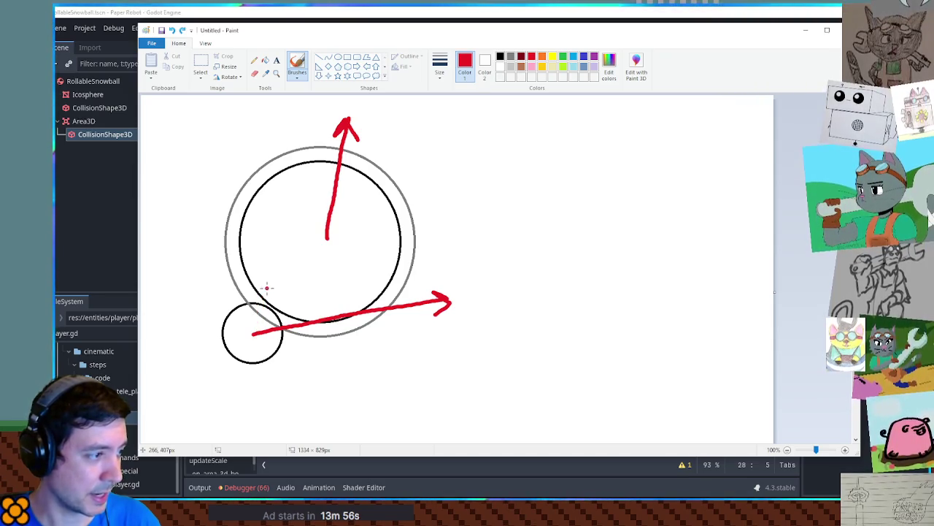
{"action": "mouse_move", "coordinate": [252, 334]}
{"action": "left_mouse_down"}
{"action": "mouse_move", "coordinate": [277, 307]}
{"action": "mouse_move", "coordinate": [264, 312]}
{"action": "left_mouse_up"}
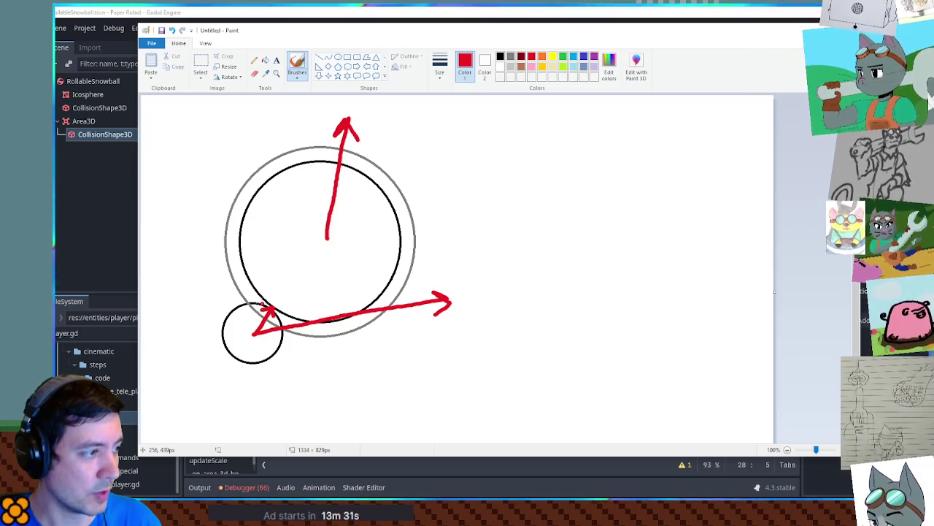
{"action": "mouse_move", "coordinate": [253, 332]}
{"action": "left_mouse_down"}
{"action": "mouse_move", "coordinate": [194, 216]}
{"action": "mouse_move", "coordinate": [276, 214]}
{"action": "mouse_move", "coordinate": [411, 267]}
{"action": "mouse_move", "coordinate": [442, 300]}
{"action": "left_mouse_up"}
{"action": "key", "text": "ctrl+z"}
{"action": "mouse_move", "coordinate": [254, 332]}
{"action": "left_mouse_down"}
{"action": "mouse_move", "coordinate": [167, 239]}
{"action": "mouse_move", "coordinate": [332, 222]}
{"action": "mouse_move", "coordinate": [415, 307]}
{"action": "mouse_move", "coordinate": [383, 365]}
{"action": "mouse_move", "coordinate": [257, 336]}
{"action": "left_mouse_up"}
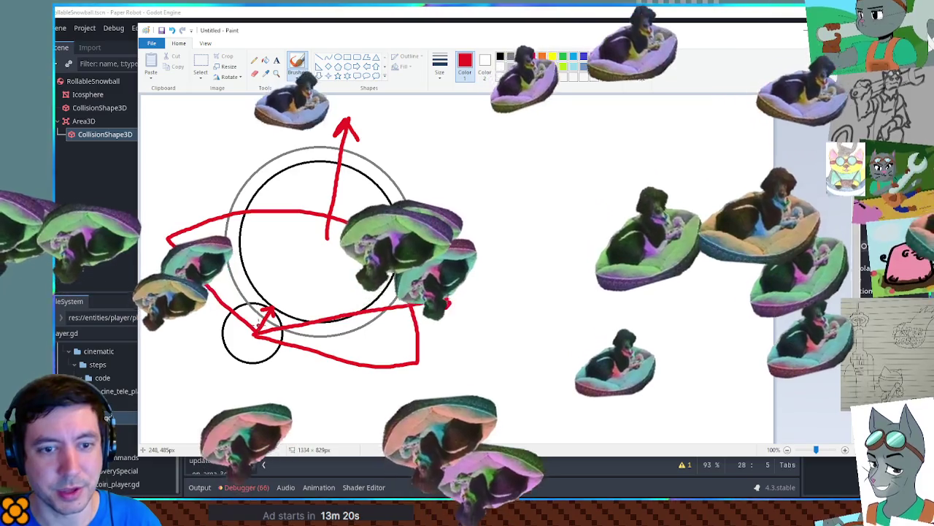
{"action": "key", "text": "ctrl+z"}
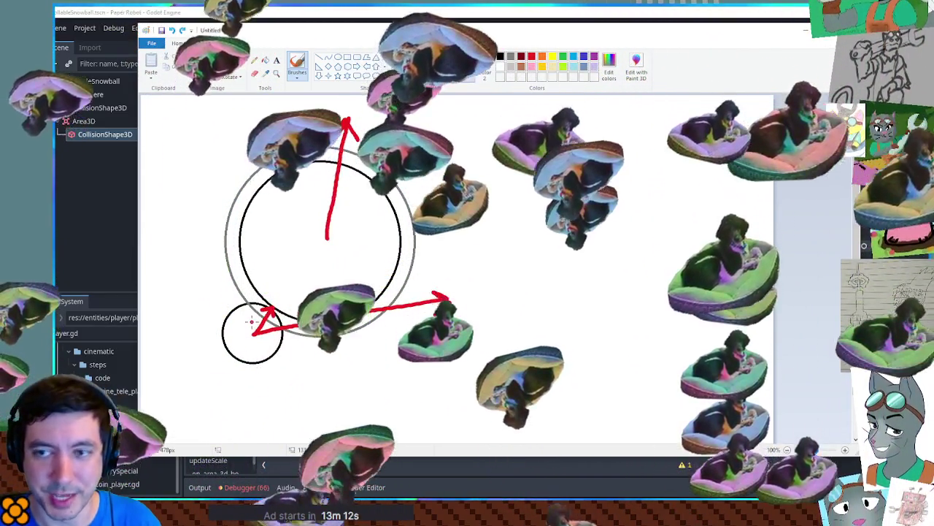
{"action": "key", "text": "ctrl+a"}
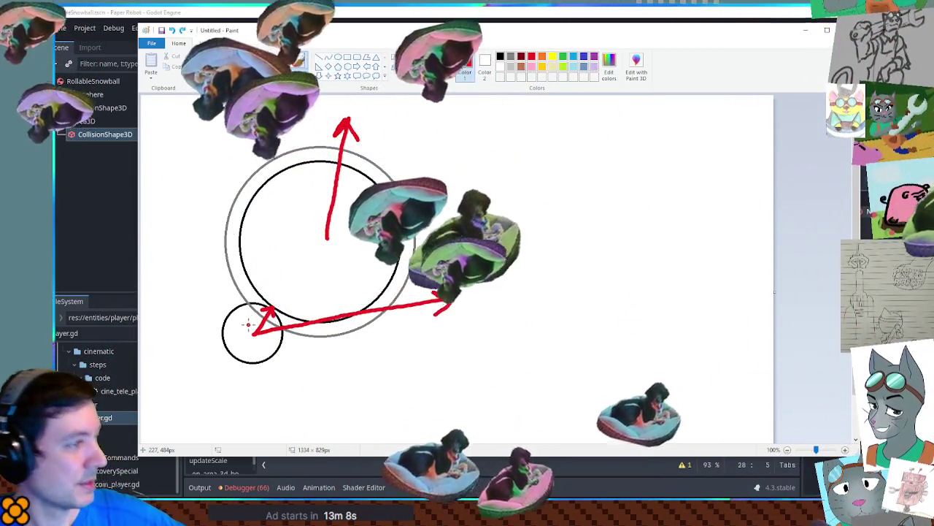
{"action": "mouse_move", "coordinate": [256, 337]}
{"action": "left_mouse_down"}
{"action": "mouse_move", "coordinate": [167, 230]}
{"action": "mouse_move", "coordinate": [329, 232]}
{"action": "mouse_move", "coordinate": [365, 353]}
{"action": "mouse_move", "coordinate": [276, 361]}
{"action": "mouse_move", "coordinate": [241, 337]}
{"action": "left_mouse_up"}
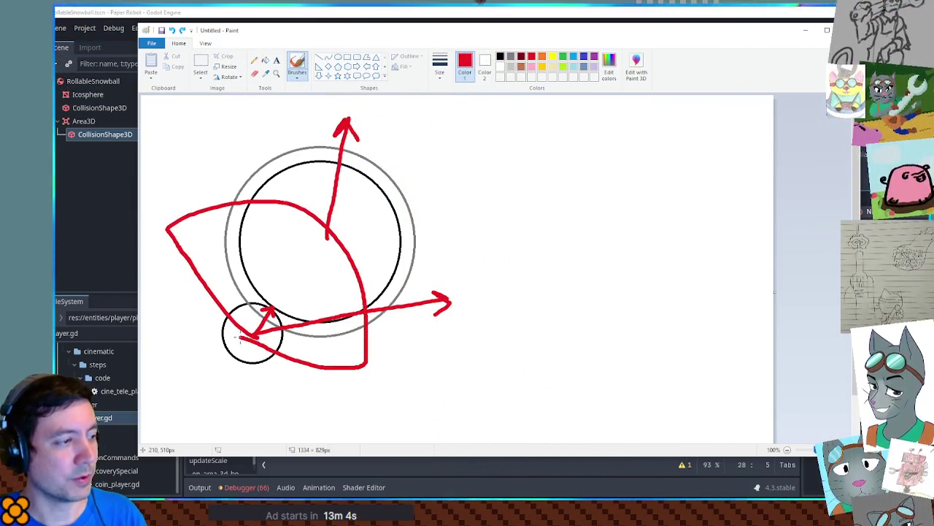
{"action": "key", "text": "ctrl+z"}
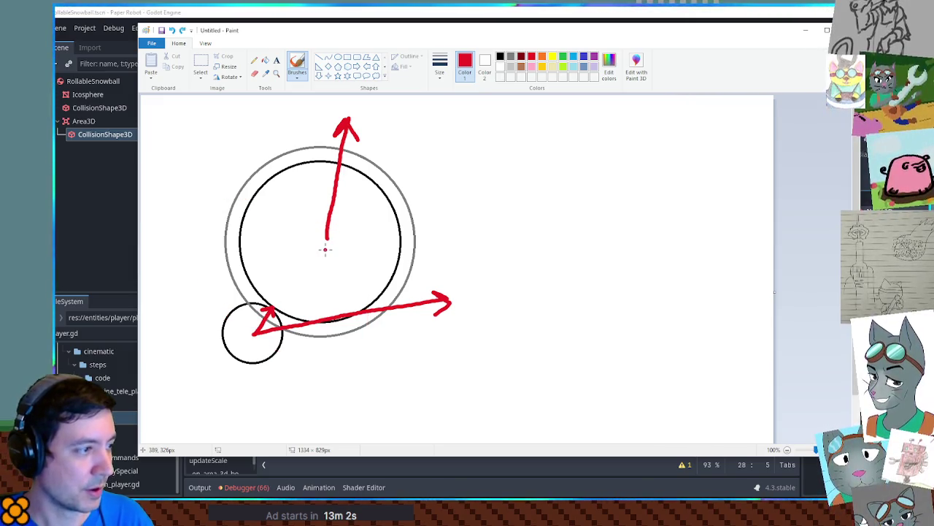
{"action": "mouse_move", "coordinate": [327, 235]}
{"action": "left_mouse_down"}
{"action": "mouse_move", "coordinate": [369, 186]}
{"action": "mouse_move", "coordinate": [397, 124]}
{"action": "mouse_move", "coordinate": [407, 144]}
{"action": "left_mouse_up"}
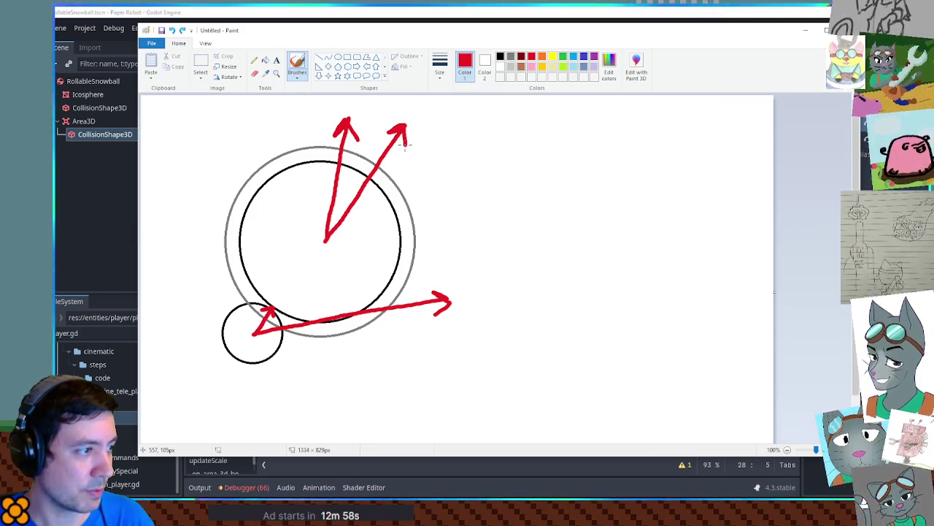
{"action": "key", "text": "ctrl+z"}
{"action": "key", "text": "ctrl+z"}
{"action": "key", "text": "ctrl+z"}
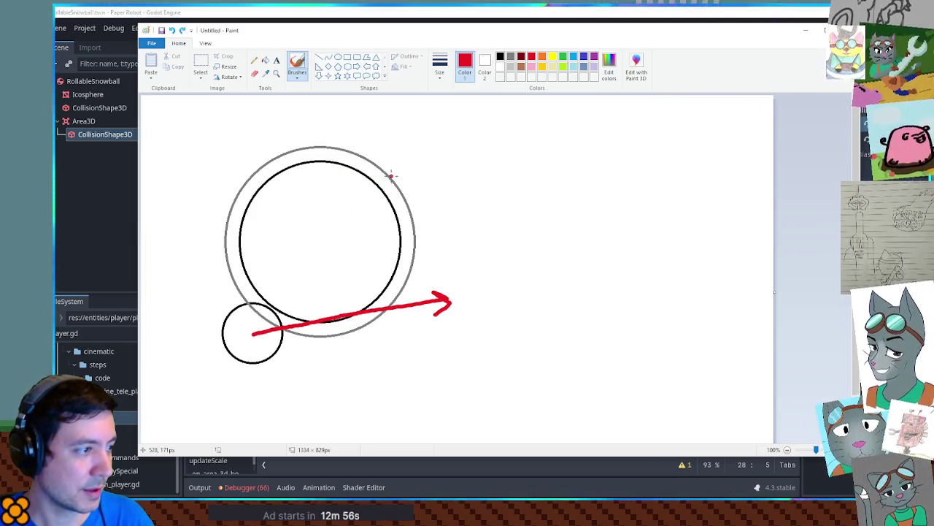
{"action": "key", "text": "ctrl+z"}
{"action": "mouse_move", "coordinate": [253, 332]}
{"action": "left_mouse_down"}
{"action": "mouse_move", "coordinate": [276, 307]}
{"action": "mouse_move", "coordinate": [255, 334]}
{"action": "mouse_move", "coordinate": [270, 307]}
{"action": "mouse_move", "coordinate": [252, 315]}
{"action": "mouse_move", "coordinate": [273, 324]}
{"action": "mouse_move", "coordinate": [375, 117]}
{"action": "mouse_move", "coordinate": [347, 125]}
{"action": "mouse_move", "coordinate": [390, 161]}
{"action": "left_mouse_up"}
{"action": "key", "text": "ctrl+z"}
{"action": "key", "text": "ctrl+z"}
{"action": "key", "text": "ctrl+z"}
{"action": "key", "text": "ctrl+z"}
{"action": "key", "text": "ctrl+z"}
{"action": "key", "text": "ctrl+z"}
{"action": "key", "text": "ctrl+z"}
{"action": "mouse_move", "coordinate": [254, 335]}
{"action": "left_mouse_down"}
{"action": "mouse_move", "coordinate": [394, 361]}
{"action": "mouse_move", "coordinate": [385, 372]}
{"action": "left_mouse_up"}
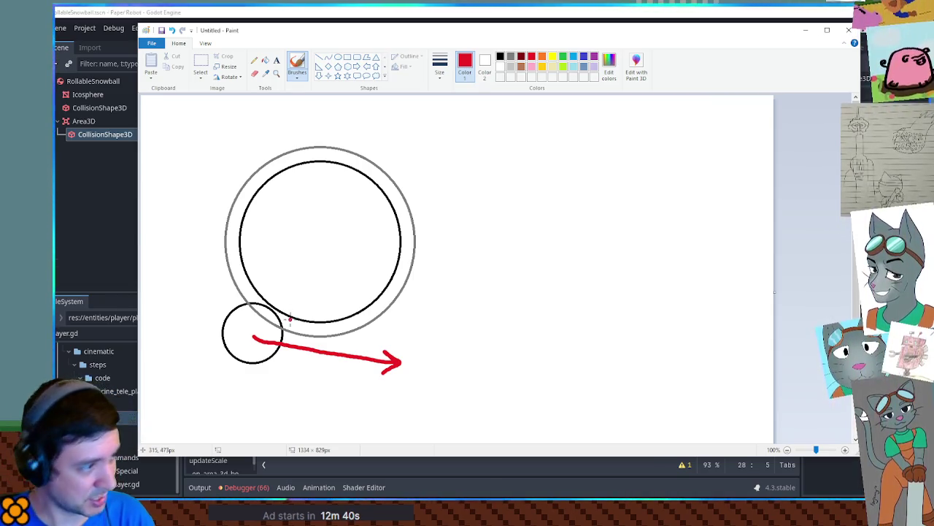
{"action": "left_click_drag", "start_coordinate": [260, 336], "coordinate": [278, 305]}
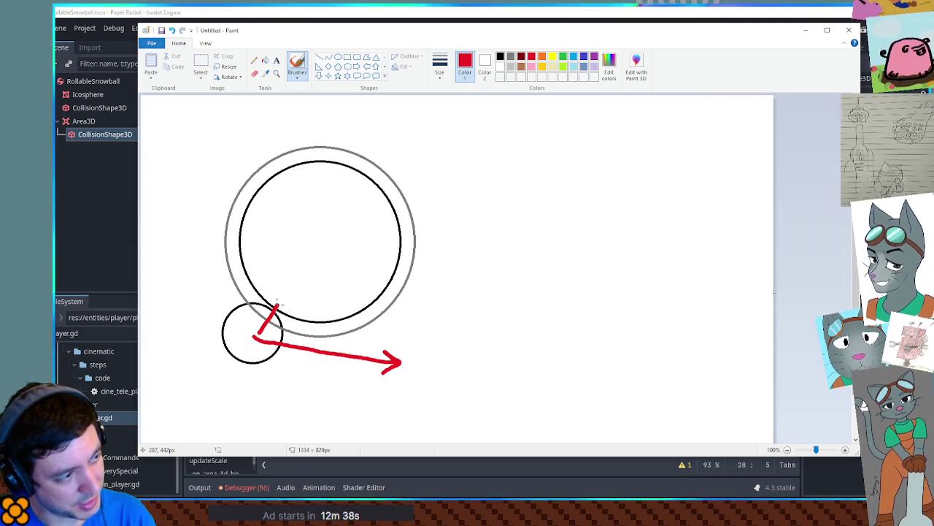
{"action": "key", "text": "ctrl+z"}
{"action": "key", "text": "ctrl+z"}
{"action": "key", "text": "ctrl+z"}
{"action": "mouse_move", "coordinate": [249, 334]}
{"action": "left_mouse_down"}
{"action": "mouse_move", "coordinate": [366, 368]}
{"action": "mouse_move", "coordinate": [346, 378]}
{"action": "left_mouse_up"}
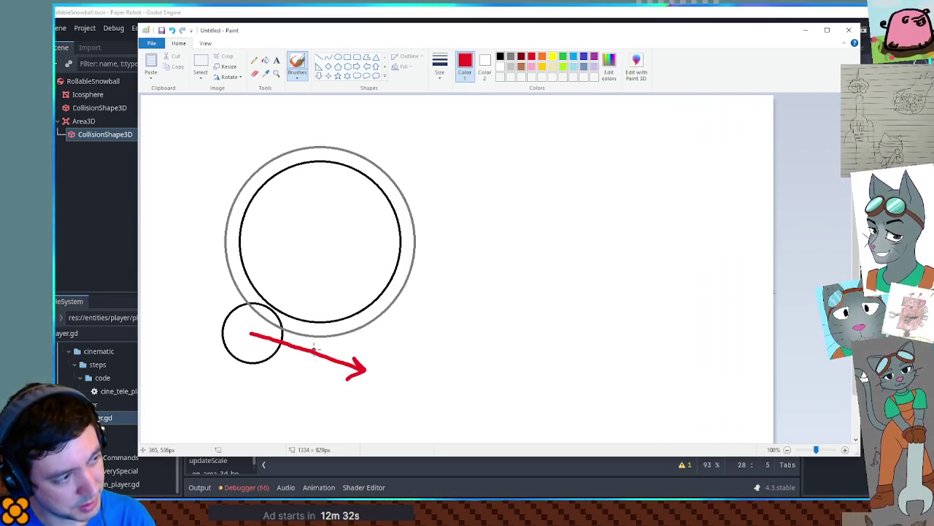
{"action": "left_click_drag", "start_coordinate": [257, 326], "coordinate": [320, 244]}
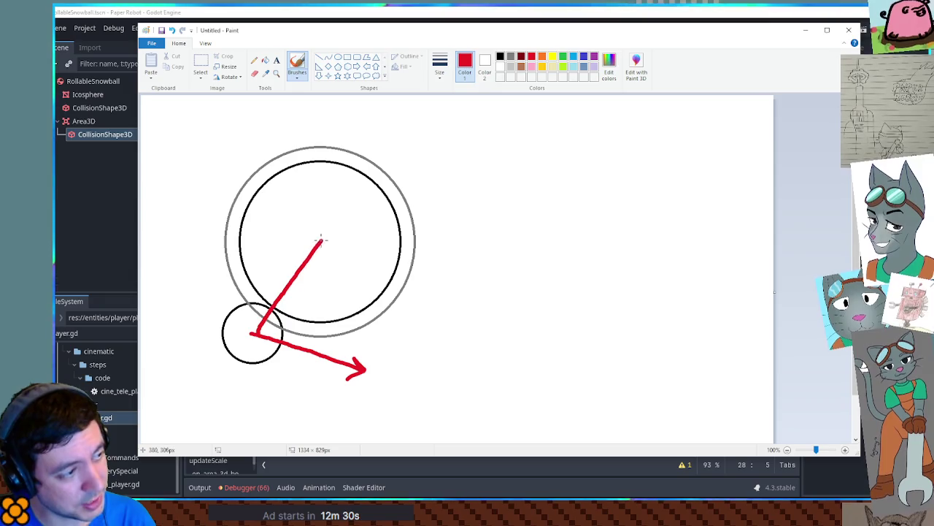
{"action": "key", "text": "ctrl+z"}
{"action": "mouse_move", "coordinate": [258, 323]}
{"action": "left_mouse_down"}
{"action": "mouse_move", "coordinate": [268, 304]}
{"action": "mouse_move", "coordinate": [351, 361]}
{"action": "left_mouse_up"}
{"action": "key", "text": "ctrl+z"}
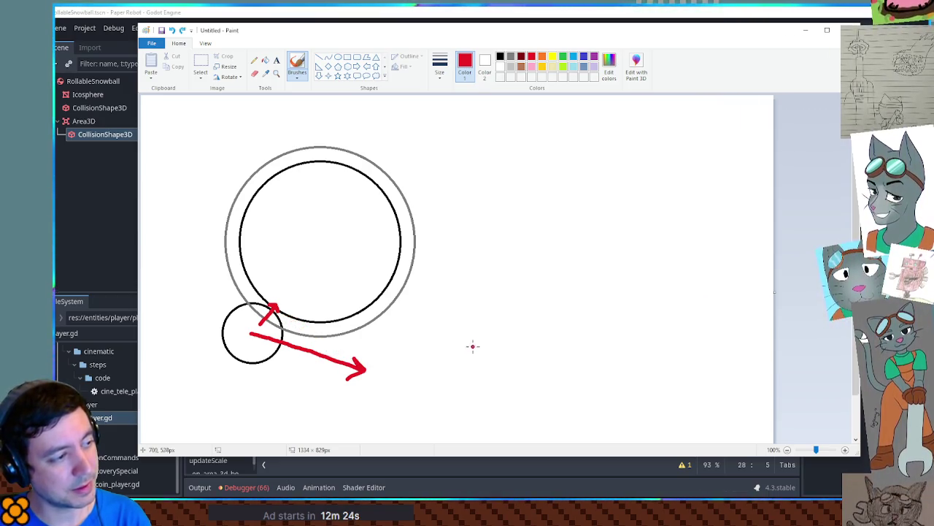
{"action": "left_click_drag", "start_coordinate": [290, 316], "coordinate": [355, 370]}
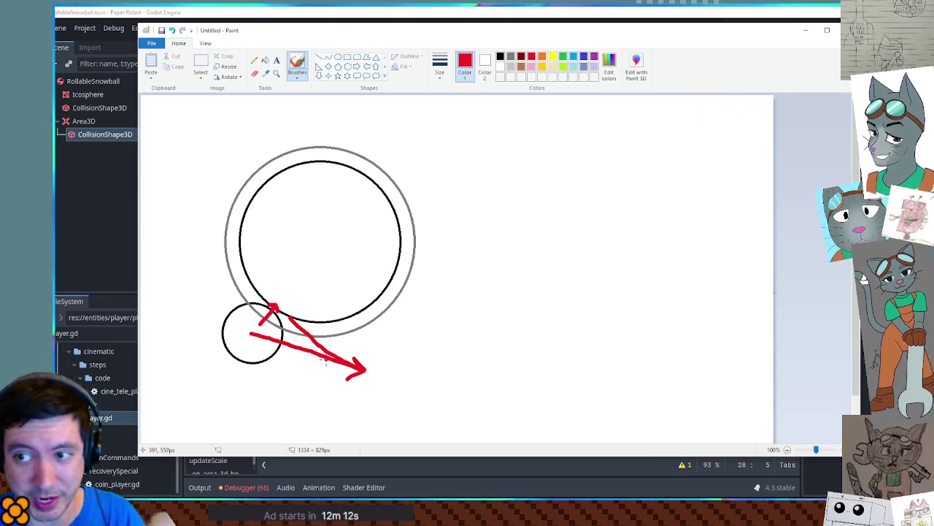
{"action": "key", "text": "ctrl+z"}
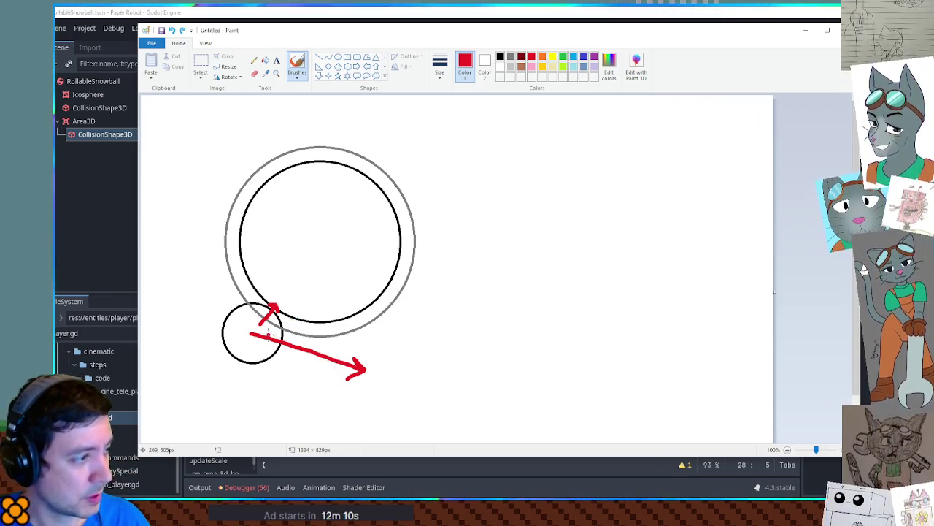
{"action": "mouse_move", "coordinate": [252, 332]}
{"action": "left_mouse_down"}
{"action": "mouse_move", "coordinate": [458, 305]}
{"action": "mouse_move", "coordinate": [438, 318]}
{"action": "left_mouse_up"}
{"action": "mouse_move", "coordinate": [256, 333]}
{"action": "left_mouse_down"}
{"action": "mouse_move", "coordinate": [316, 250]}
{"action": "mouse_move", "coordinate": [298, 251]}
{"action": "mouse_move", "coordinate": [402, 279]}
{"action": "left_mouse_up"}
{"action": "key", "text": "ctrl+z"}
{"action": "key", "text": "ctrl+z"}
{"action": "key", "text": "ctrl+z"}
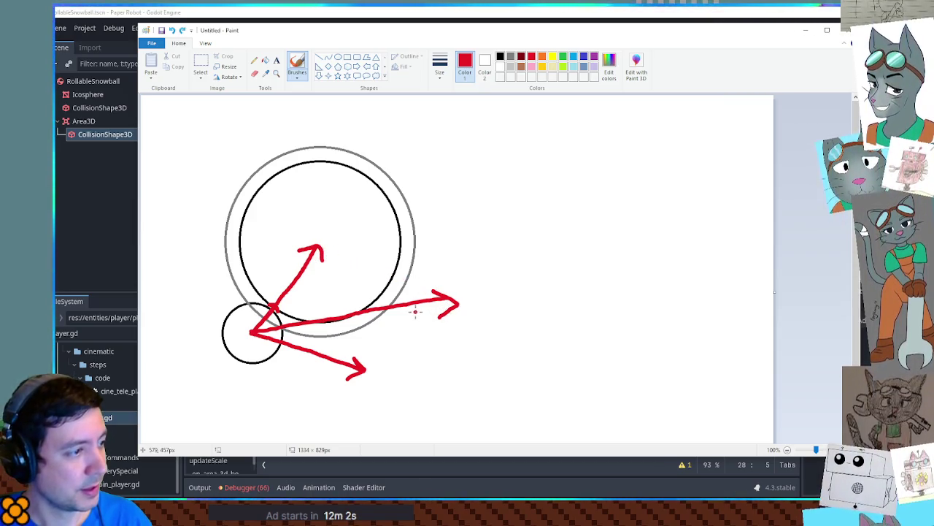
{"action": "key", "text": "ctrl+z"}
{"action": "mouse_move", "coordinate": [253, 336]}
{"action": "left_mouse_down"}
{"action": "mouse_move", "coordinate": [322, 246]}
{"action": "mouse_move", "coordinate": [302, 248]}
{"action": "mouse_move", "coordinate": [327, 264]}
{"action": "mouse_move", "coordinate": [303, 270]}
{"action": "mouse_move", "coordinate": [306, 247]}
{"action": "left_mouse_up"}
{"action": "key", "text": "ctrl+z"}
{"action": "key", "text": "ctrl+z"}
{"action": "key", "text": "ctrl+z"}
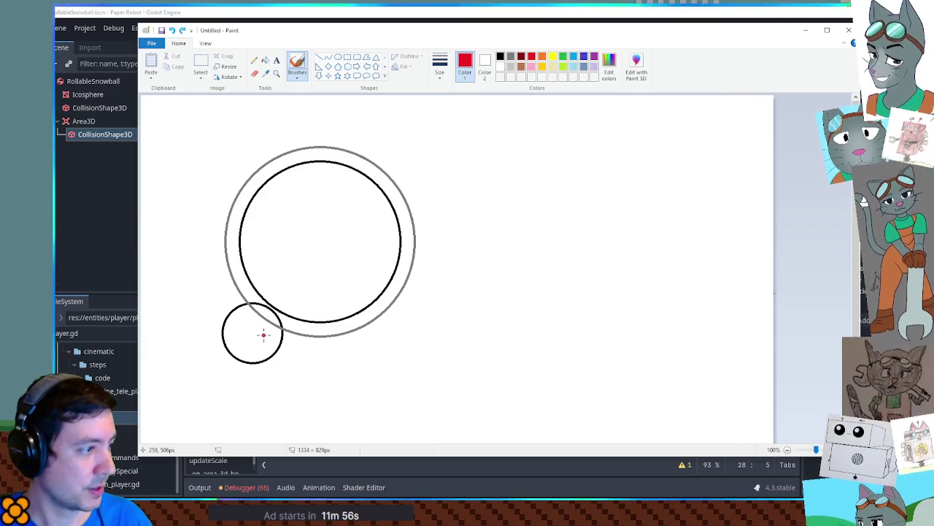
Try several red strokes from the small circle, undoing them back to the bare circles
{"action": "mouse_move", "coordinate": [251, 330]}
{"action": "left_mouse_down"}
{"action": "mouse_move", "coordinate": [358, 379]}
{"action": "mouse_move", "coordinate": [342, 403]}
{"action": "left_mouse_up"}
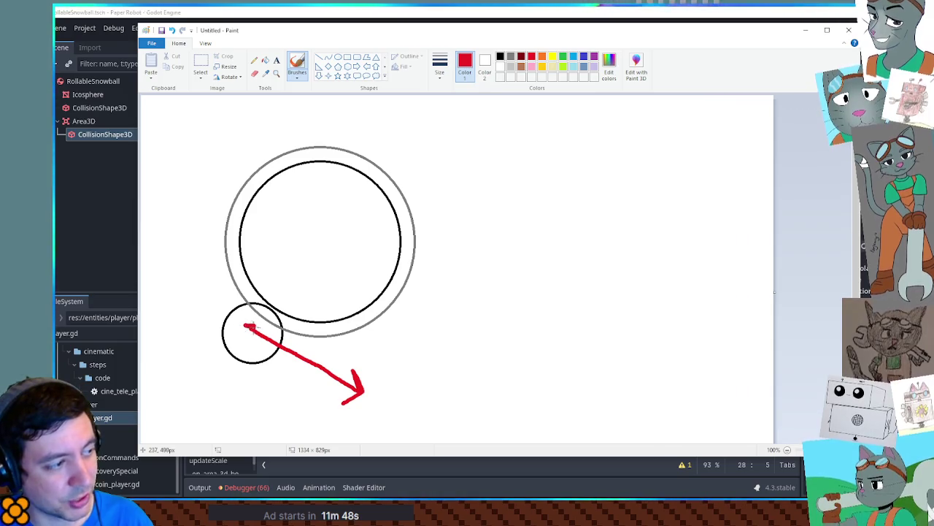
{"action": "key", "text": "ctrl+z"}
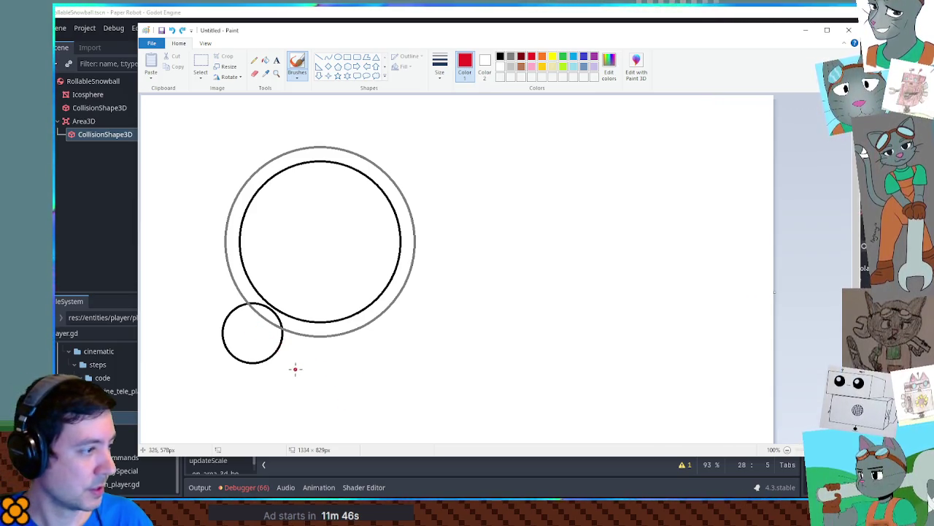
{"action": "mouse_move", "coordinate": [250, 331]}
{"action": "left_mouse_down"}
{"action": "mouse_move", "coordinate": [410, 353]}
{"action": "mouse_move", "coordinate": [394, 343]}
{"action": "mouse_move", "coordinate": [410, 353]}
{"action": "left_mouse_up"}
{"action": "left_click_drag", "start_coordinate": [250, 329], "coordinate": [308, 277]}
{"action": "key", "text": "ctrl+z"}
{"action": "mouse_move", "coordinate": [250, 330]}
{"action": "left_mouse_down"}
{"action": "mouse_move", "coordinate": [314, 270]}
{"action": "mouse_move", "coordinate": [350, 310]}
{"action": "left_mouse_up"}
{"action": "left_click", "coordinate": [336, 295]}
{"action": "left_click_drag", "start_coordinate": [359, 315], "coordinate": [366, 323]}
{"action": "key", "text": "ctrl+z"}
{"action": "key", "text": "ctrl+z"}
{"action": "key", "text": "ctrl+z"}
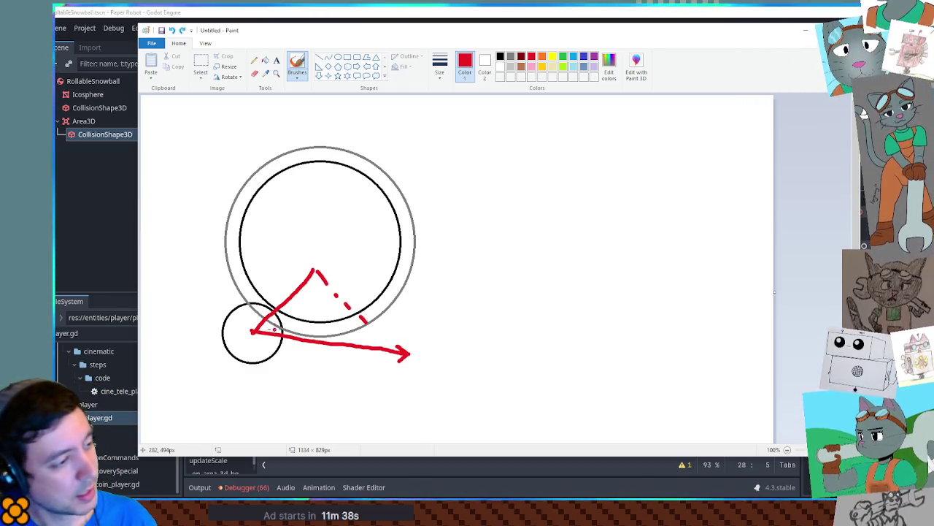
Draw a long arrow past the big circle, a shorter up-right arrow, and dots joining their tips
{"action": "mouse_move", "coordinate": [250, 333]}
{"action": "left_mouse_down"}
{"action": "mouse_move", "coordinate": [434, 294]}
{"action": "mouse_move", "coordinate": [429, 310]}
{"action": "left_mouse_up"}
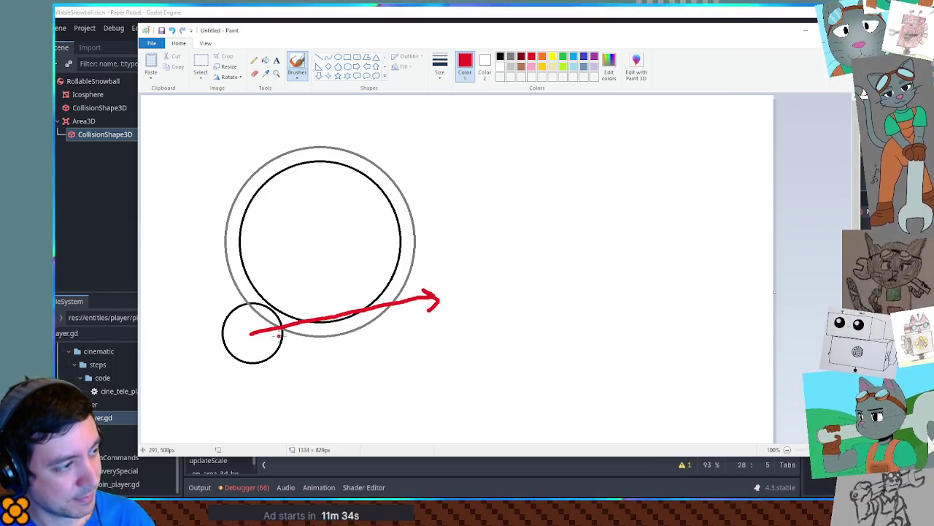
{"action": "mouse_move", "coordinate": [250, 332]}
{"action": "left_mouse_down"}
{"action": "mouse_move", "coordinate": [321, 240]}
{"action": "mouse_move", "coordinate": [333, 256]}
{"action": "left_mouse_up"}
{"action": "left_click", "coordinate": [349, 254]}
{"action": "left_click", "coordinate": [363, 261]}
{"action": "left_click", "coordinate": [374, 266]}
{"action": "left_click", "coordinate": [392, 275]}
{"action": "left_click", "coordinate": [403, 282]}
{"action": "left_click", "coordinate": [418, 289]}
{"action": "left_click", "coordinate": [431, 293]}
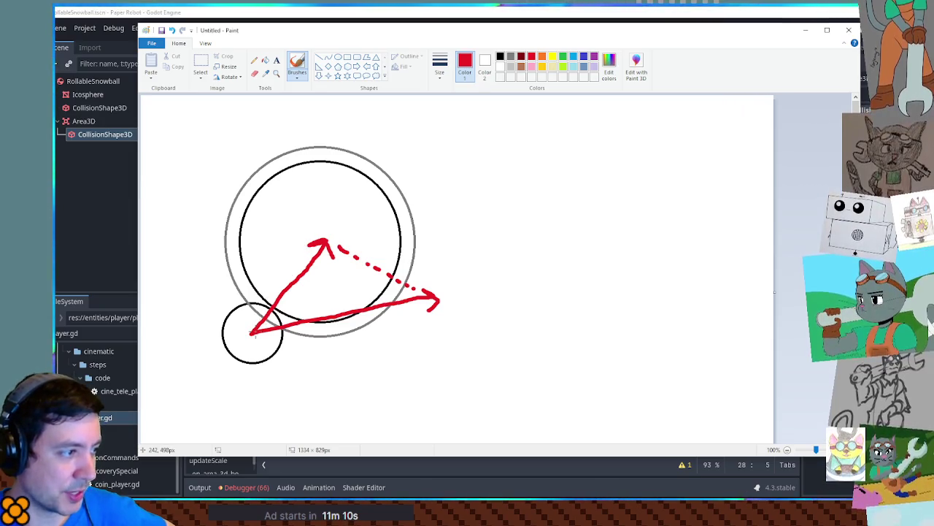
Add a red angle arc labelled θ, a right-angle mark, a tick mark, and a T above
{"action": "left_click_drag", "start_coordinate": [279, 302], "coordinate": [289, 321]}
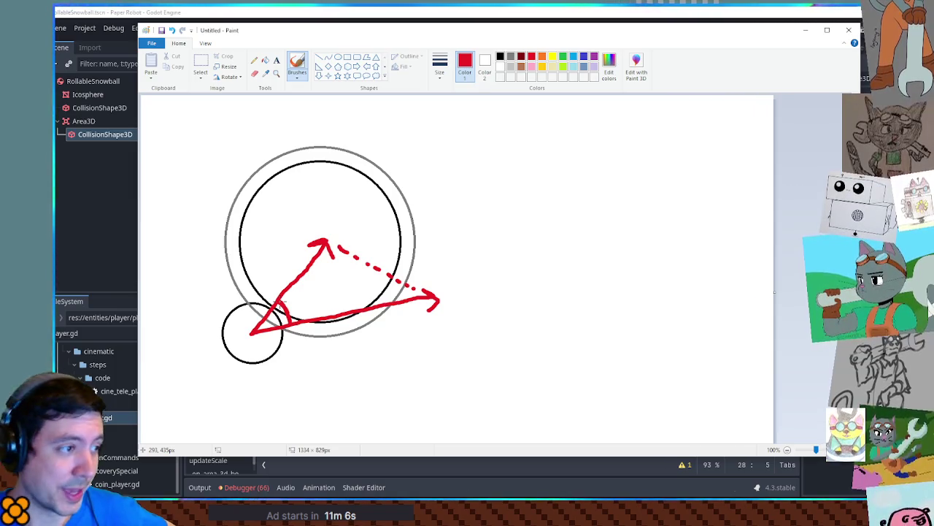
{"action": "mouse_move", "coordinate": [306, 265]}
{"action": "left_mouse_down"}
{"action": "mouse_move", "coordinate": [327, 276]}
{"action": "mouse_move", "coordinate": [347, 252]}
{"action": "left_mouse_up"}
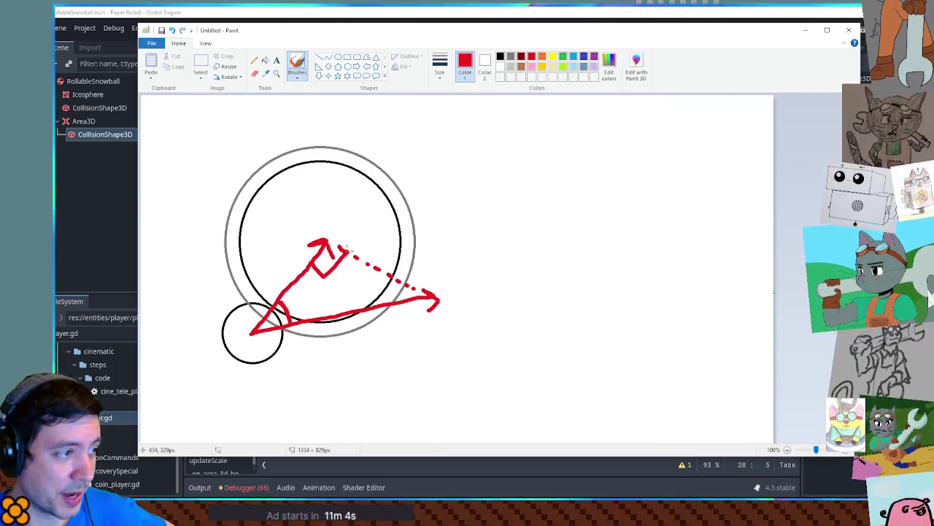
{"action": "mouse_move", "coordinate": [301, 301]}
{"action": "left_mouse_down"}
{"action": "mouse_move", "coordinate": [295, 313]}
{"action": "mouse_move", "coordinate": [301, 302]}
{"action": "mouse_move", "coordinate": [351, 321]}
{"action": "left_mouse_up"}
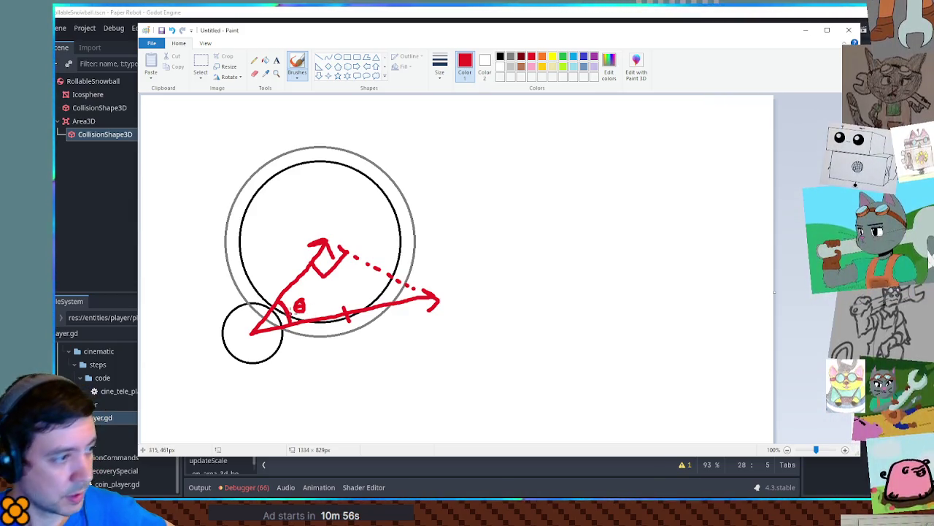
{"action": "left_click_drag", "start_coordinate": [292, 274], "coordinate": [303, 284]}
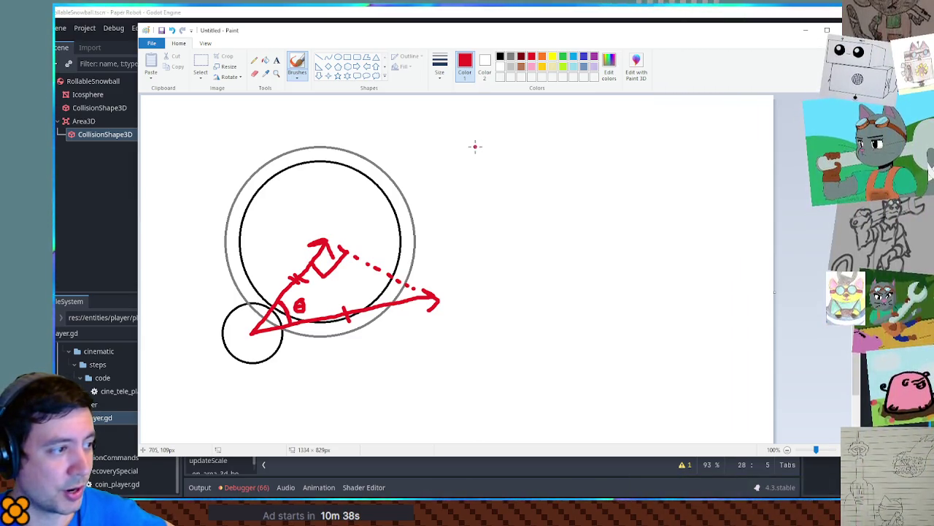
{"action": "mouse_move", "coordinate": [461, 142]}
{"action": "left_mouse_down"}
{"action": "mouse_move", "coordinate": [490, 142]}
{"action": "mouse_move", "coordinate": [476, 159]}
{"action": "mouse_move", "coordinate": [574, 139]}
{"action": "mouse_move", "coordinate": [568, 134]}
{"action": "mouse_move", "coordinate": [630, 131]}
{"action": "left_mouse_up"}
Write A over a fraction line, θ after the T, and an H left of the formula
{"action": "left_click_drag", "start_coordinate": [588, 153], "coordinate": [588, 167]}
{"action": "left_click_drag", "start_coordinate": [593, 162], "coordinate": [606, 182]}
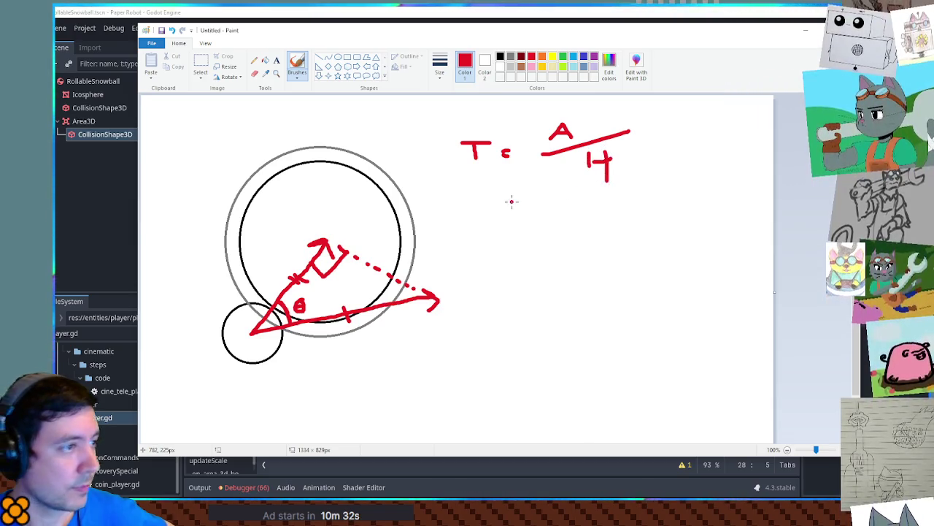
{"action": "left_click_drag", "start_coordinate": [495, 148], "coordinate": [488, 159]}
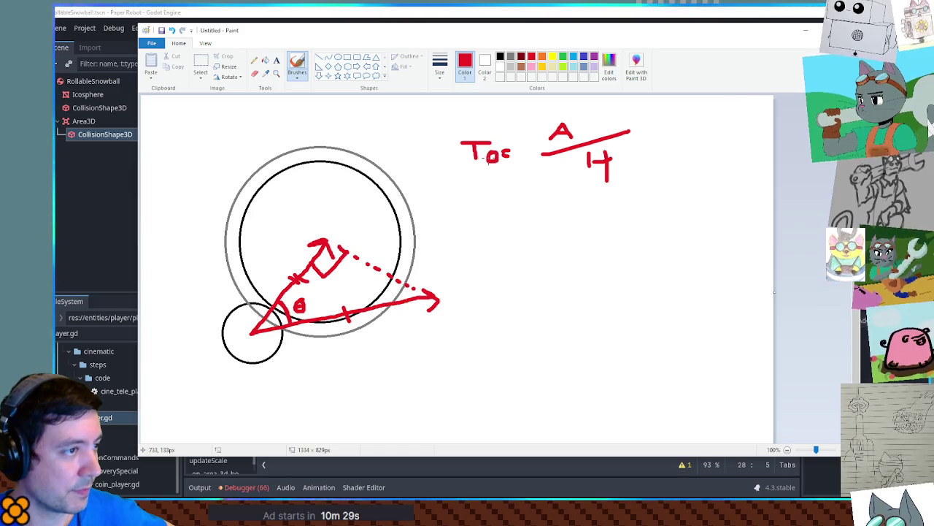
{"action": "left_click", "coordinate": [457, 231]}
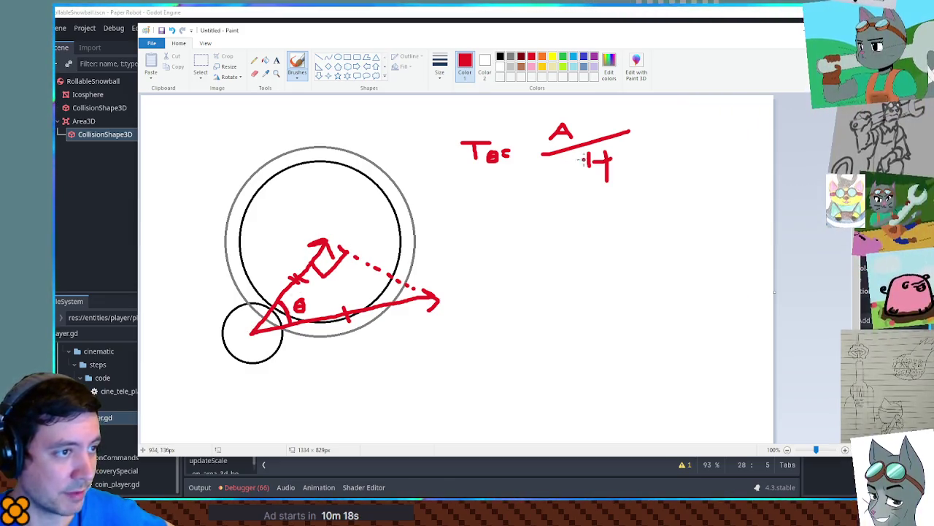
{"action": "mouse_move", "coordinate": [424, 133]}
{"action": "left_mouse_down"}
{"action": "mouse_move", "coordinate": [418, 165]}
{"action": "mouse_move", "coordinate": [447, 148]}
{"action": "mouse_move", "coordinate": [443, 168]}
{"action": "left_mouse_up"}
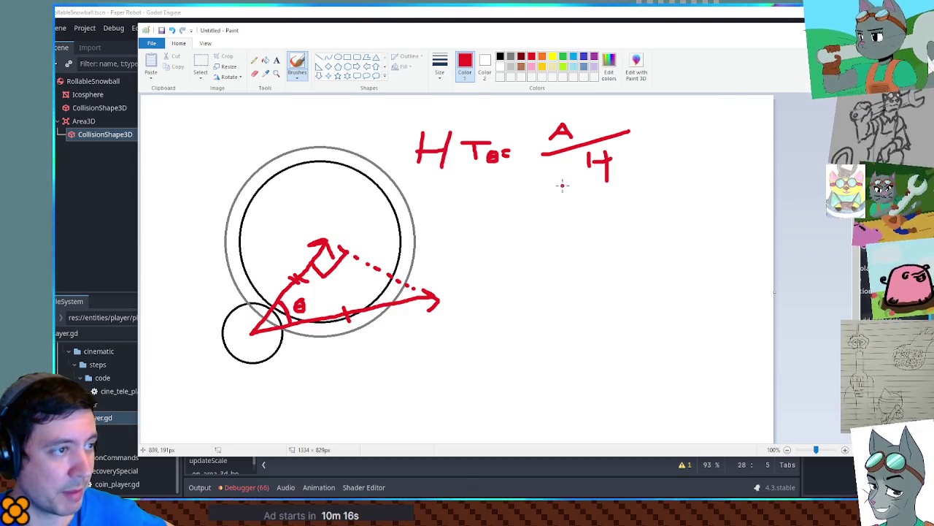
Box-select and delete the H denominator, then switch back to Godot
{"action": "left_click", "coordinate": [200, 64]}
{"action": "left_click_drag", "start_coordinate": [529, 144], "coordinate": [660, 195]}
{"action": "key", "text": "Delete"}
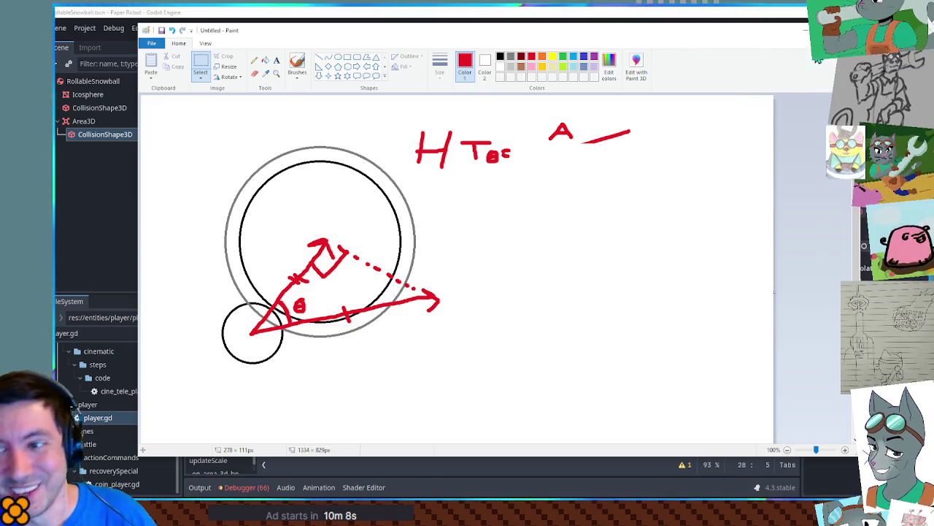
{"action": "key", "text": "alt+Tab"}
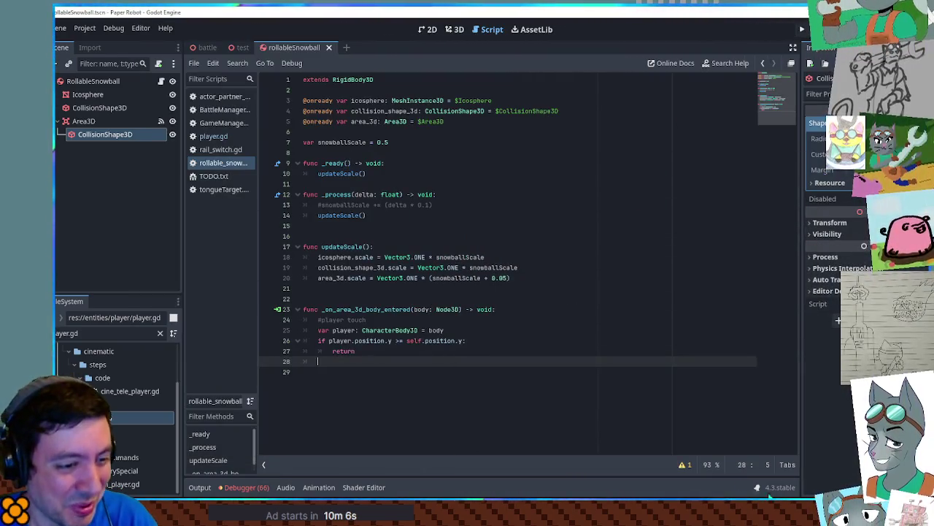
Run the Test scene, drive and jump the robot around the snowball, then close the game
{"action": "left_click", "coordinate": [241, 47]}
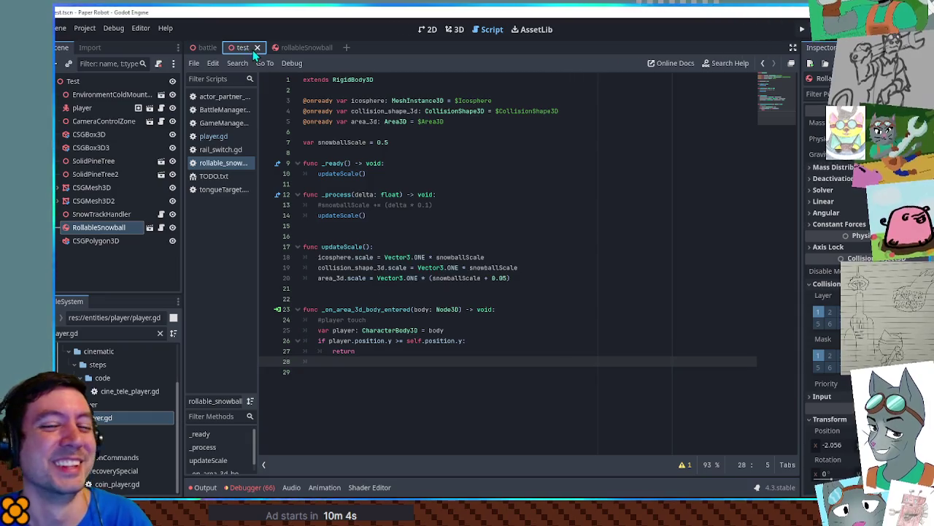
{"action": "key", "text": "F6"}
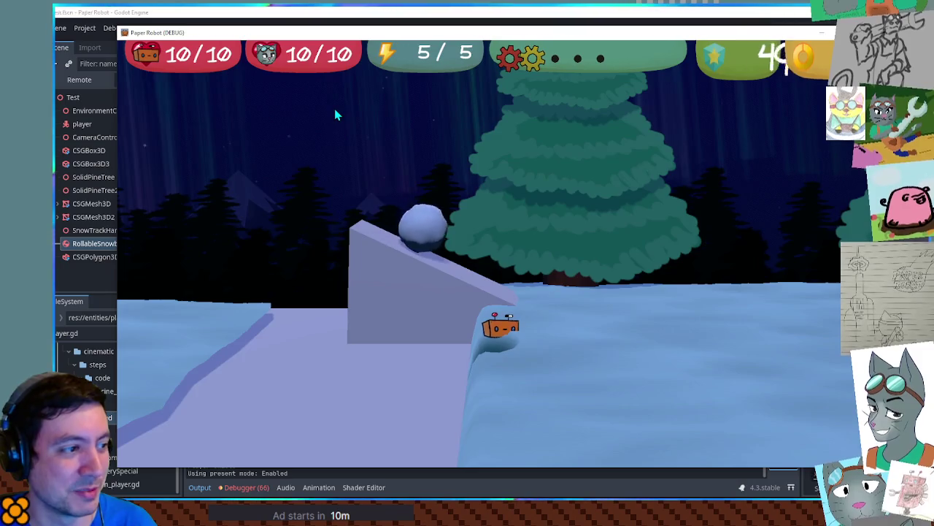
{"action": "key", "text": "s"}
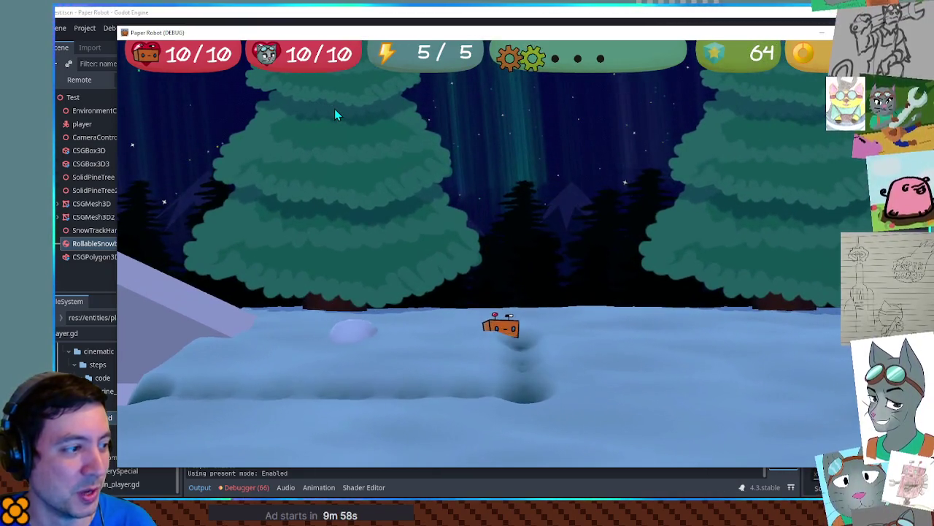
{"action": "key", "text": "s"}
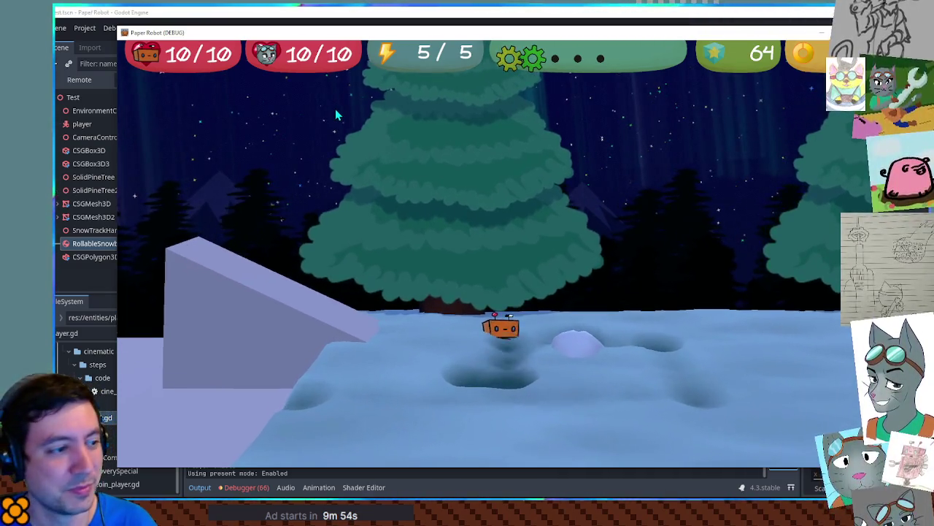
{"action": "key", "text": "space"}
{"action": "key", "text": "d"}
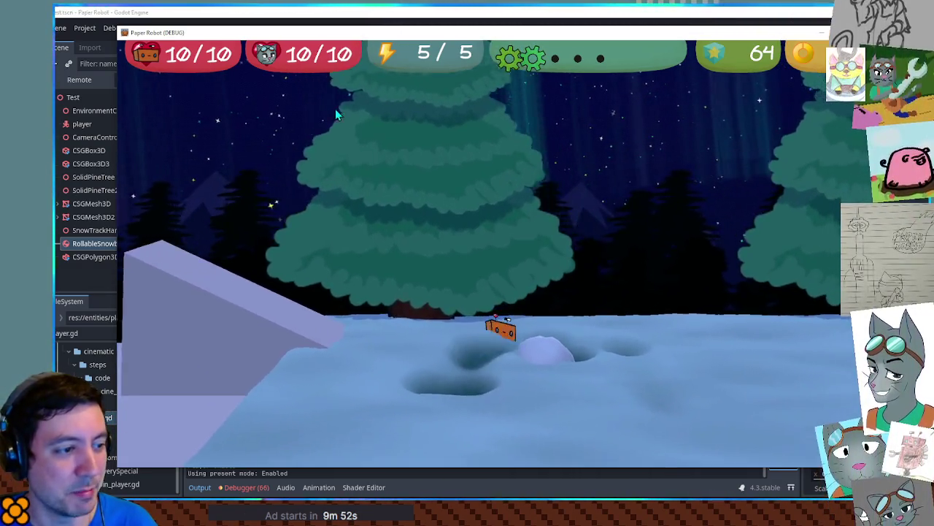
{"action": "key", "text": "a"}
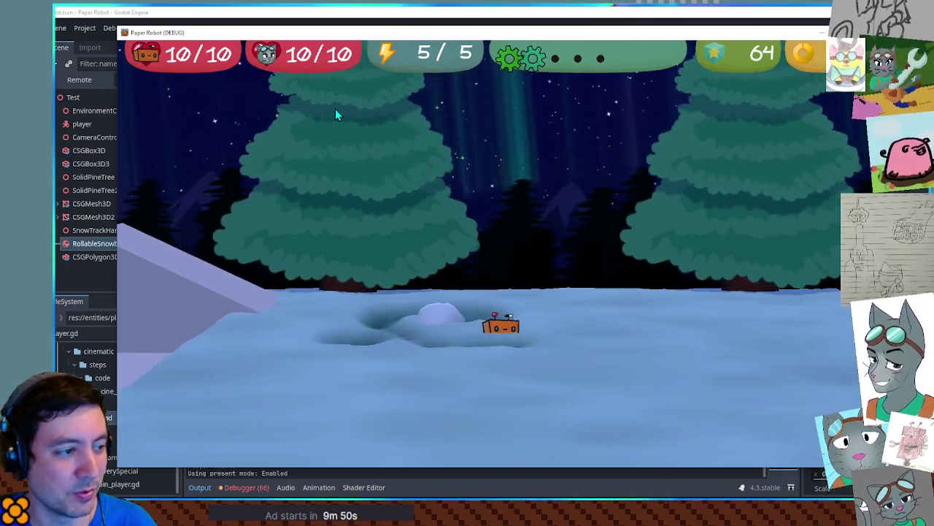
{"action": "key", "text": "a"}
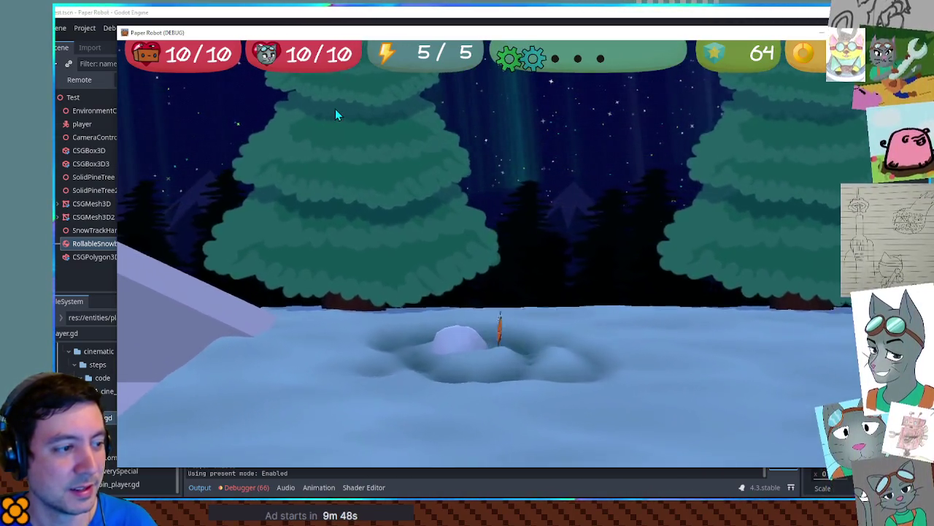
{"action": "key", "text": "a"}
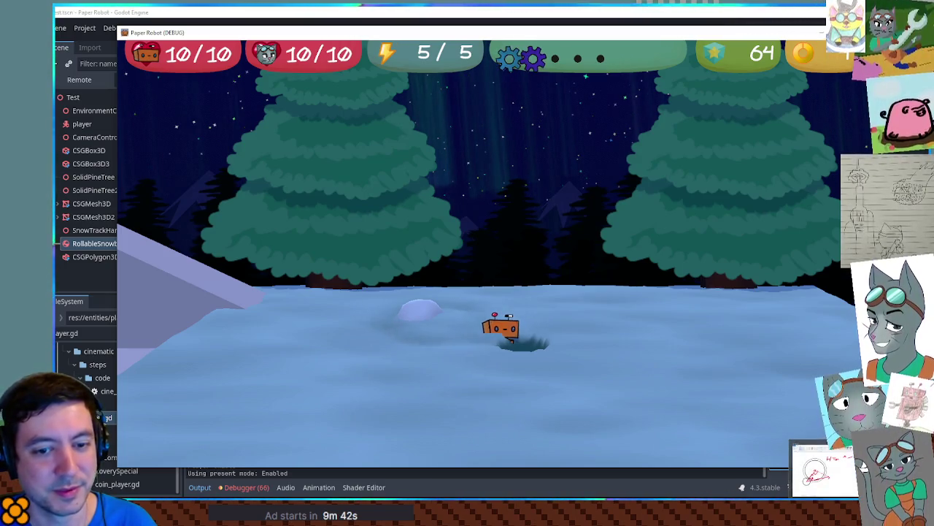
{"action": "key", "text": "alt+Tab"}
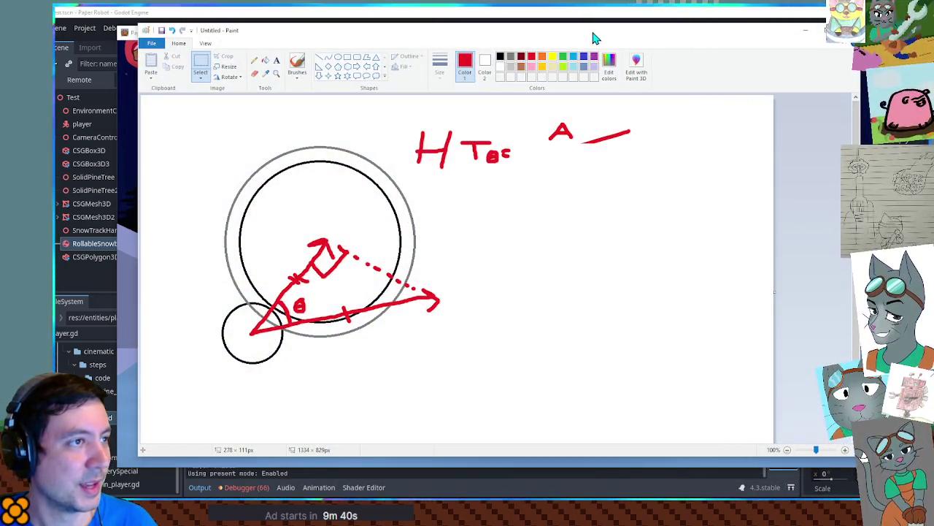
{"action": "key", "text": "alt+Tab"}
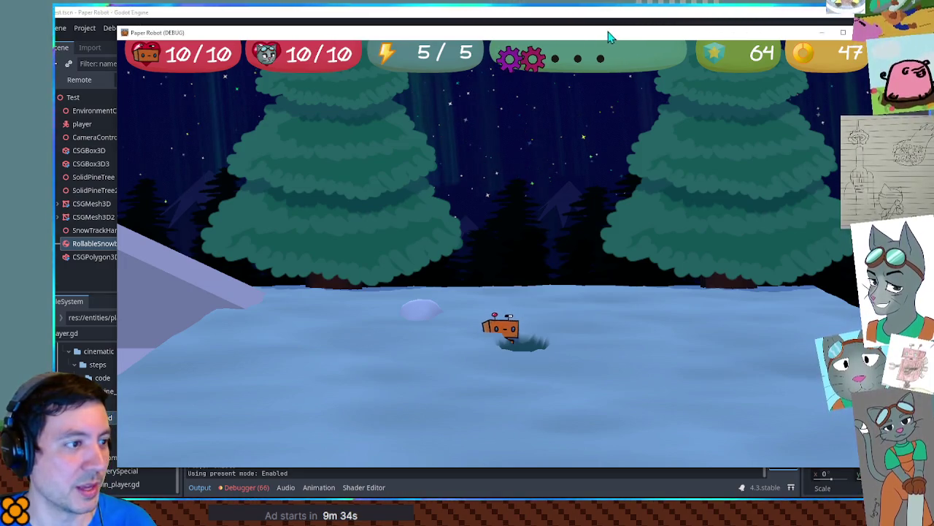
{"action": "key", "text": "alt+F4"}
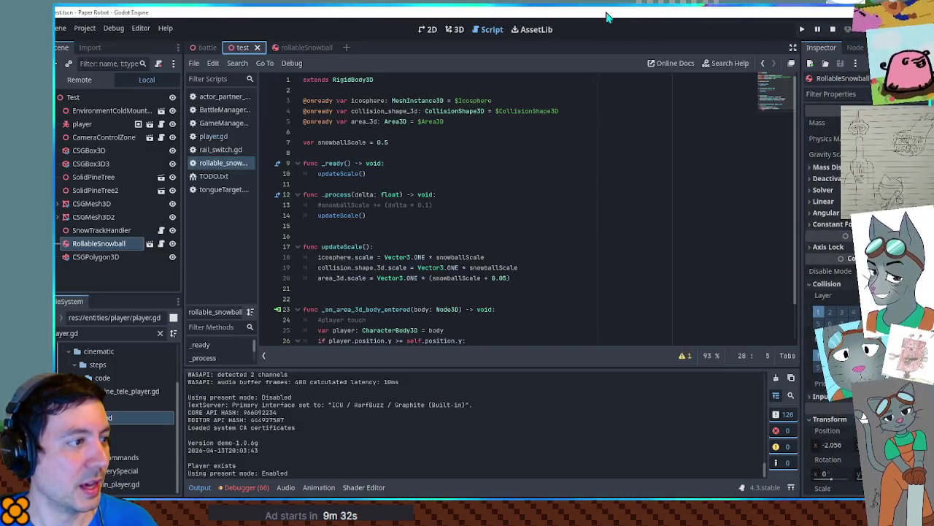
Change both position.y references in the line-26 check to global_position.y
{"action": "scroll", "coordinate": [427, 190], "scroll_direction": "down", "scroll_amount": 2}
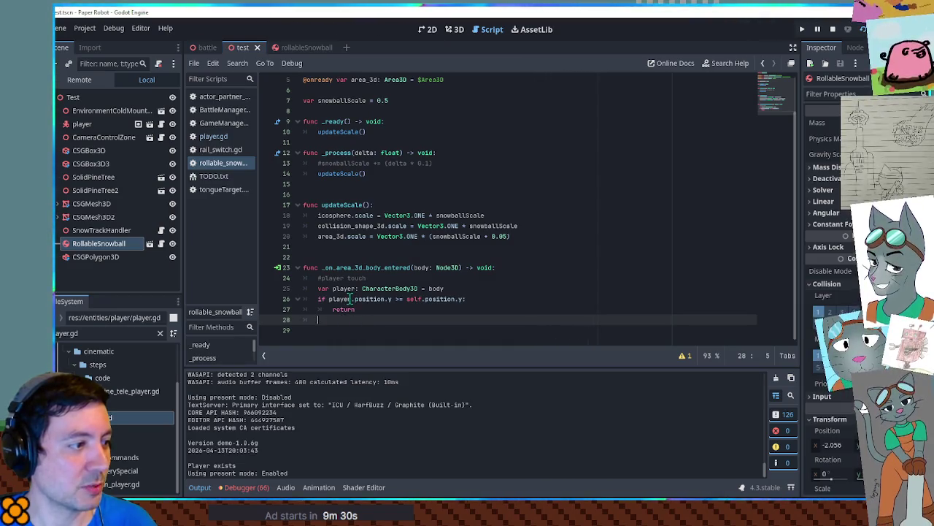
{"action": "key", "text": "Return"}
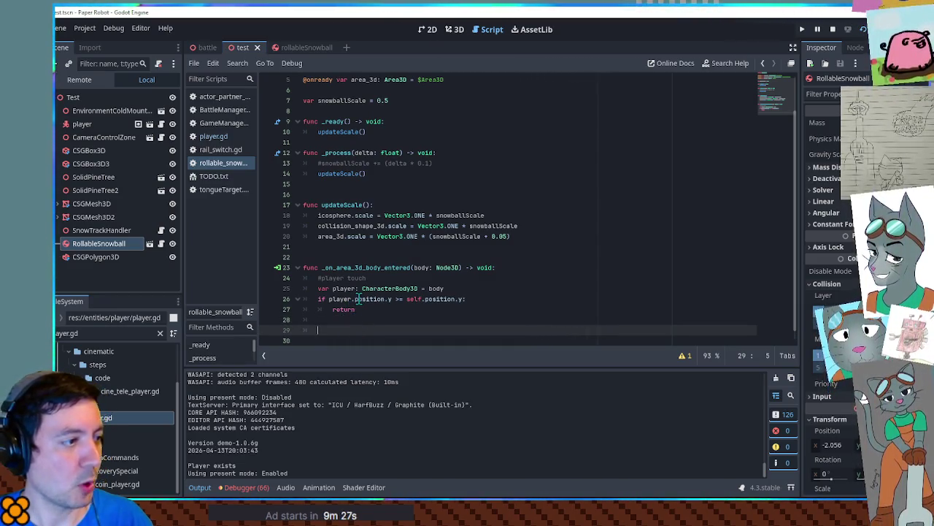
{"action": "left_click", "coordinate": [356, 300]}
{"action": "type", "text": "_global"}
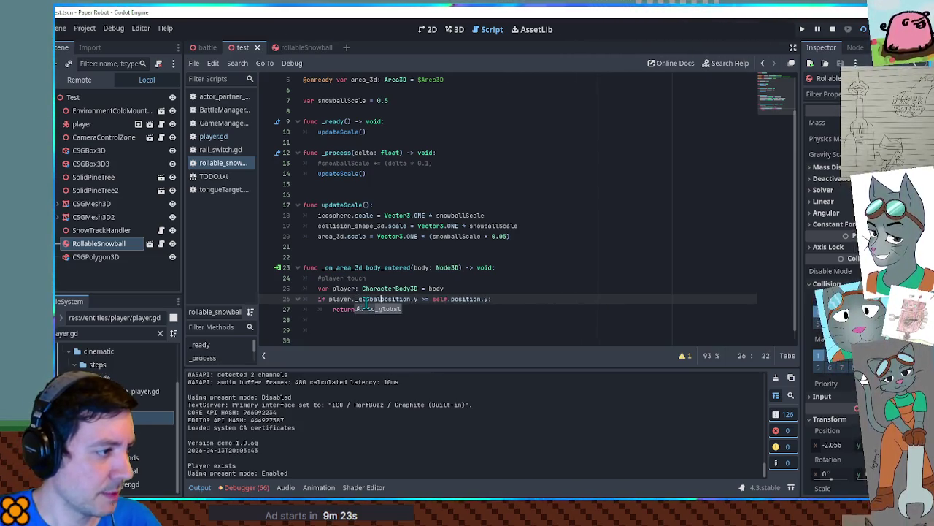
{"action": "key", "text": "ctrl+z"}
{"action": "type", "text": "global."}
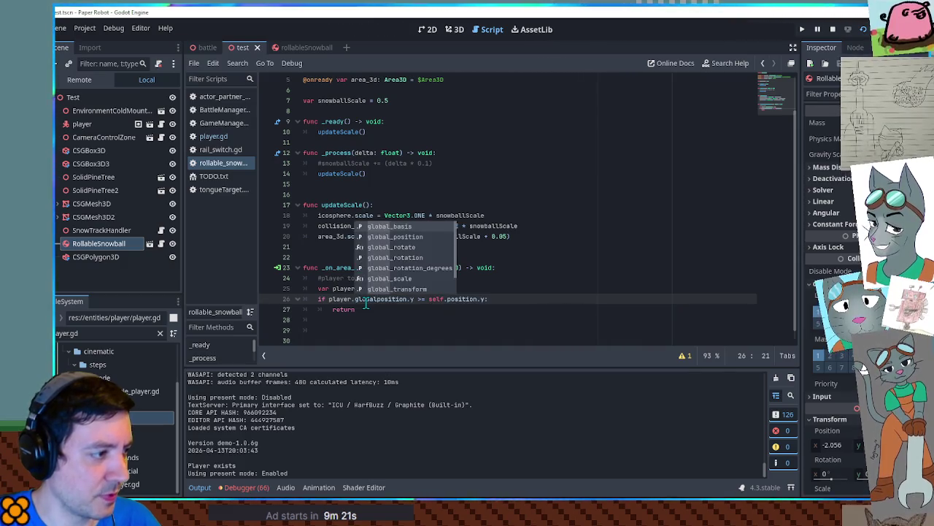
{"action": "key", "text": "BackSpace"}
{"action": "type", "text": "_"}
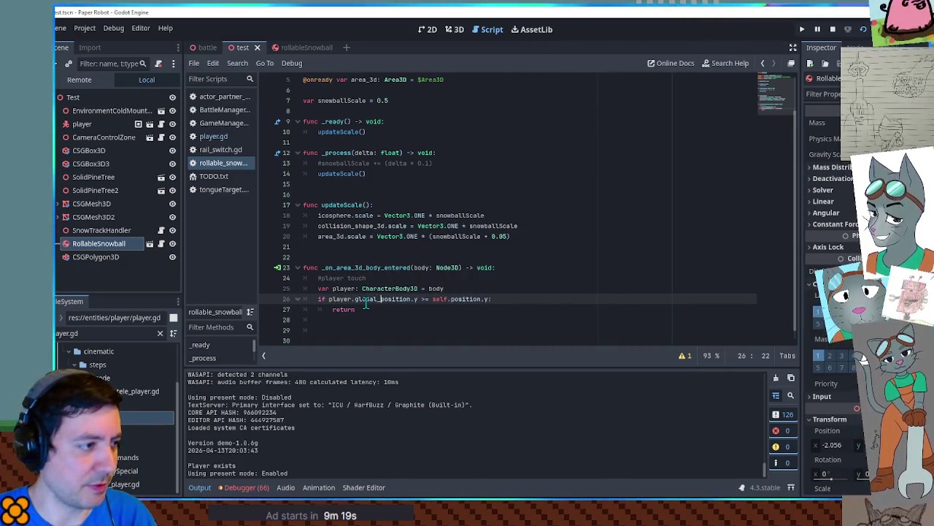
{"action": "left_click_drag", "start_coordinate": [355, 300], "coordinate": [406, 306]}
{"action": "key", "text": "ctrl+c"}
{"action": "double_click", "coordinate": [469, 299]}
{"action": "key", "text": "ctrl+v"}
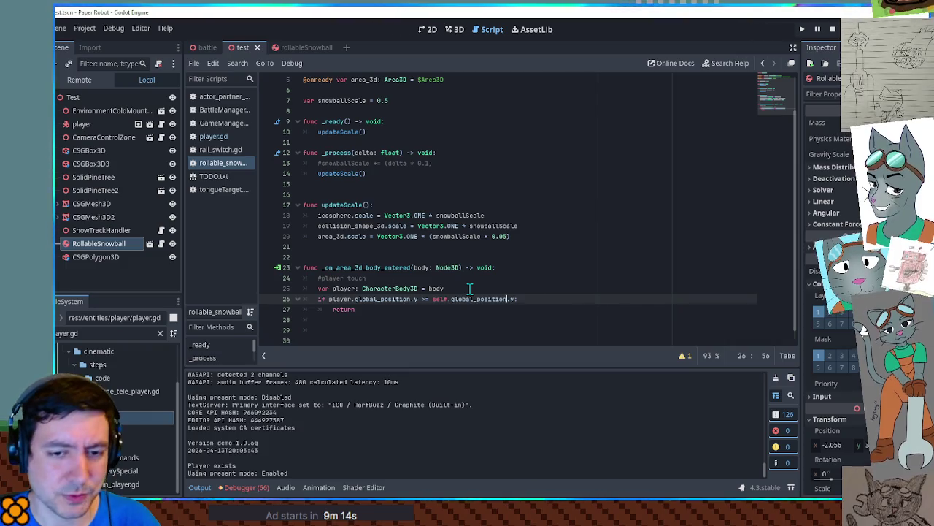
Move below the return line and run the game with F6 to test
{"action": "left_click", "coordinate": [343, 319]}
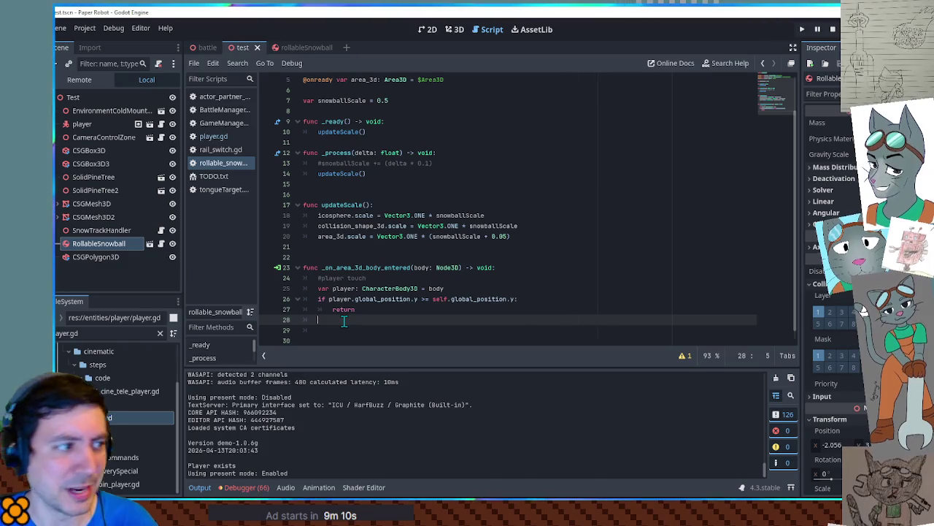
{"action": "key", "text": "Down"}
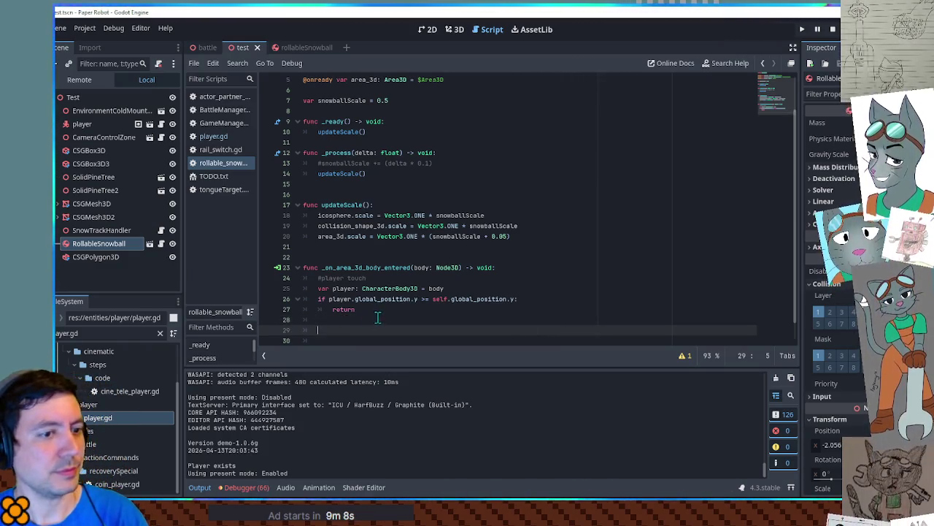
{"action": "key", "text": "F6"}
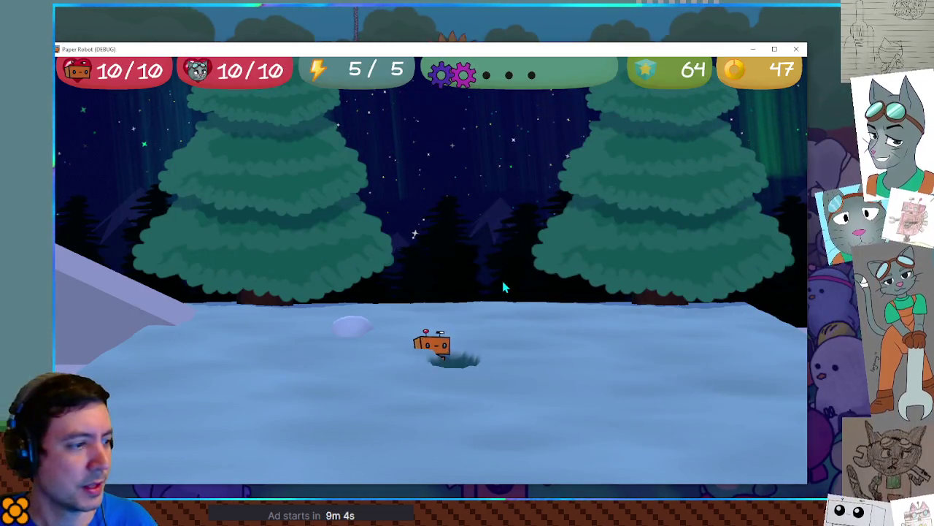
Walk the robot left and right in the snow, then move the game window up and left
{"action": "key", "text": "Left"}
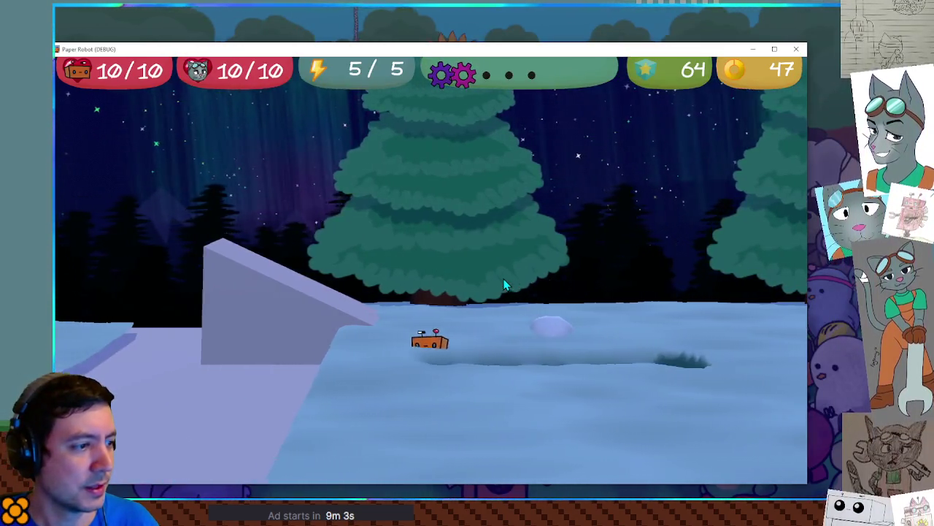
{"action": "key", "text": "Right"}
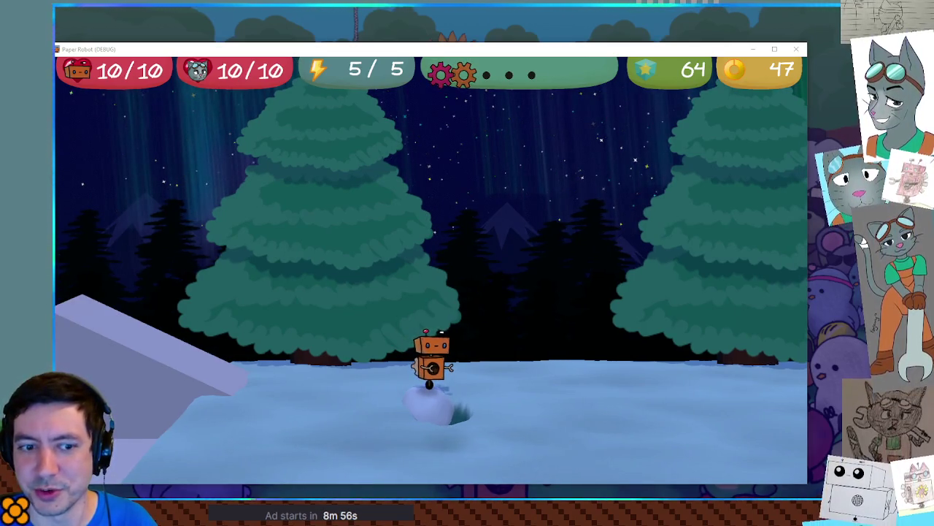
{"action": "mouse_move", "coordinate": [663, 49]}
{"action": "left_mouse_down"}
{"action": "mouse_move", "coordinate": [548, 12]}
{"action": "mouse_move", "coordinate": [547, 22]}
{"action": "left_mouse_up"}
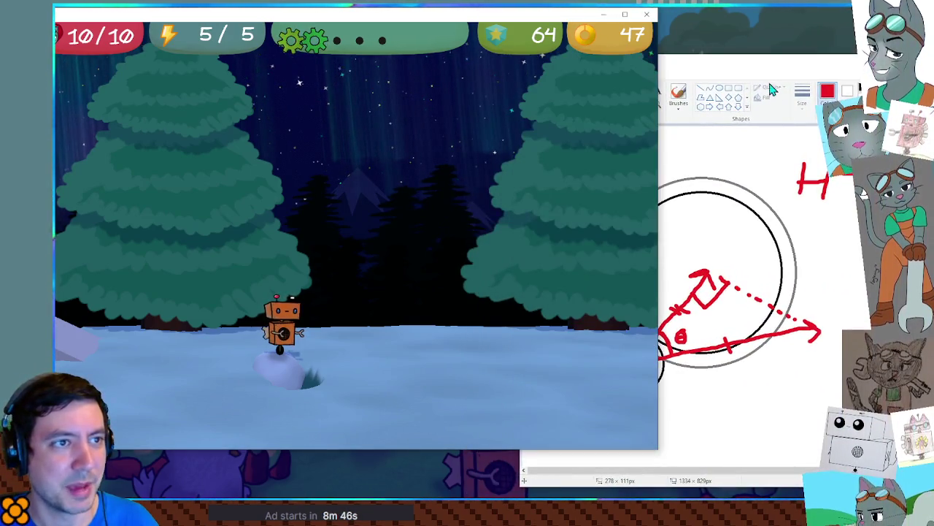
{"action": "left_click", "coordinate": [480, 19]}
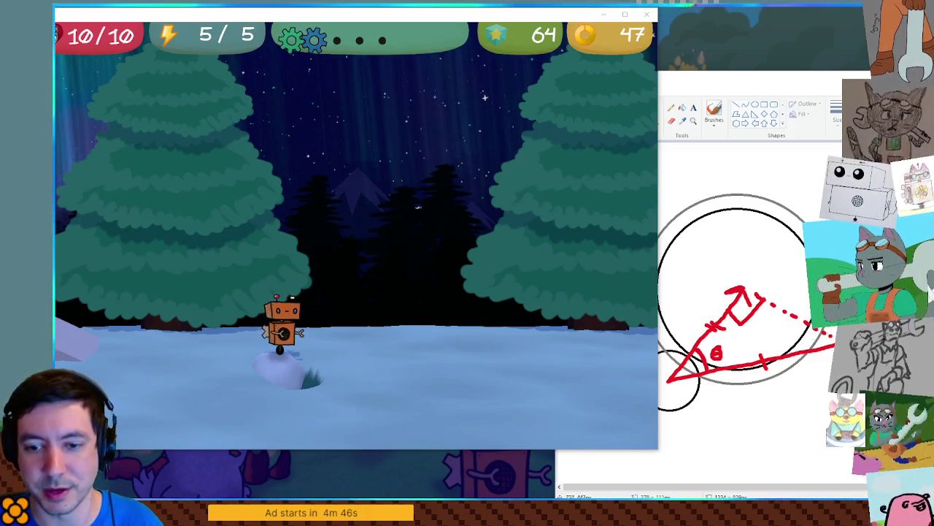
Drive the robot forward through the snow and into the snowball
{"action": "left_click", "coordinate": [603, 320]}
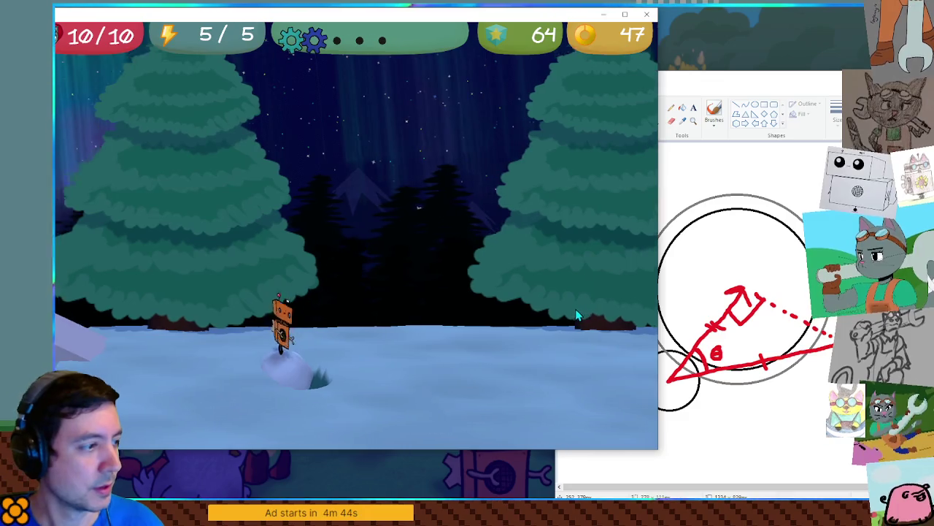
{"action": "key", "text": "w"}
{"action": "key", "text": "w"}
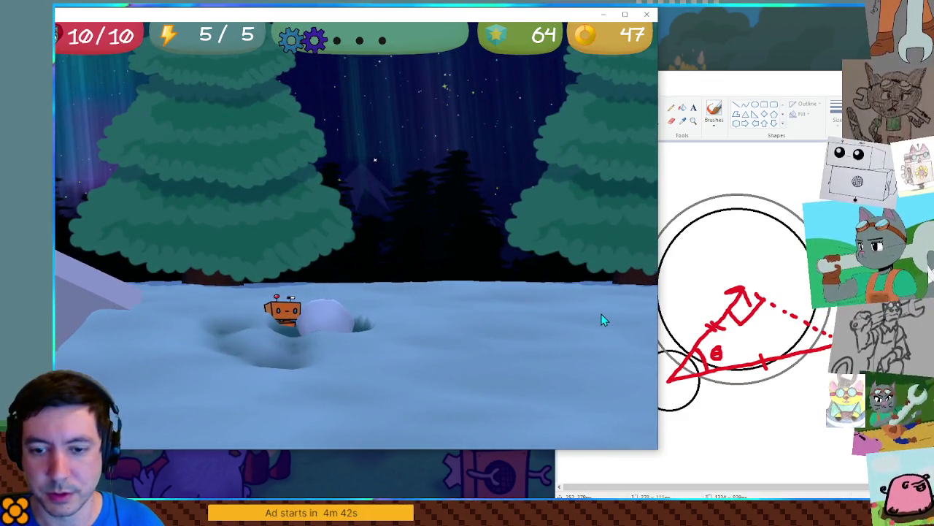
{"action": "key", "text": "w"}
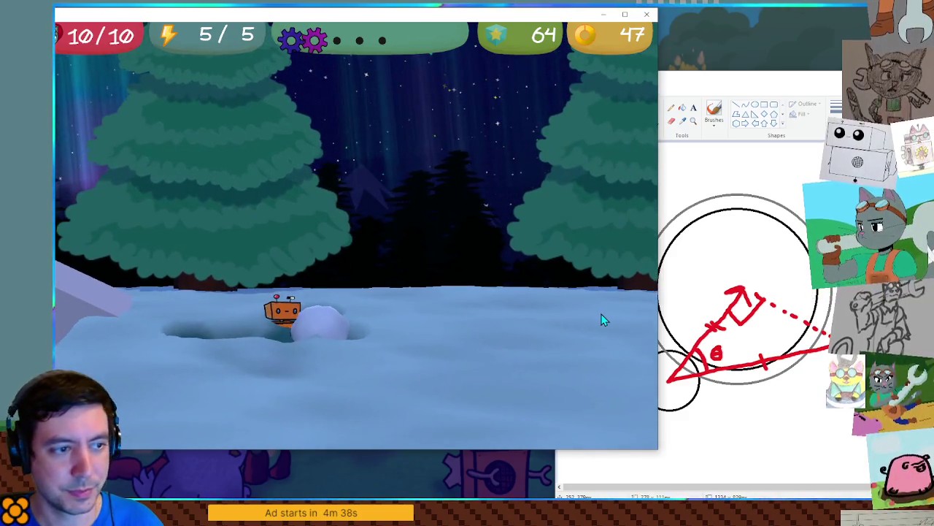
{"action": "key", "text": "a"}
{"action": "key", "text": "w"}
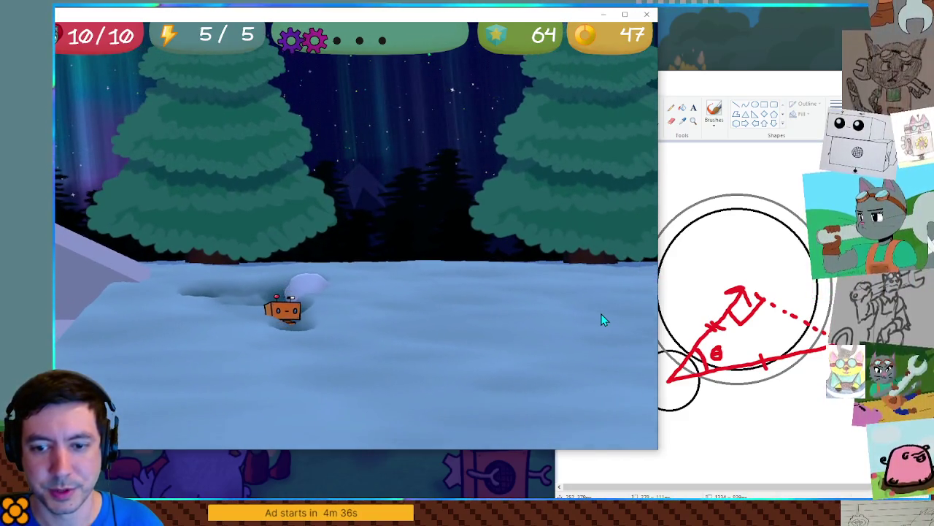
{"action": "key", "text": "w"}
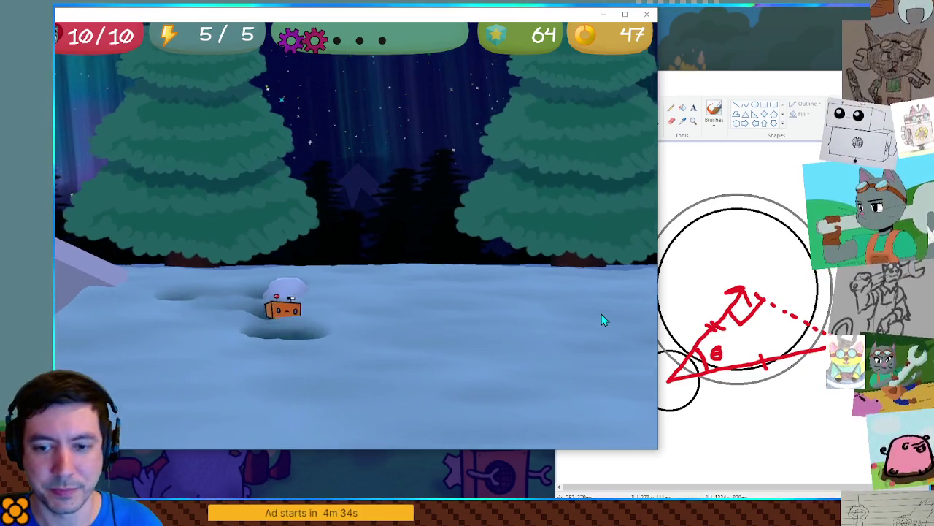
{"action": "key", "text": "w"}
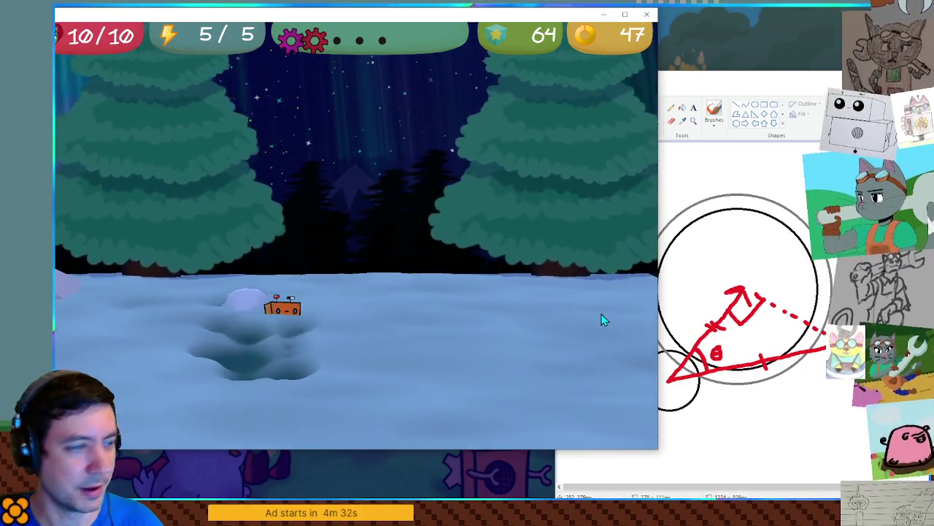
Steer the robot left and right, pushing the snowball further left and coming alongside it
{"action": "key", "text": "a"}
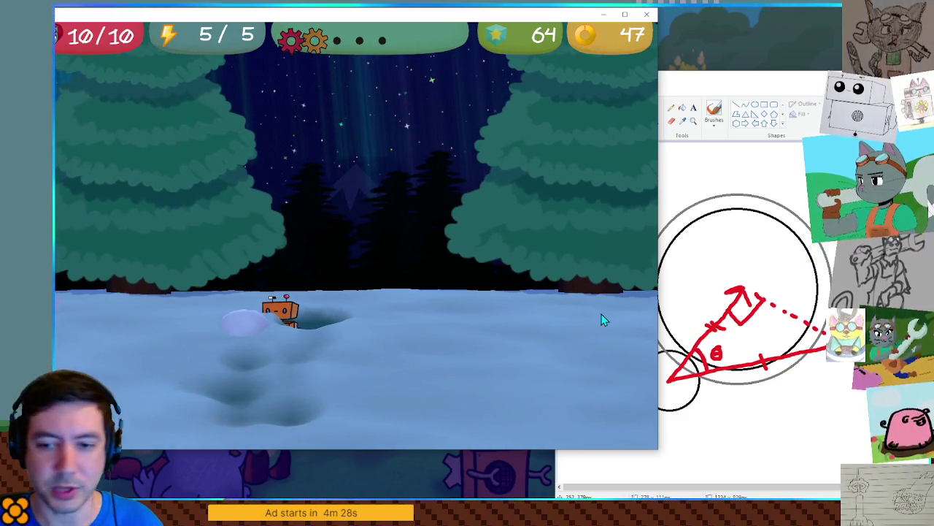
{"action": "key", "text": "d"}
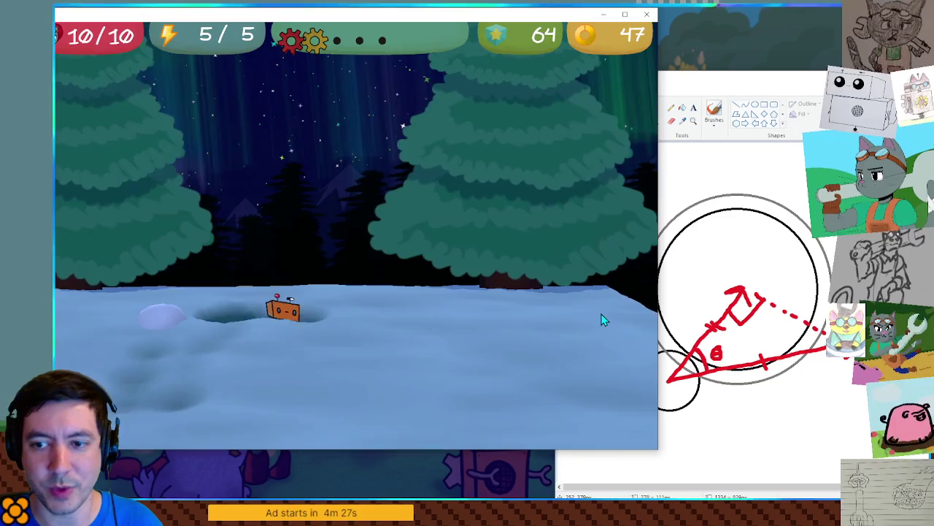
{"action": "key", "text": "a"}
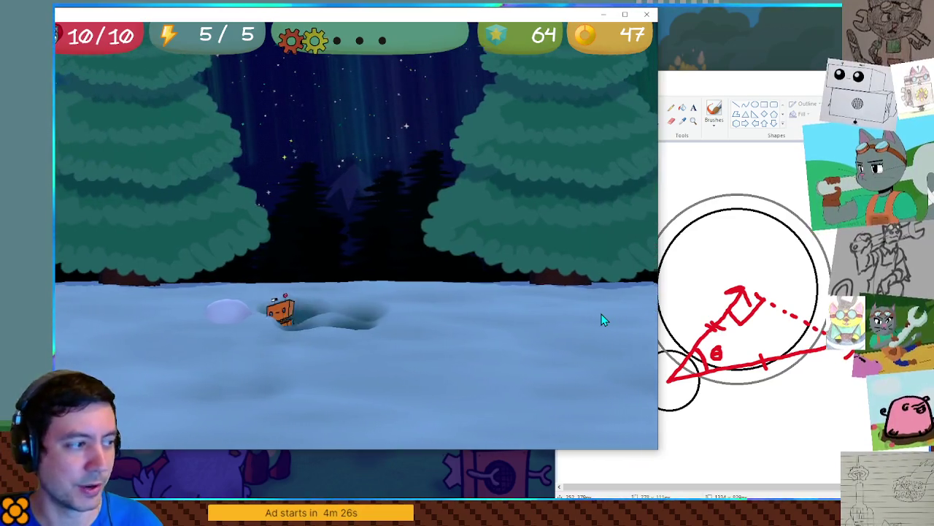
{"action": "key", "text": "d"}
{"action": "key", "text": "a"}
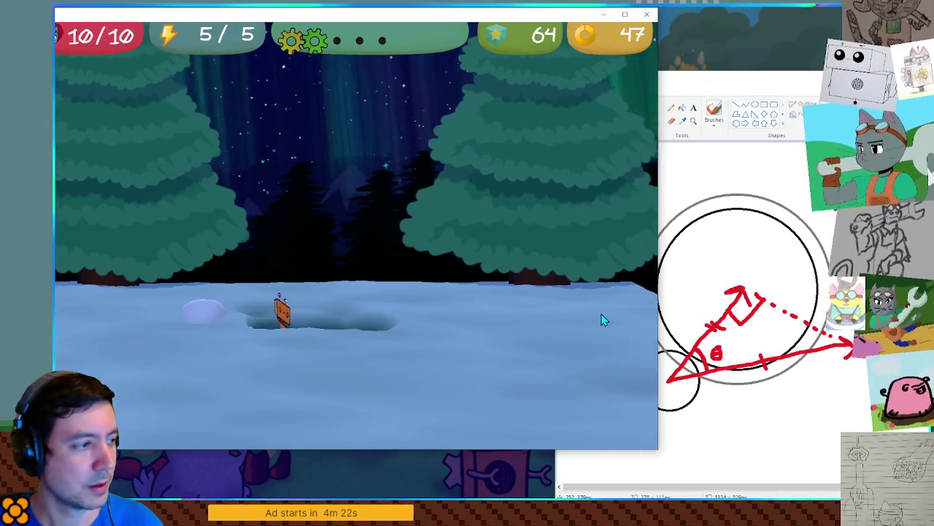
{"action": "key", "text": "a"}
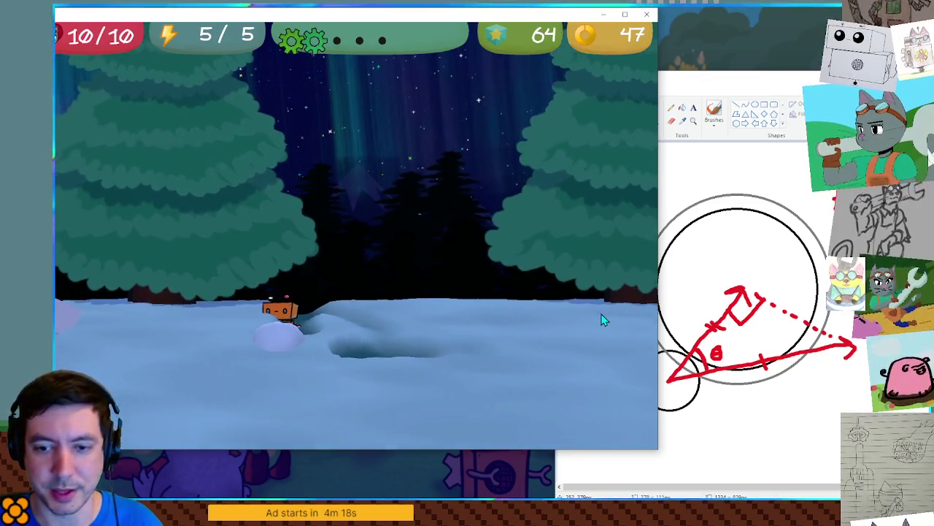
{"action": "key", "text": "d"}
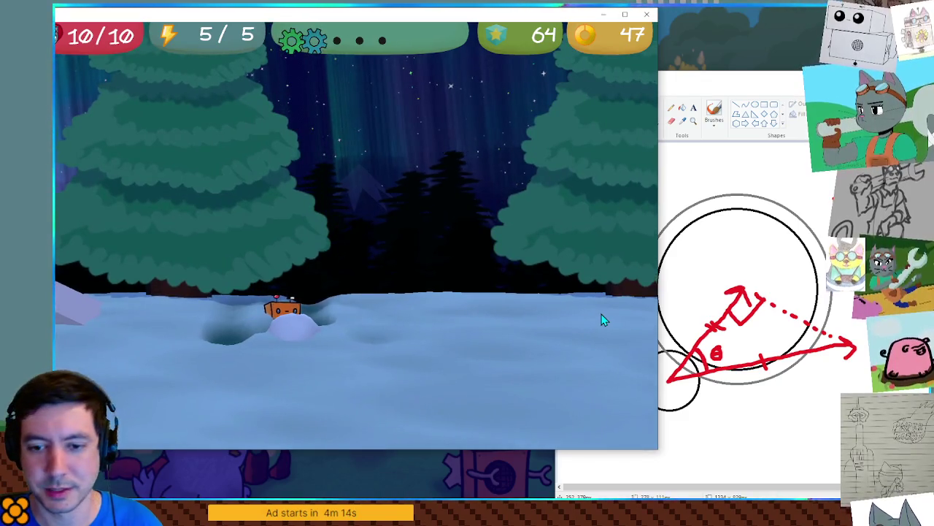
{"action": "key", "text": "s"}
{"action": "key", "text": "d"}
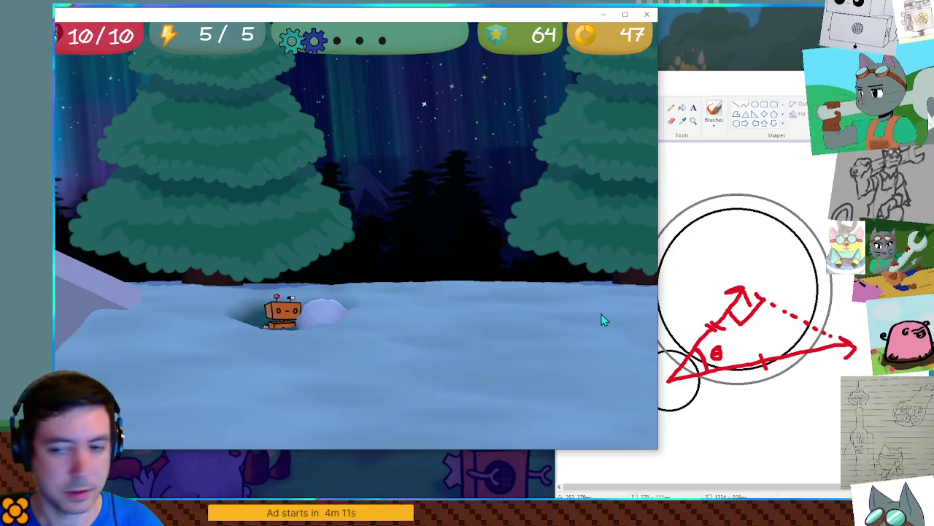
{"action": "key", "text": "a"}
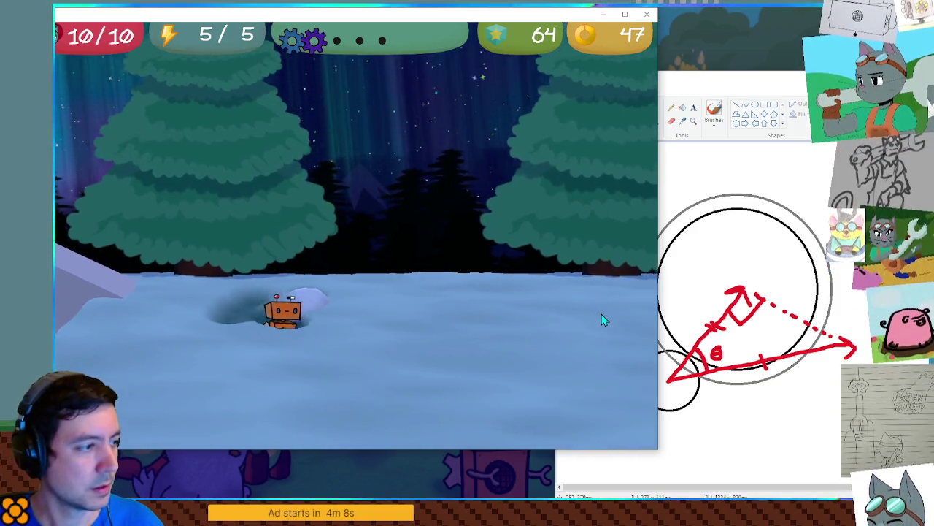
{"action": "key", "text": "d"}
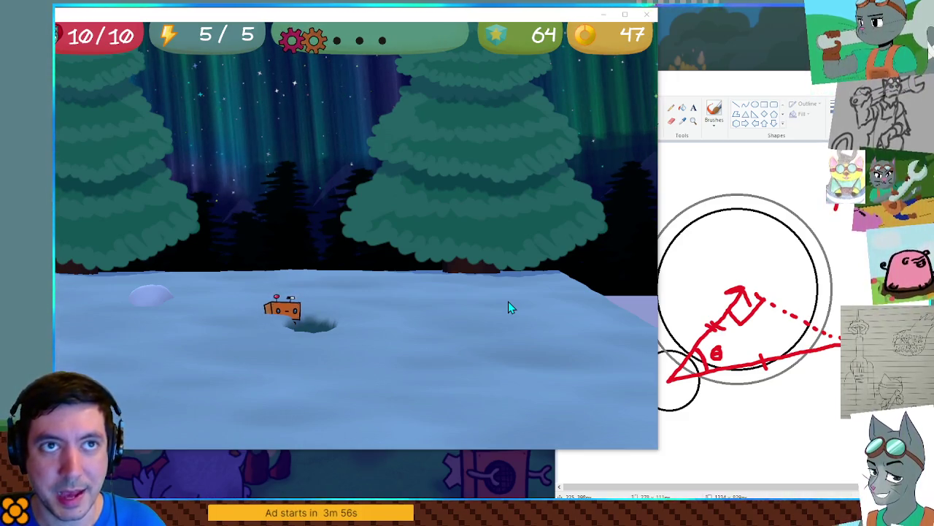
Burrow the robot around beside the snowball, then shift the Paint diagram left over the game
{"action": "key", "text": "Up"}
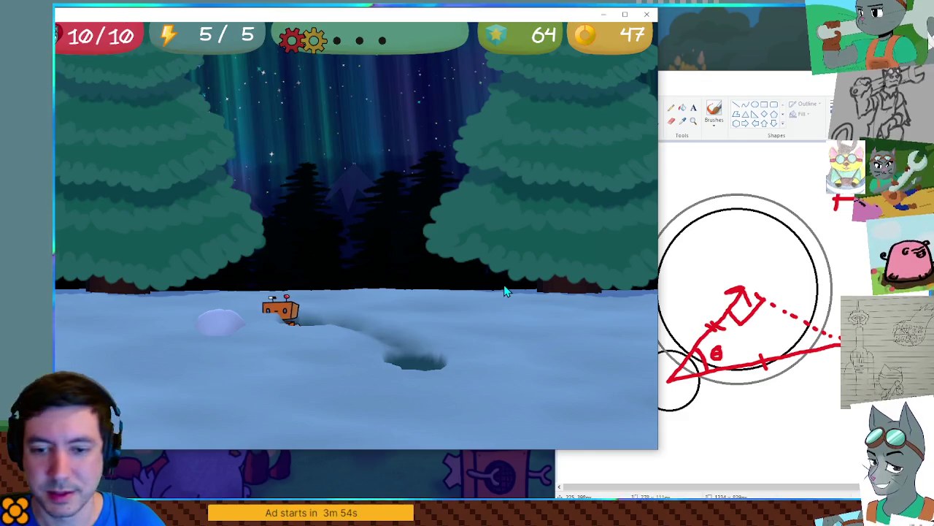
{"action": "key", "text": "Left"}
{"action": "key", "text": "Down"}
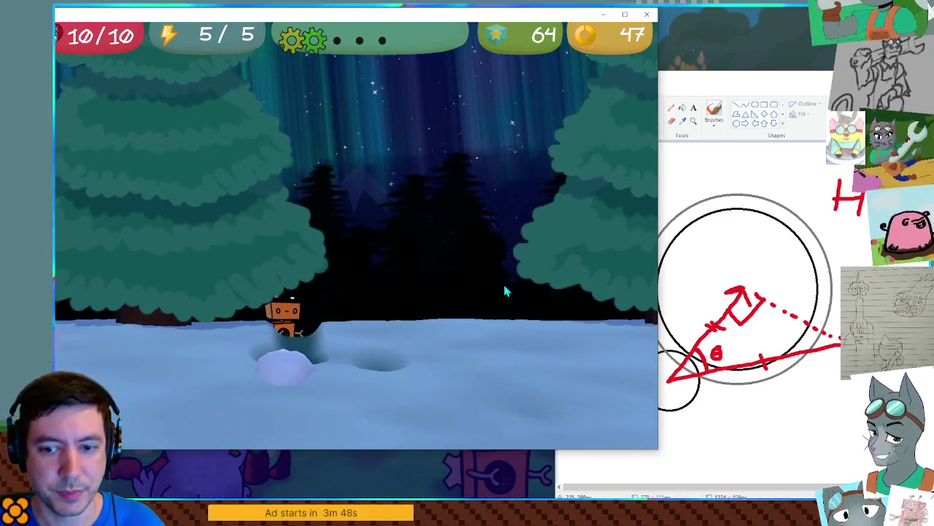
{"action": "key", "text": "Down"}
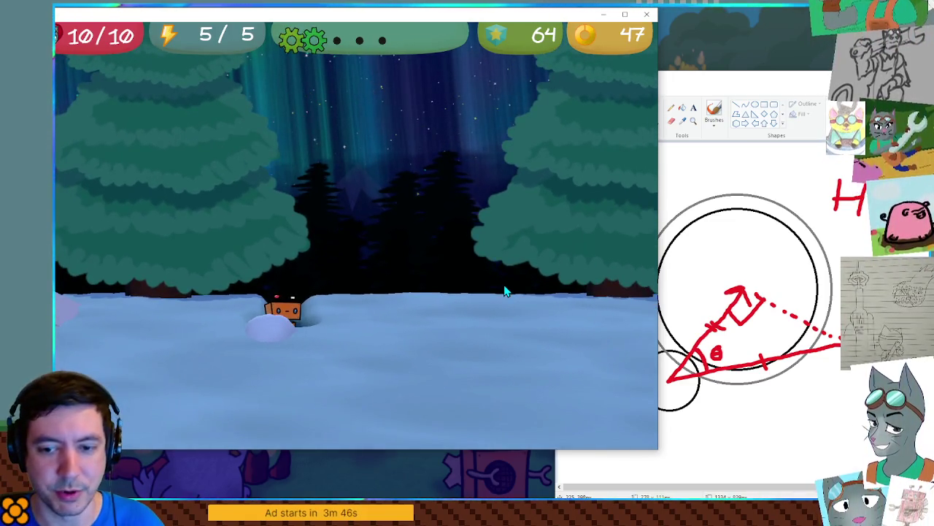
{"action": "key", "text": "Down"}
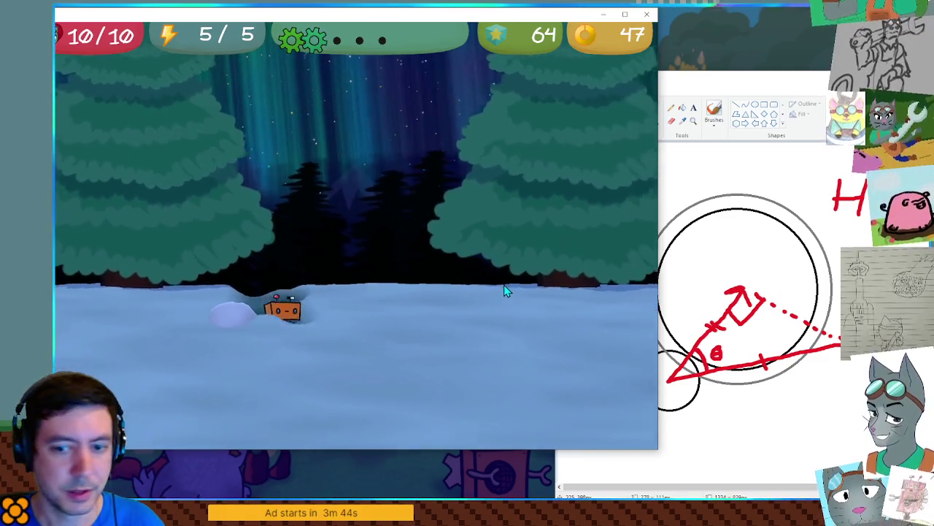
{"action": "key", "text": "Up"}
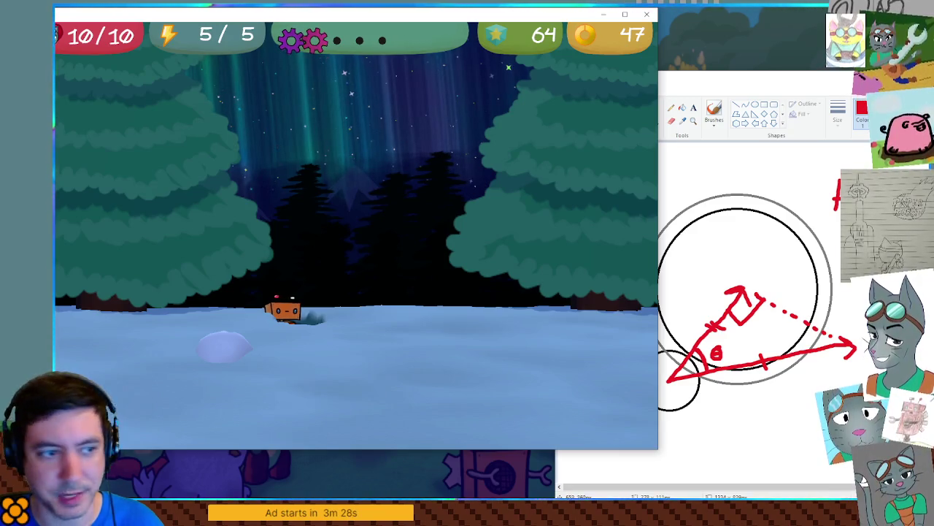
{"action": "mouse_move", "coordinate": [866, 86]}
{"action": "left_mouse_down"}
{"action": "mouse_move", "coordinate": [757, 83]}
{"action": "mouse_move", "coordinate": [790, 76]}
{"action": "left_mouse_up"}
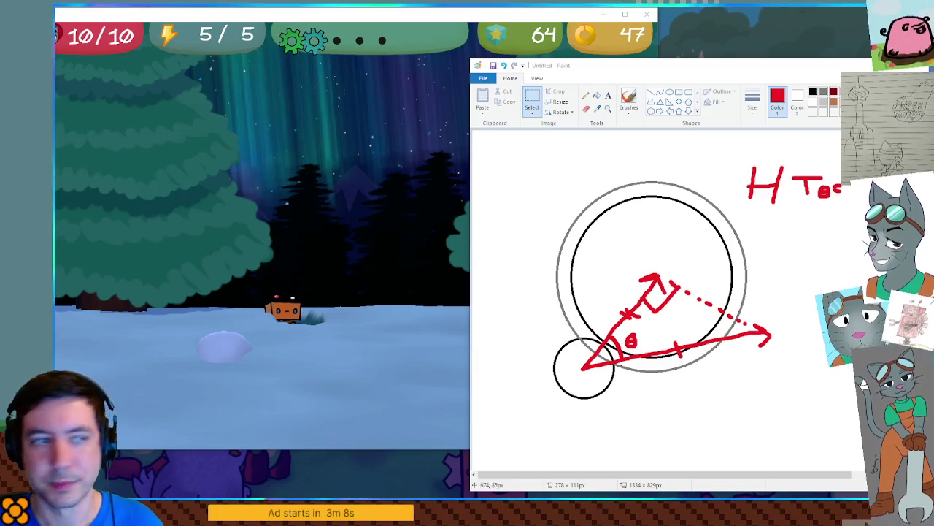
Nudge the Paint sketch right, bring the game in front, and walk the robot left
{"action": "left_click_drag", "start_coordinate": [820, 67], "coordinate": [870, 71]}
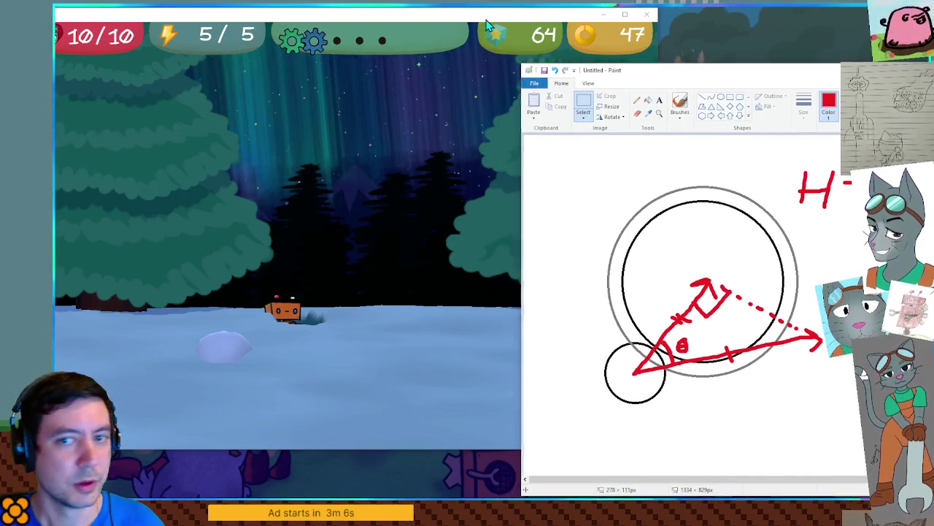
{"action": "left_click", "coordinate": [488, 26]}
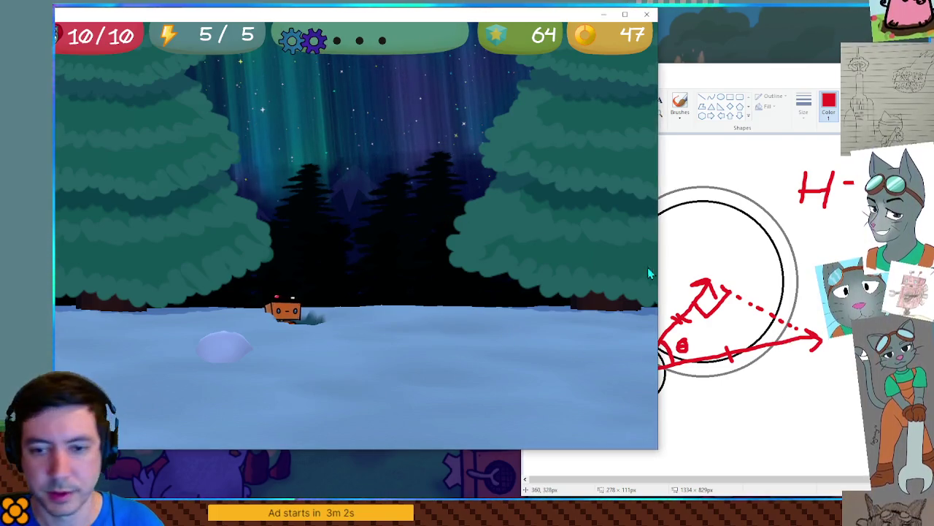
{"action": "key", "text": "a"}
{"action": "key", "text": "a"}
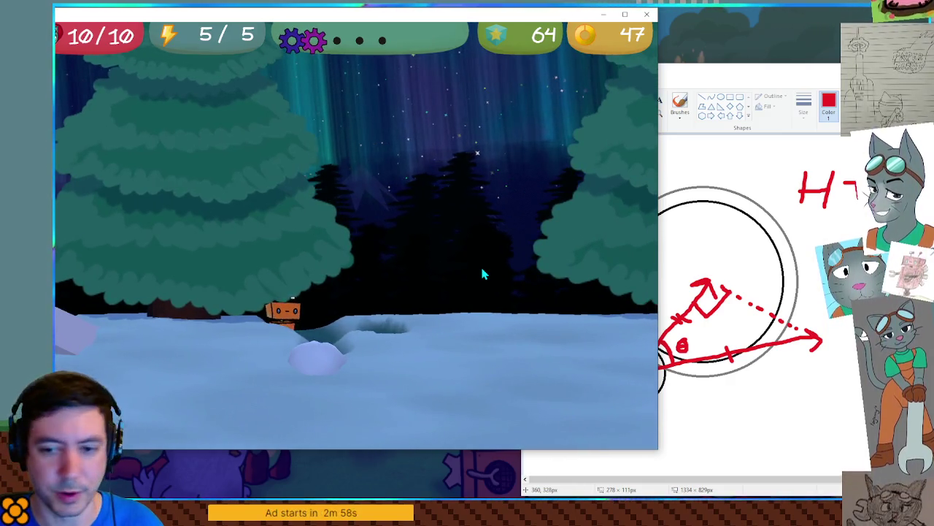
Walk the robot forward through the snow, curving near the snowball to carve a trail, then raise the diagram
{"action": "key", "text": "s"}
{"action": "key", "text": "w"}
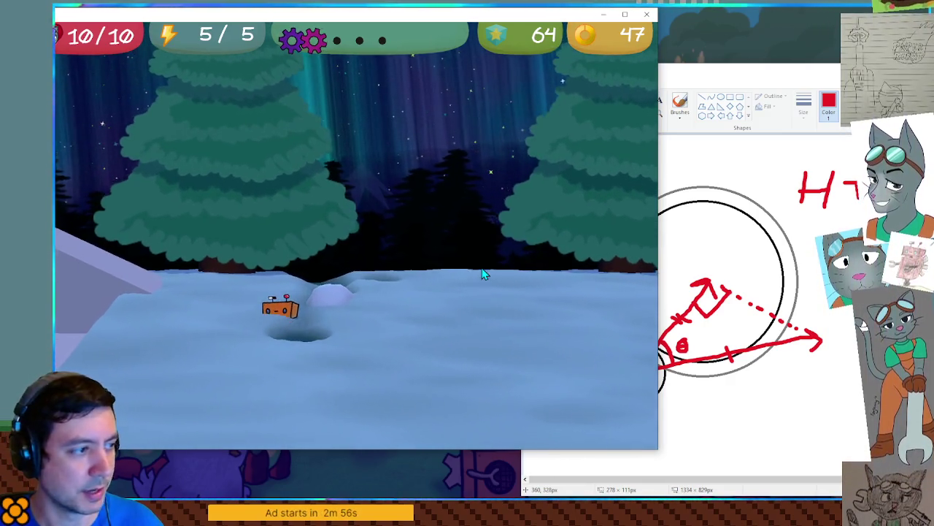
{"action": "key", "text": "w"}
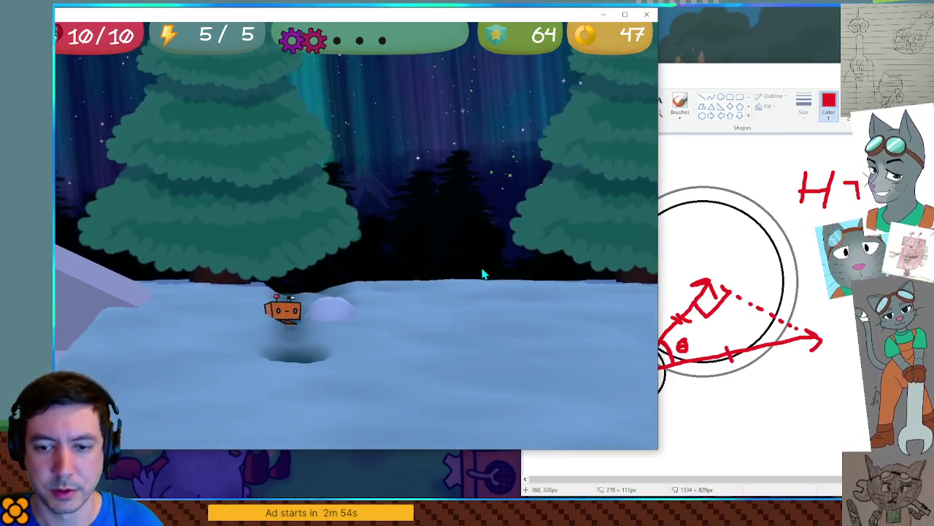
{"action": "key", "text": "w"}
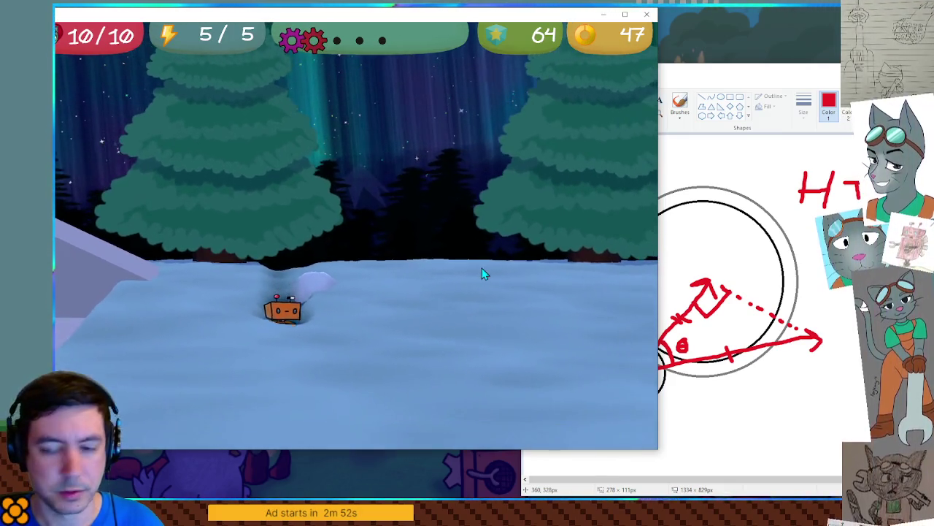
{"action": "key", "text": "w"}
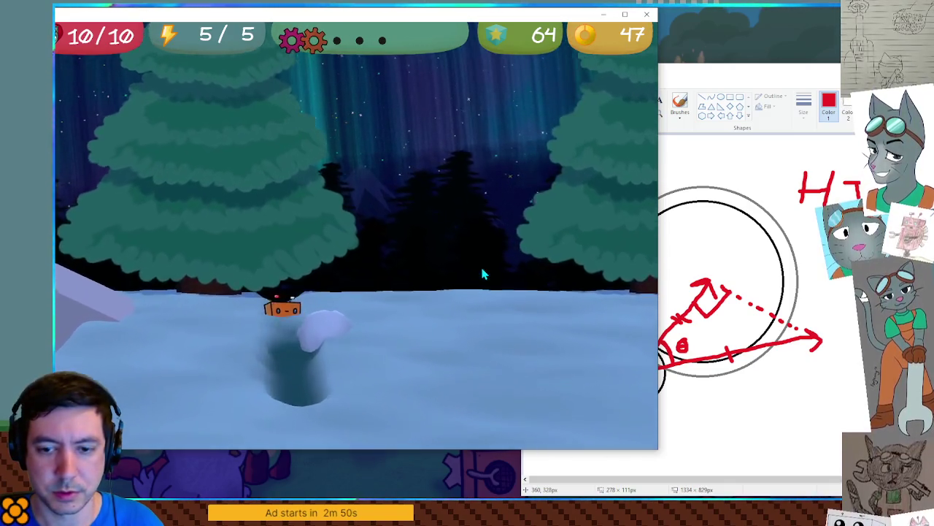
{"action": "key", "text": "w"}
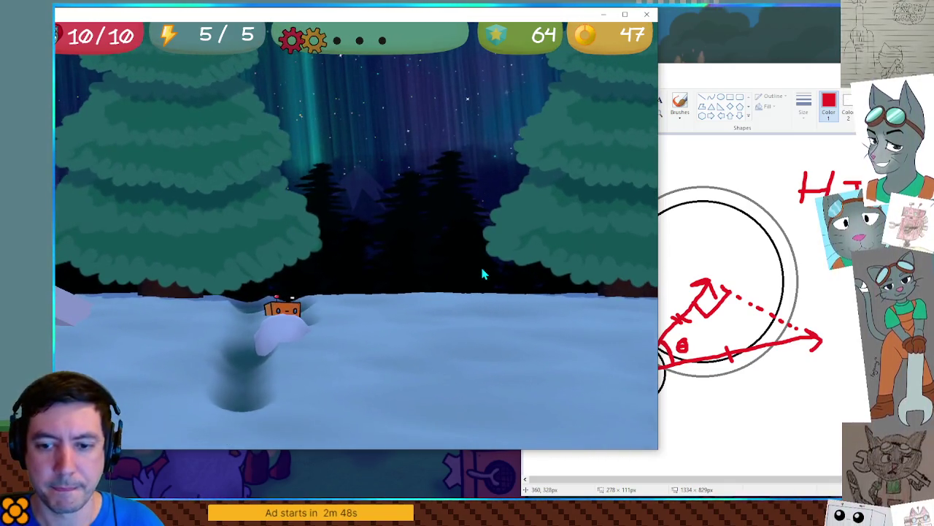
{"action": "key", "text": "a"}
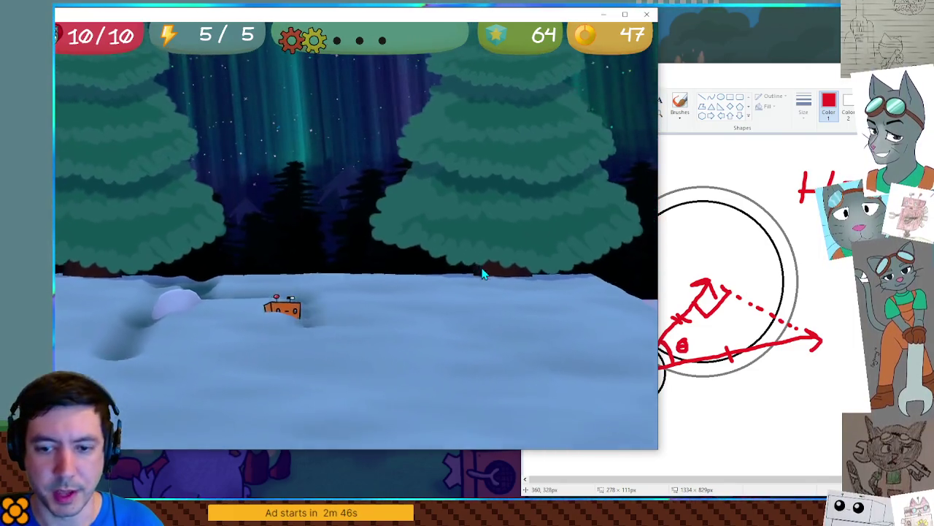
{"action": "key", "text": "a"}
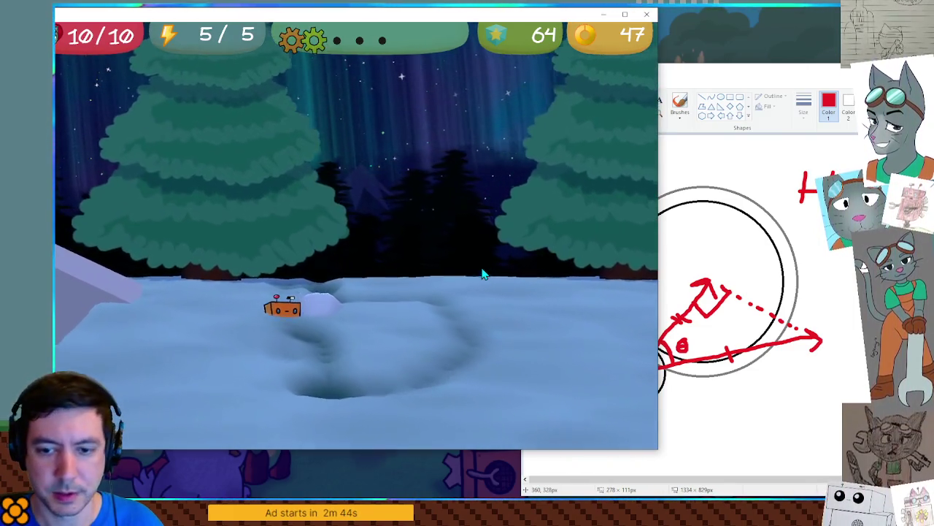
{"action": "key", "text": "d"}
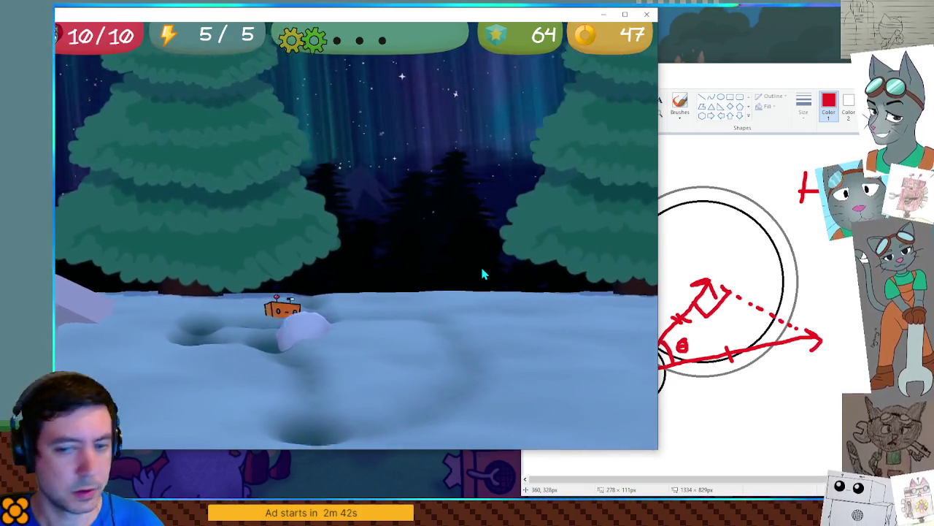
{"action": "key", "text": "a"}
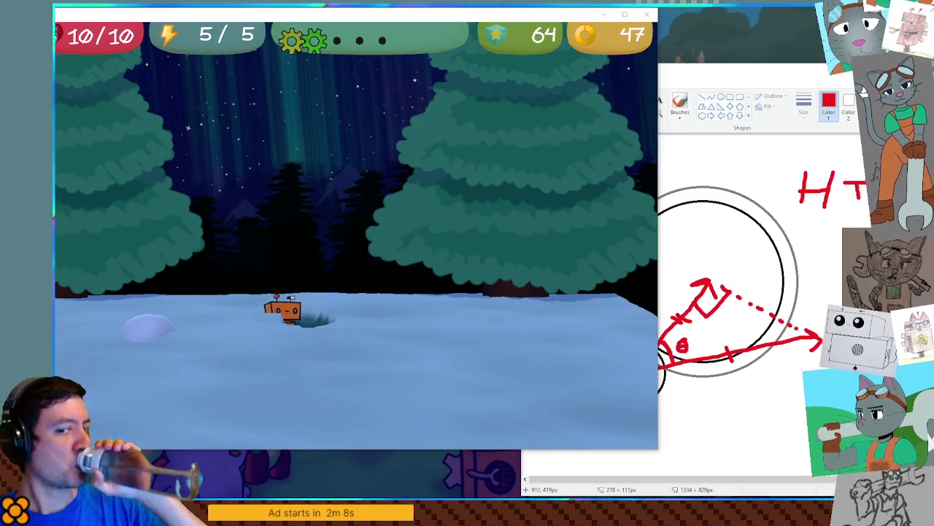
{"action": "left_click", "coordinate": [799, 206]}
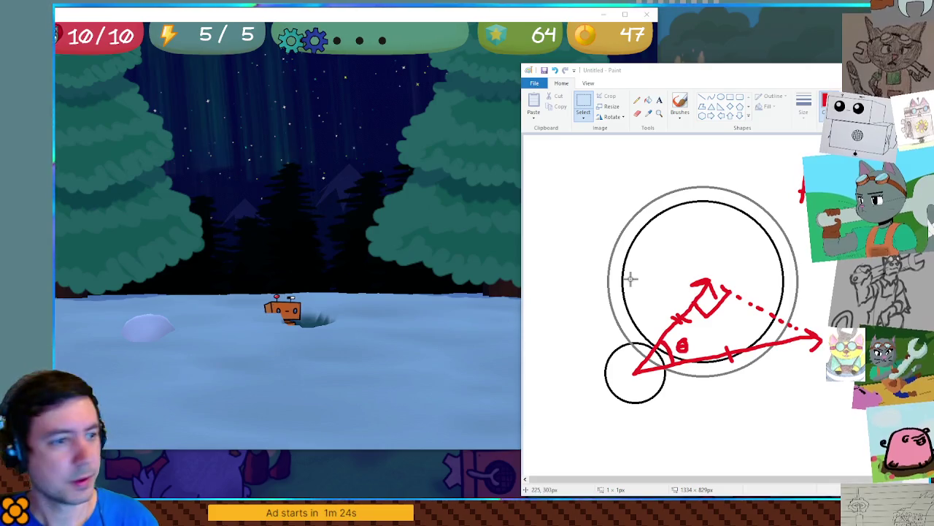
Bring the Paper Robot game window back in front of the Paint diagram
{"action": "left_click", "coordinate": [387, 276]}
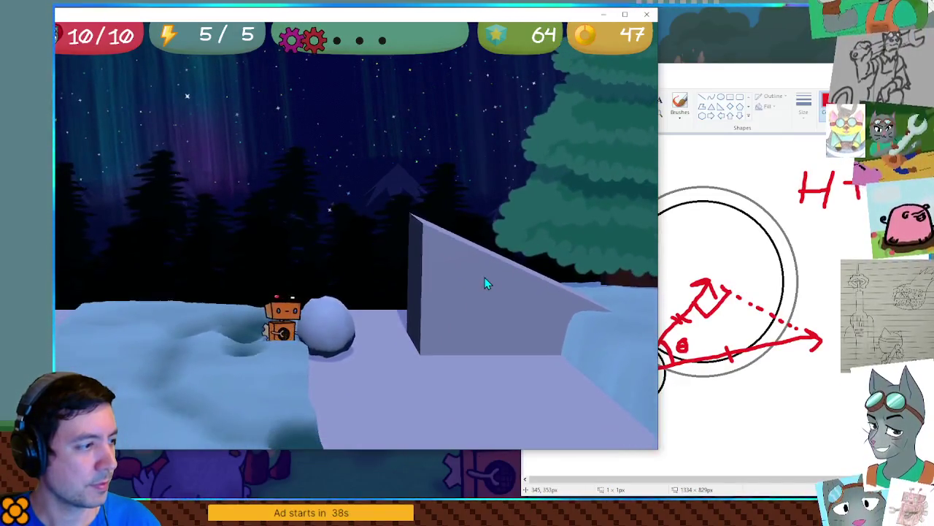
Push the snowball toward the camera, hop onto and off it, then close the test run with Alt+F4
{"action": "key", "text": "s"}
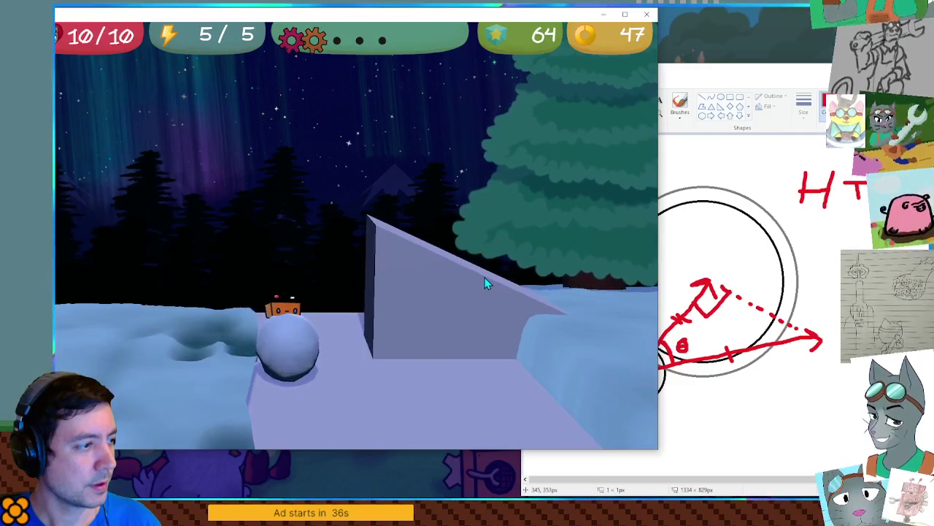
{"action": "key", "text": "space"}
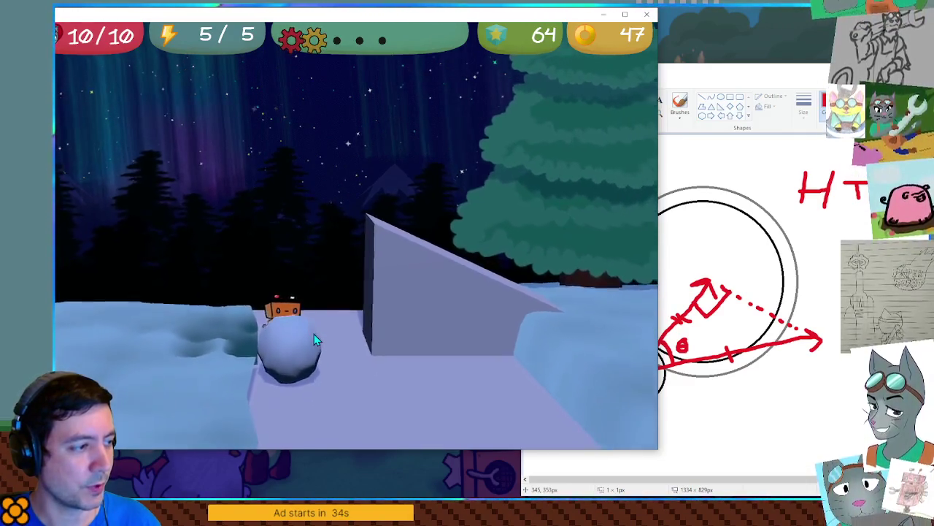
{"action": "key", "text": "a"}
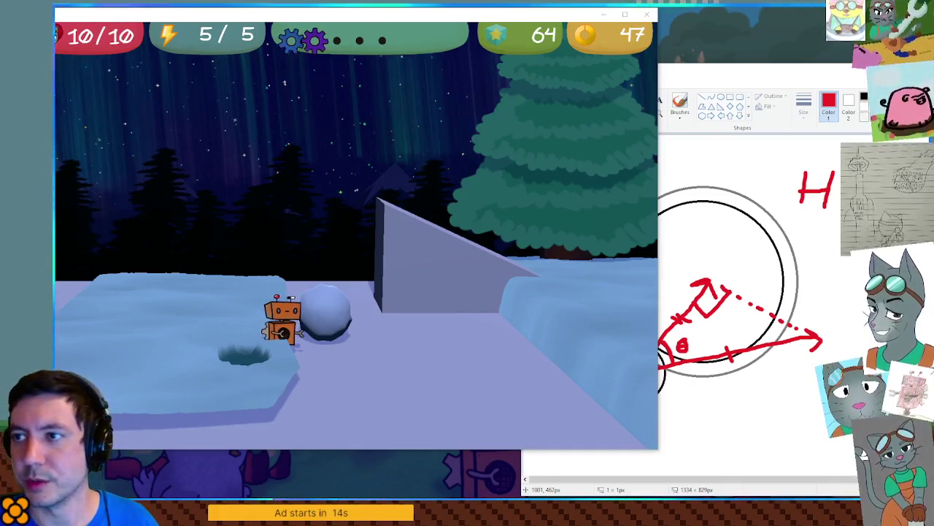
{"action": "key", "text": "alt+F4"}
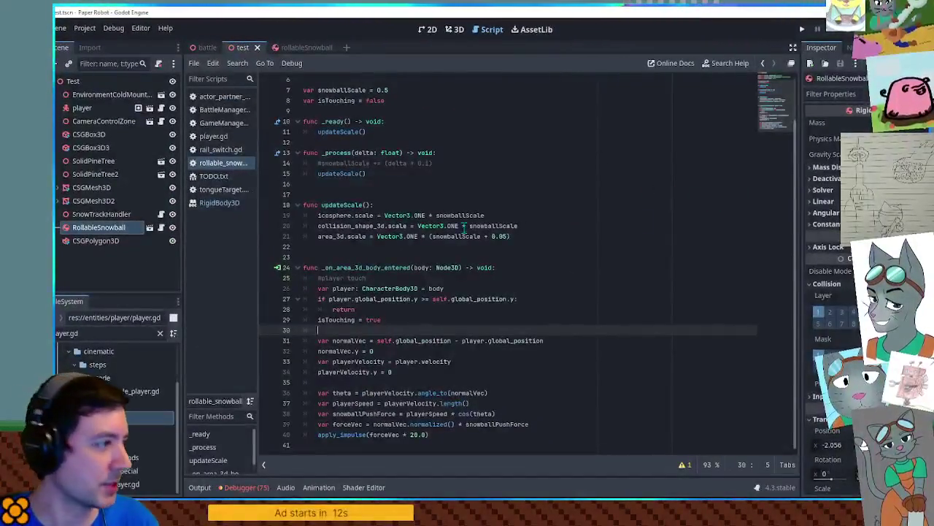
Connect the RollableSnowball Area3D's body_exited signal to a new handler in the script
{"action": "left_click", "coordinate": [149, 227]}
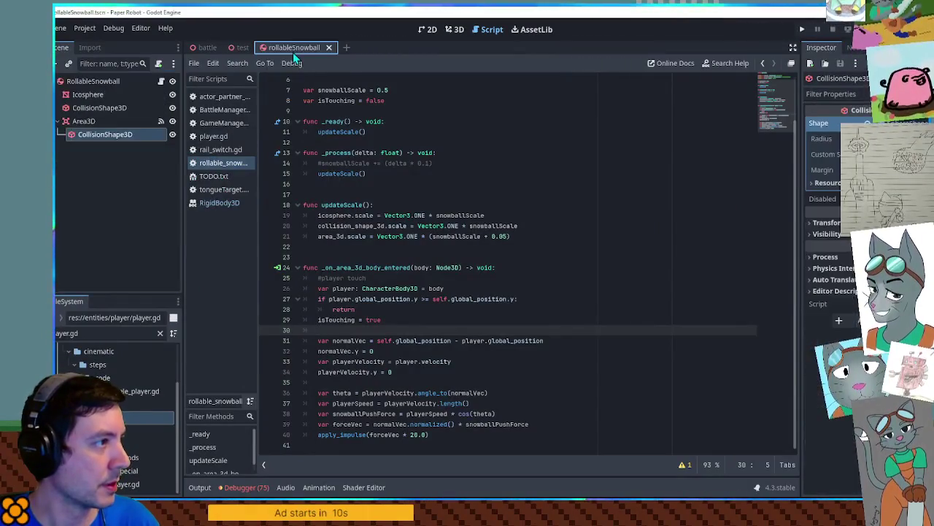
{"action": "left_click", "coordinate": [117, 121]}
{"action": "left_click", "coordinate": [854, 49]}
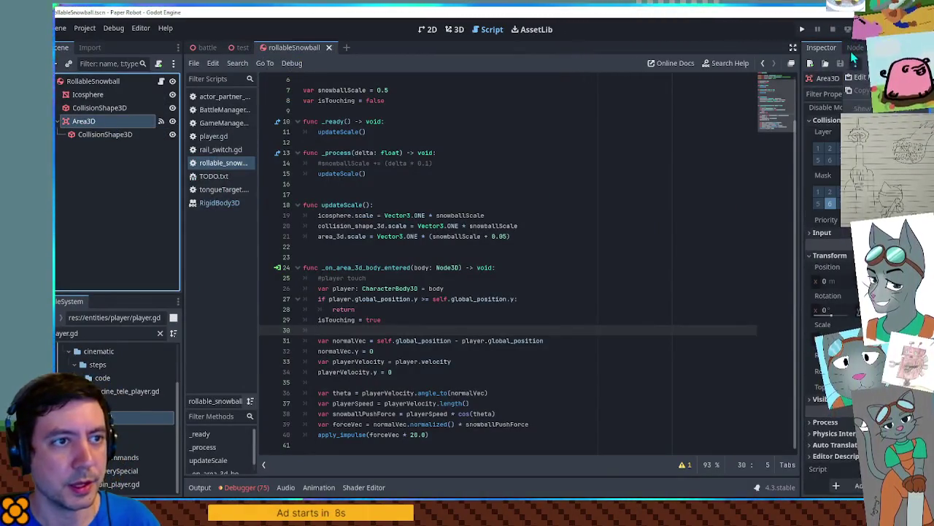
{"action": "double_click", "coordinate": [832, 190]}
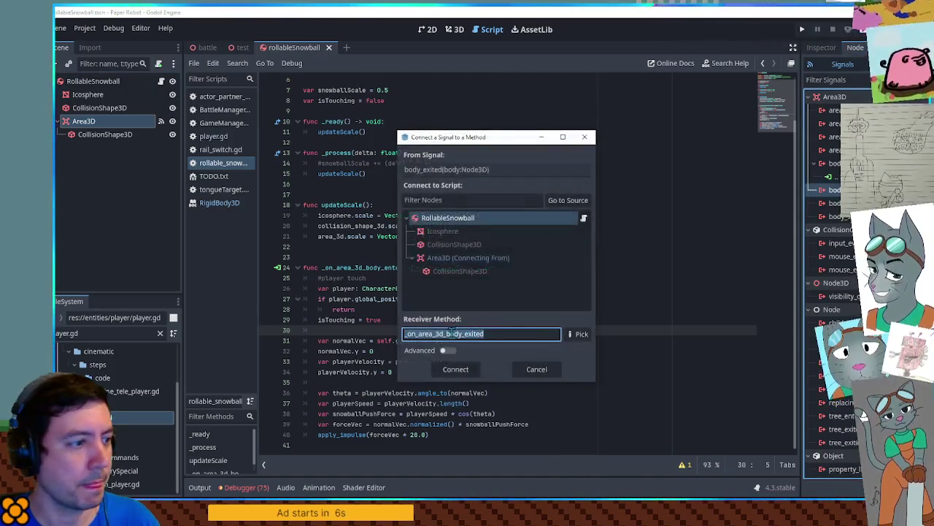
{"action": "left_click", "coordinate": [455, 369]}
Replace the new body_exited handler's placeholder line with isTouching = false
{"action": "scroll", "coordinate": [341, 143], "scroll_direction": "up", "scroll_amount": 5}
{"action": "left_click_drag", "start_coordinate": [318, 152], "coordinate": [386, 153]}
{"action": "key", "text": "ctrl+c"}
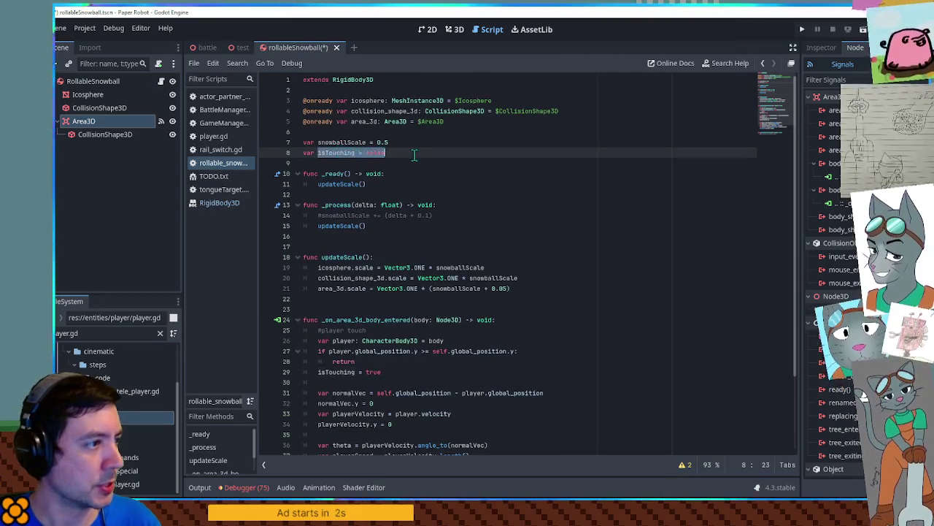
{"action": "scroll", "coordinate": [343, 431], "scroll_direction": "down", "scroll_amount": 3}
{"action": "left_click_drag", "start_coordinate": [318, 435], "coordinate": [443, 435]}
{"action": "key", "text": "ctrl+v"}
Add blank lines after updateScale and place the caret in the isTouching declaration on line 8
{"action": "scroll", "coordinate": [430, 246], "scroll_direction": "up", "scroll_amount": 1}
{"action": "scroll", "coordinate": [438, 241], "scroll_direction": "down", "scroll_amount": 1}
{"action": "left_click", "coordinate": [520, 202]}
{"action": "key", "text": "Return"}
{"action": "key", "text": "Return"}
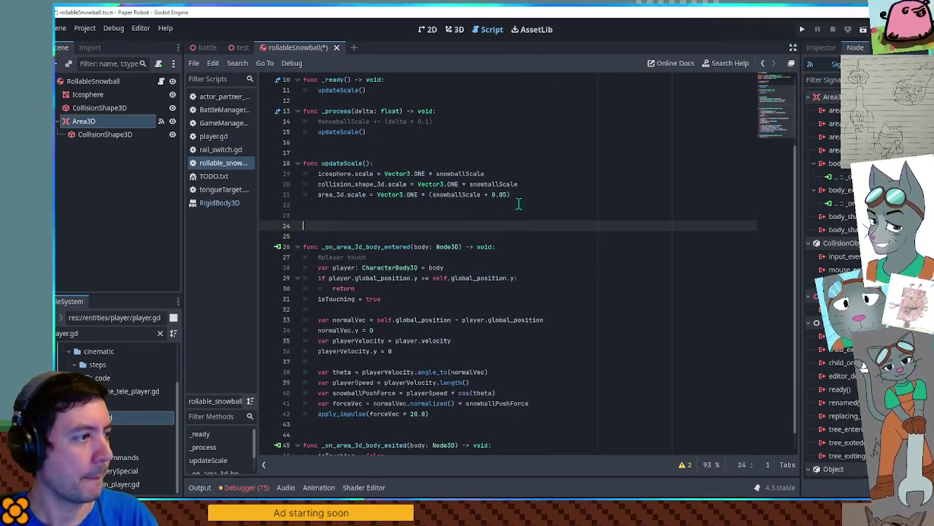
{"action": "left_click", "coordinate": [400, 216]}
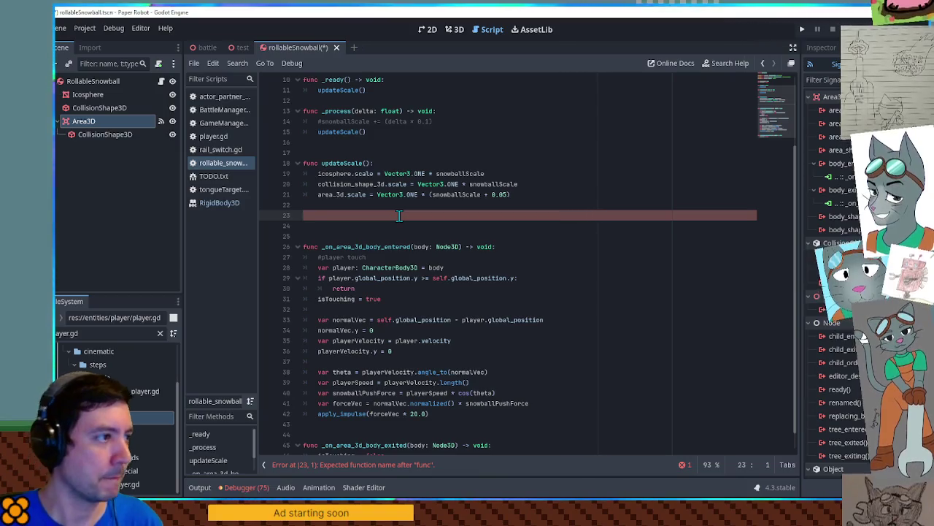
{"action": "scroll", "coordinate": [399, 215], "scroll_direction": "up", "scroll_amount": 3}
{"action": "left_click", "coordinate": [344, 152]}
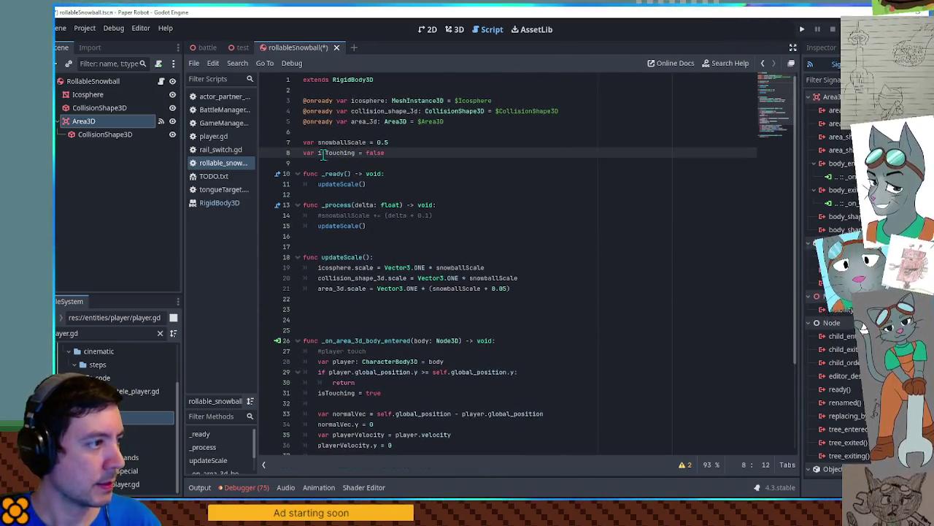
Rename isTouching to playerTouching and set it to player in the body-entered handler
{"action": "key", "text": "BackSpace"}
{"action": "key", "text": "BackSpace"}
{"action": "type", "text": "player"}
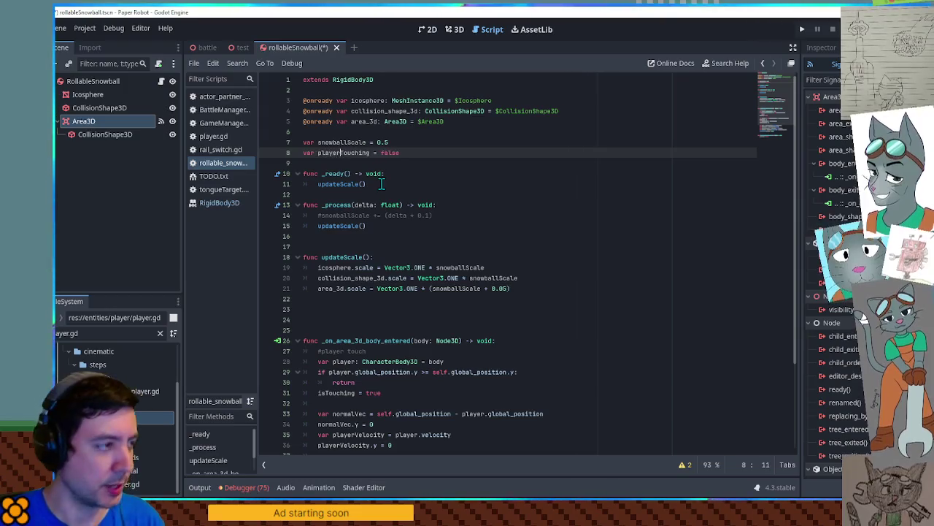
{"action": "double_click", "coordinate": [343, 153]}
{"action": "key", "text": "ctrl+c"}
{"action": "scroll", "coordinate": [336, 219], "scroll_direction": "down", "scroll_amount": 4}
{"action": "double_click", "coordinate": [332, 278]}
{"action": "key", "text": "ctrl+v"}
{"action": "double_click", "coordinate": [389, 278]}
{"action": "type", "text": "player"}
Set playerTouching to null on body exit and declare it as CharacterBody3D
{"action": "double_click", "coordinate": [337, 435]}
{"action": "key", "text": "ctrl+v"}
{"action": "double_click", "coordinate": [393, 435]}
{"action": "type", "text": "null"}
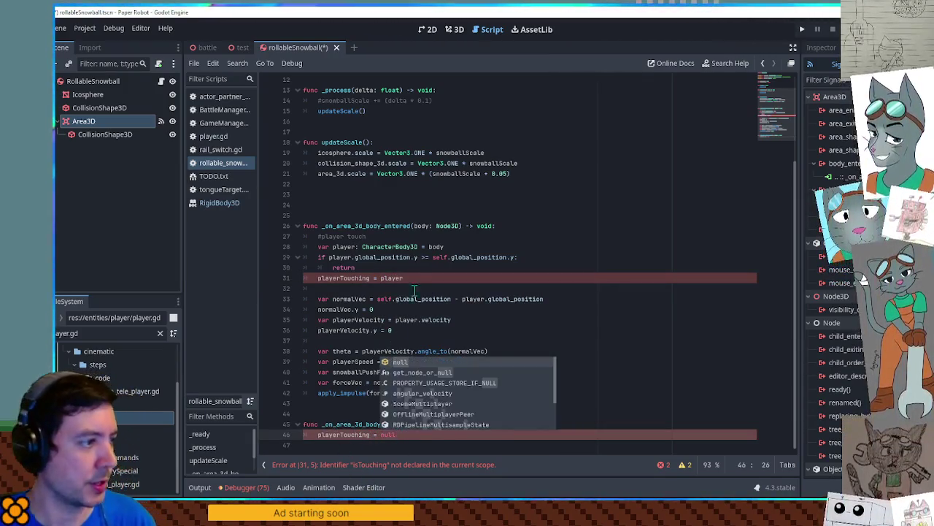
{"action": "scroll", "coordinate": [343, 134], "scroll_direction": "up", "scroll_amount": 4}
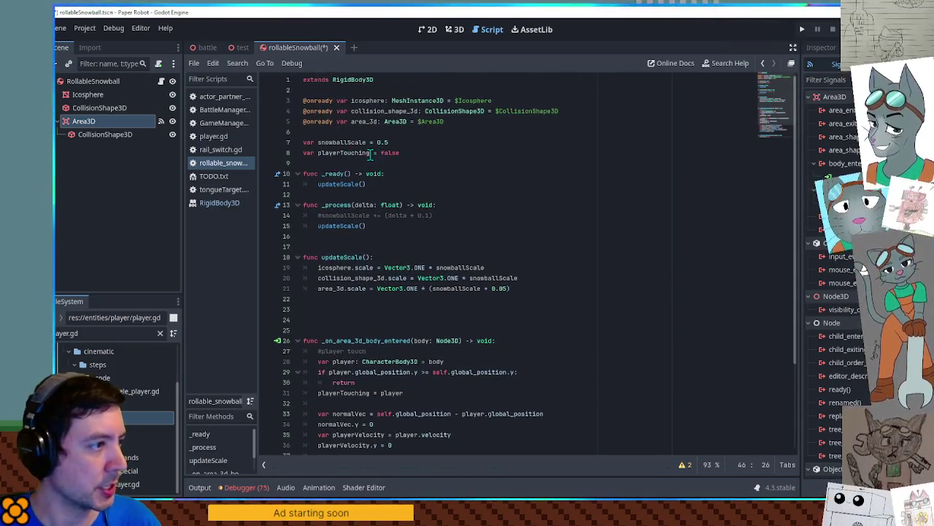
{"action": "left_click_drag", "start_coordinate": [371, 153], "coordinate": [444, 152]}
{"action": "type", "text": ": Ch"}
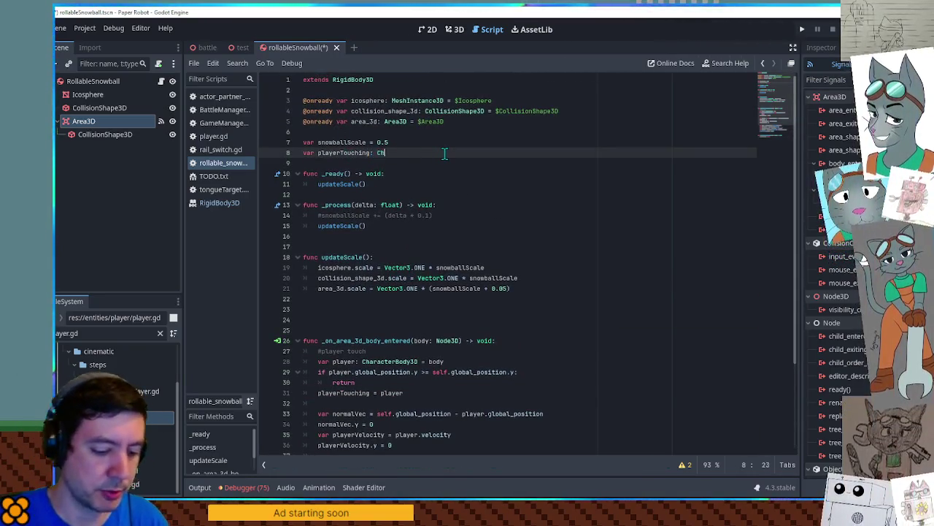
{"action": "type", "text": "aracterBody3D"}
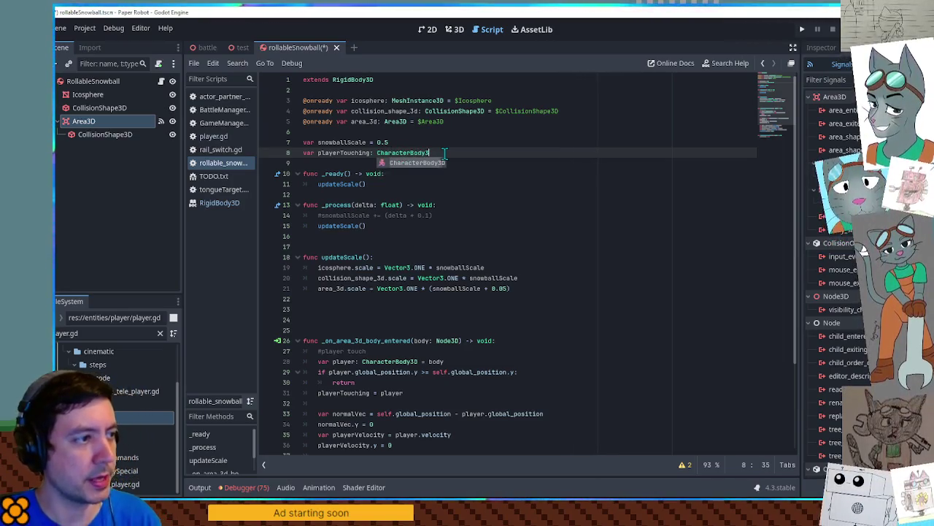
Add a new func applyPlayerPush(): below updateScale
{"action": "left_click", "coordinate": [350, 298]}
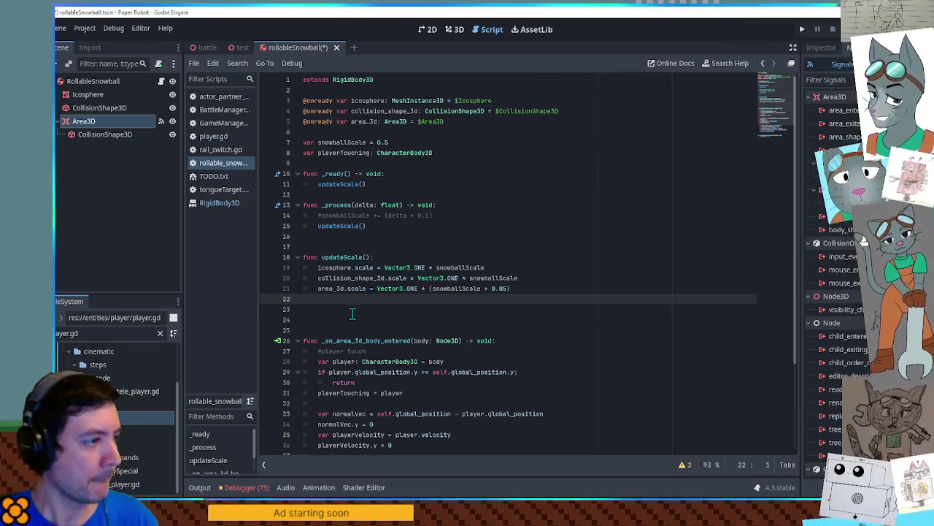
{"action": "key", "text": "Return"}
{"action": "type", "text": "func app"}
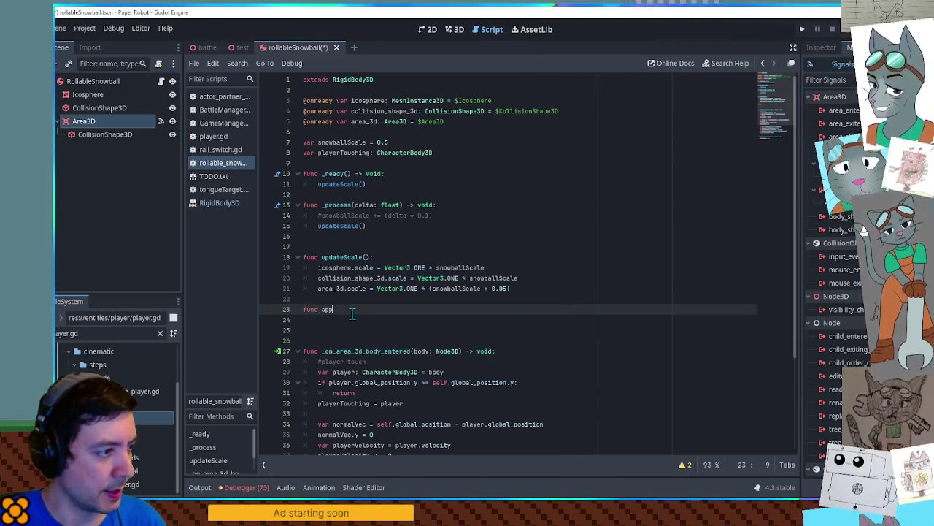
{"action": "type", "text": "lyPlay"}
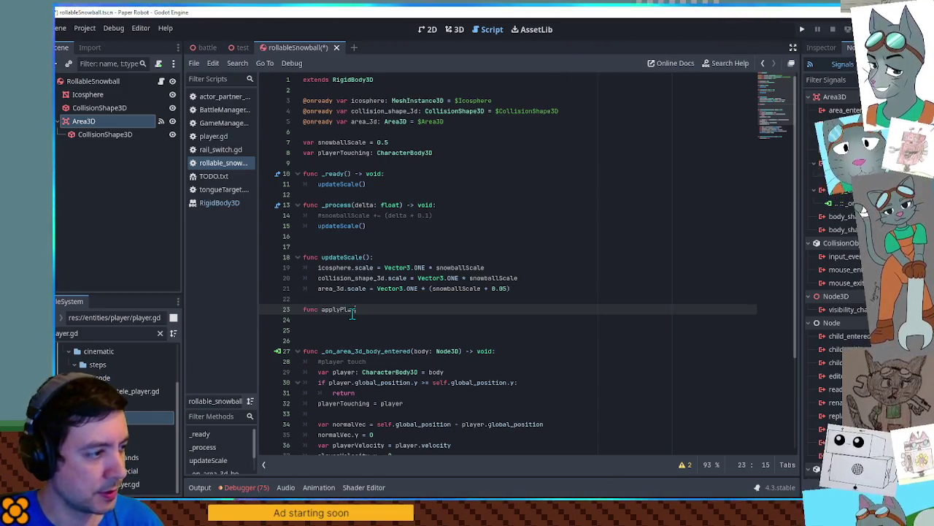
{"action": "type", "text": "erPush"}
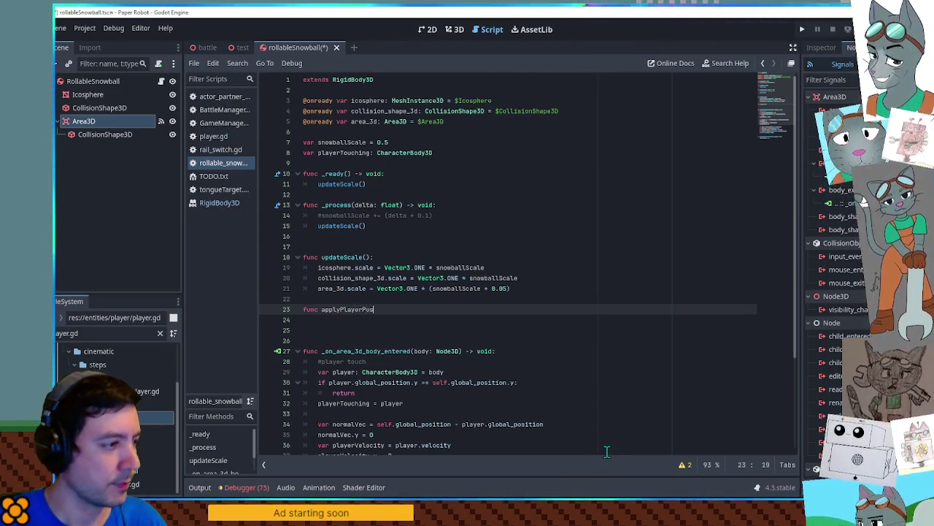
{"action": "type", "text": "():"}
{"action": "key", "text": "Return"}
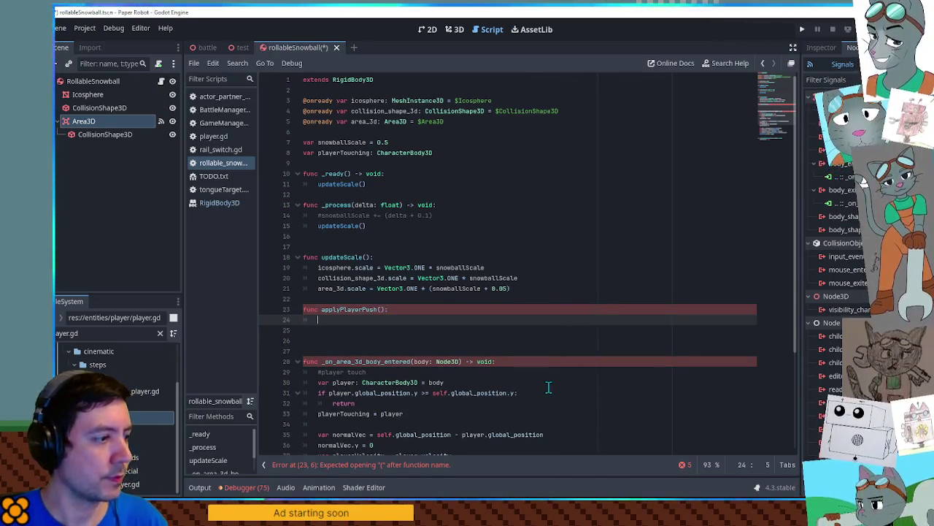
Move the push calculation from the body-entered handler into applyPlayerPush
{"action": "scroll", "coordinate": [461, 307], "scroll_direction": "down", "scroll_amount": 4}
{"action": "left_click", "coordinate": [433, 395]}
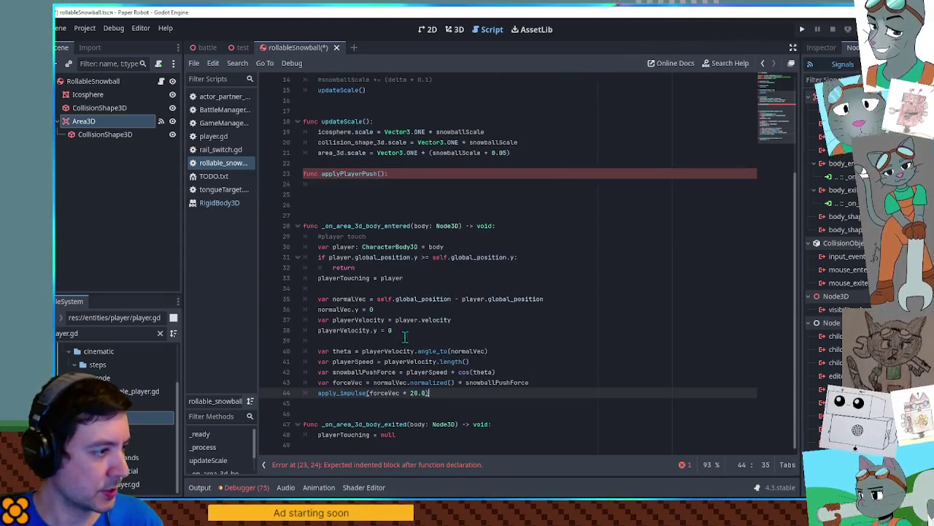
{"action": "left_click", "coordinate": [375, 287], "text": "shift"}
{"action": "key", "text": "ctrl+x"}
{"action": "left_click", "coordinate": [359, 184]}
{"action": "key", "text": "ctrl+v"}
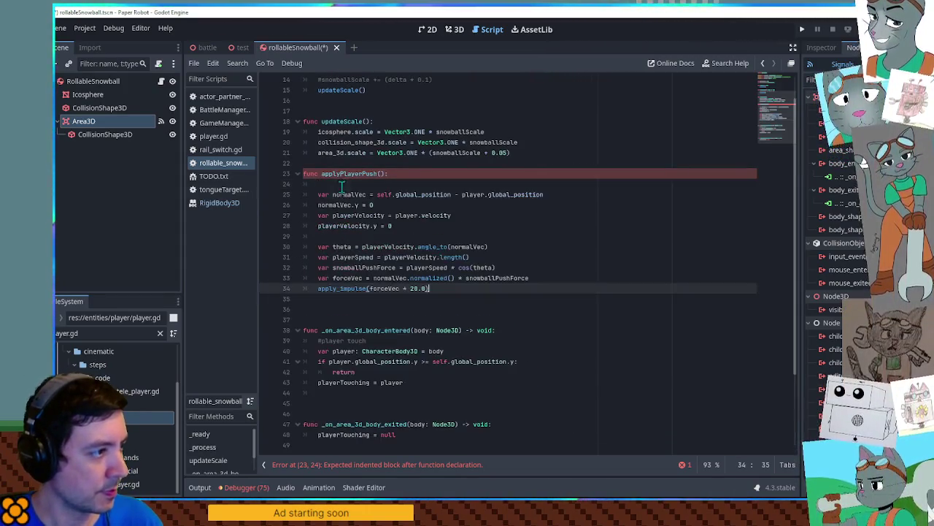
{"action": "scroll", "coordinate": [374, 241], "scroll_direction": "up", "scroll_amount": 4}
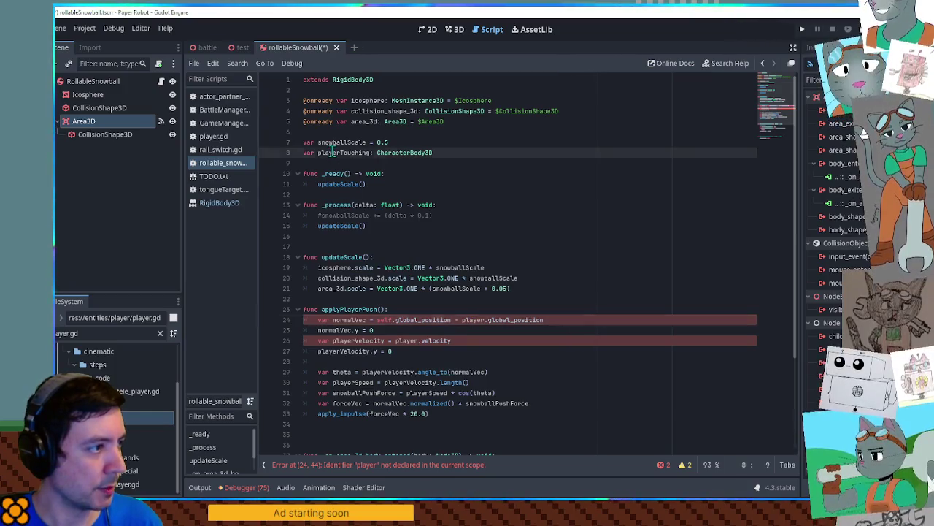
Change the player references in the push code on lines 24 and 26 to playerTouching
{"action": "left_click", "coordinate": [471, 319]}
{"action": "double_click", "coordinate": [471, 319]}
{"action": "type", "text": "playerTouching"}
{"action": "double_click", "coordinate": [405, 340]}
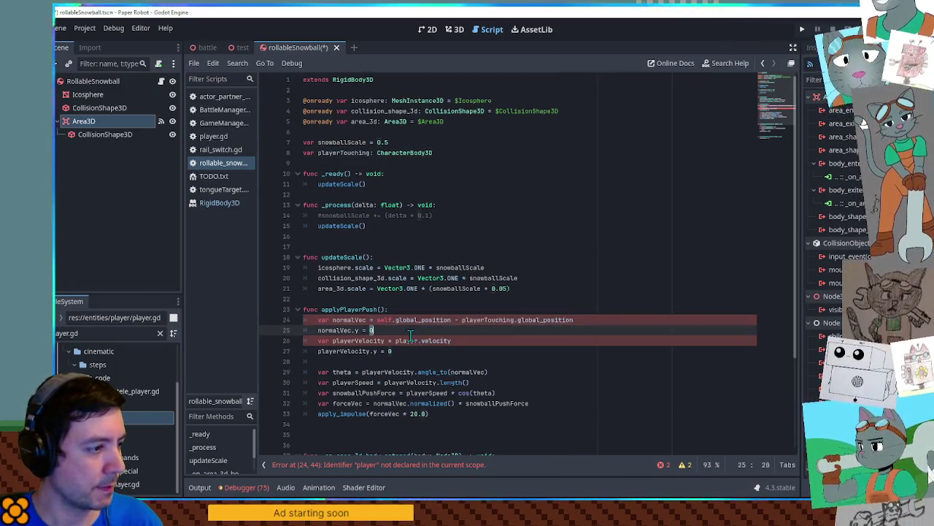
{"action": "type", "text": "playerTouching"}
{"action": "left_click", "coordinate": [514, 256]}
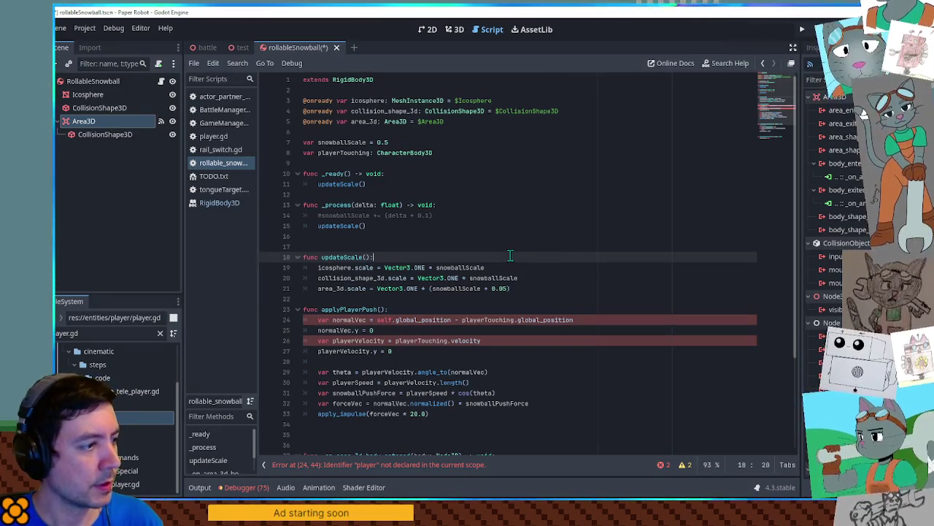
{"action": "double_click", "coordinate": [358, 309]}
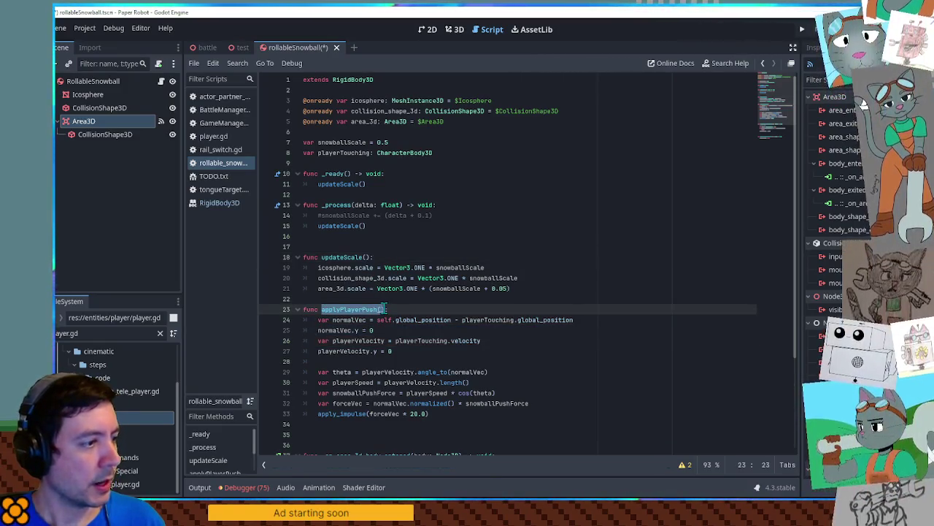
Add an 'if playerTouching != null:' check in _process that calls applyPlayerPush
{"action": "left_click", "coordinate": [389, 225]}
{"action": "key", "text": "Return"}
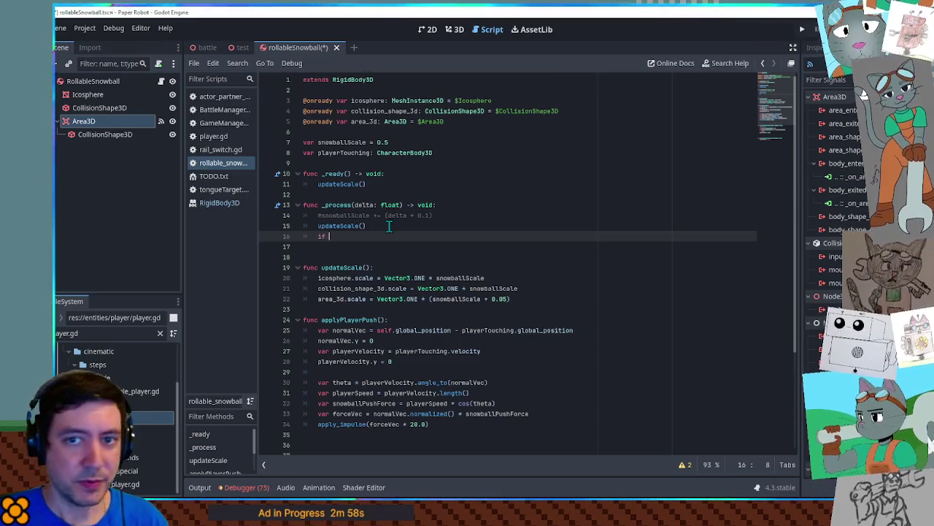
{"action": "type", "text": "player"}
{"action": "key", "text": "Return"}
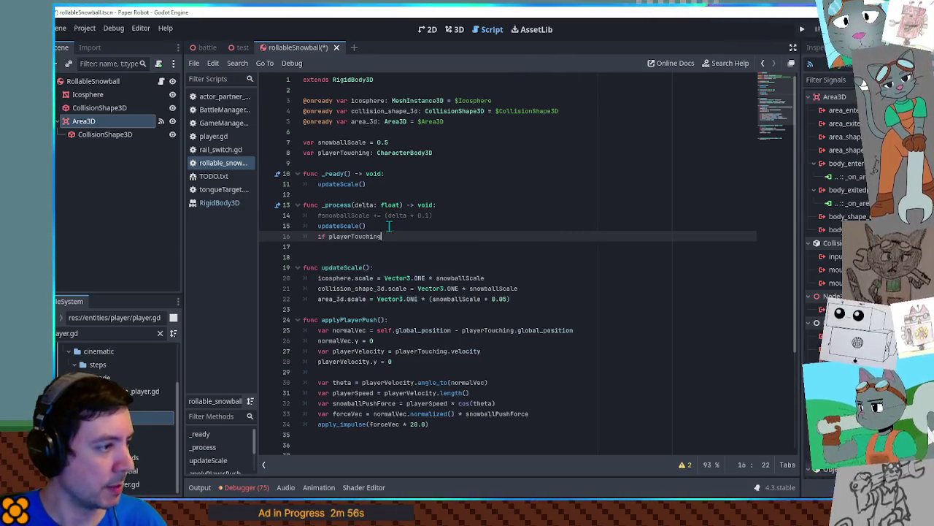
{"action": "type", "text": "ll:"}
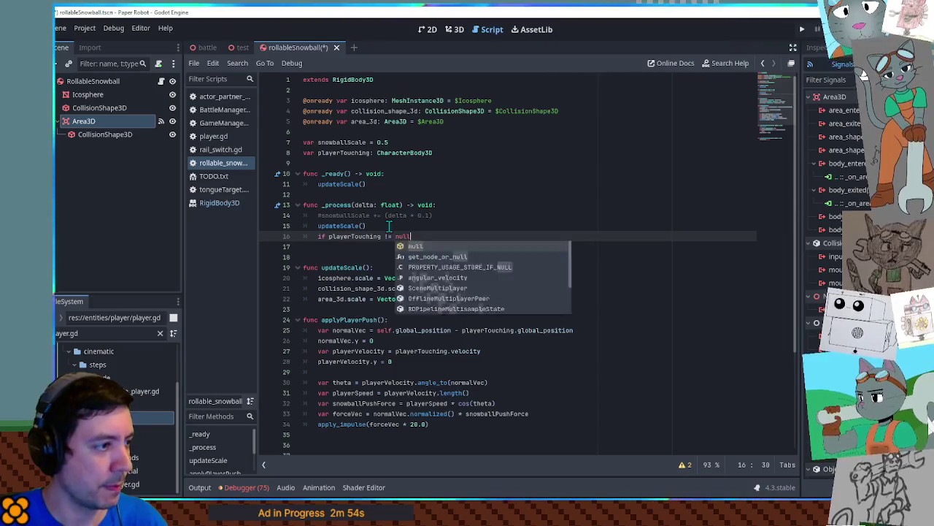
{"action": "key", "text": "Return"}
{"action": "type", "text": "applyPlayerPush("}
Switch the push call in applyPlayerPush from apply_impulse to apply_force
{"action": "scroll", "coordinate": [395, 308], "scroll_direction": "down", "scroll_amount": 3}
{"action": "left_click", "coordinate": [413, 340]}
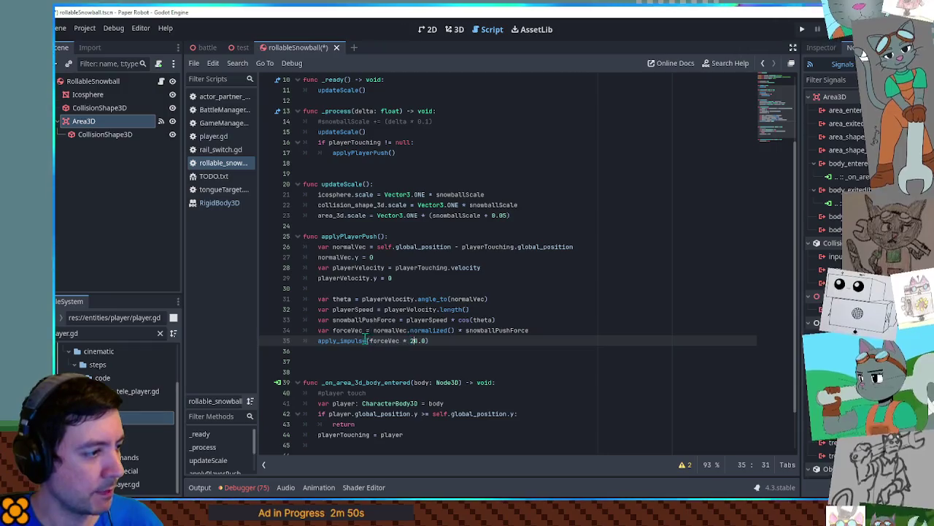
{"action": "type", "text": "y"}
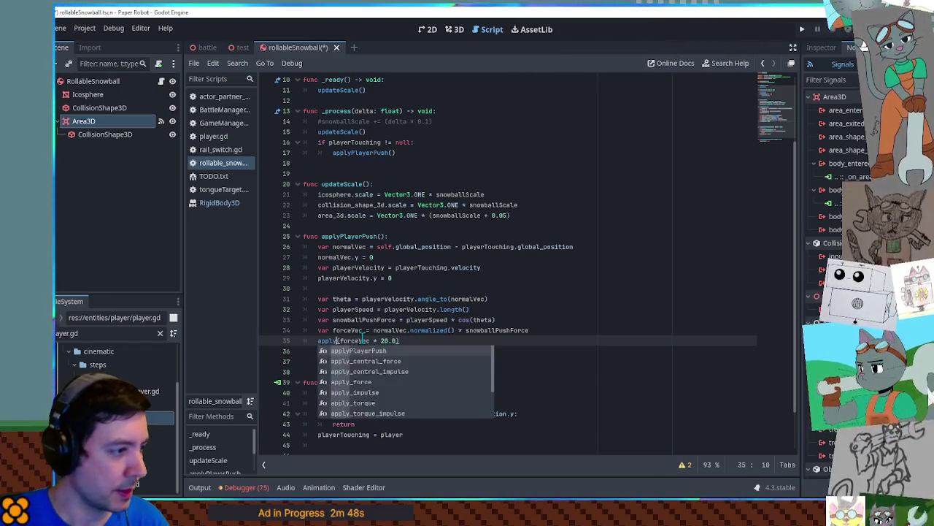
{"action": "type", "text": "_f"}
{"action": "key", "text": "Return"}
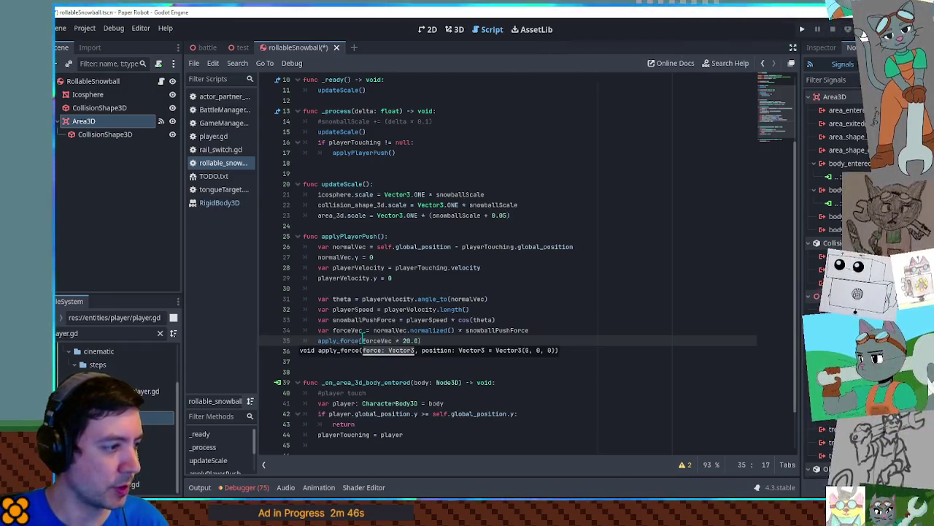
Pass _process's delta into the applyPlayerPush call
{"action": "scroll", "coordinate": [387, 295], "scroll_direction": "up", "scroll_amount": 2}
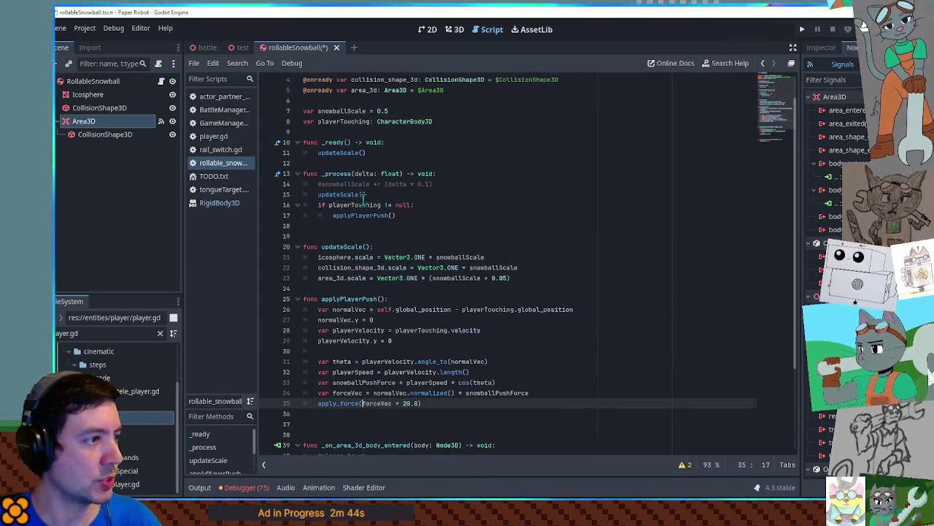
{"action": "double_click", "coordinate": [372, 174]}
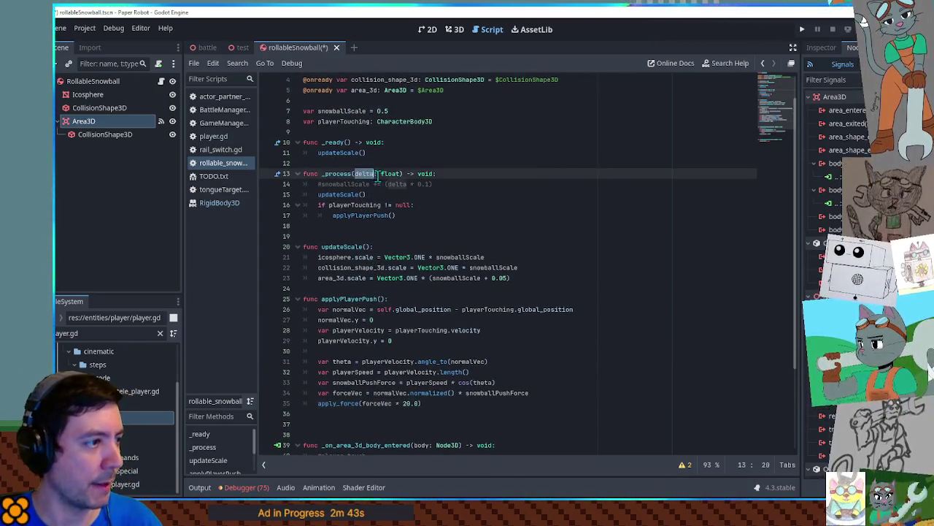
{"action": "left_click", "coordinate": [380, 299]}
{"action": "double_click", "coordinate": [365, 174]}
{"action": "left_click", "coordinate": [390, 217]}
{"action": "key", "text": "ctrl+v"}
Multiply the apply_force argument by delta and view the apply_force documentation
{"action": "scroll", "coordinate": [409, 292], "scroll_direction": "down", "scroll_amount": 2}
{"action": "left_click", "coordinate": [425, 341]}
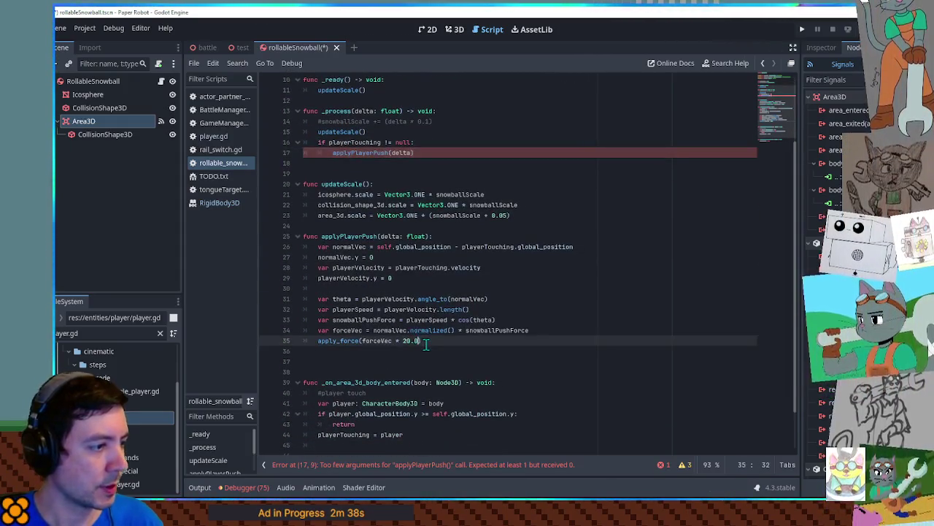
{"action": "type", "text": "* delta"}
{"action": "key", "text": "Escape"}
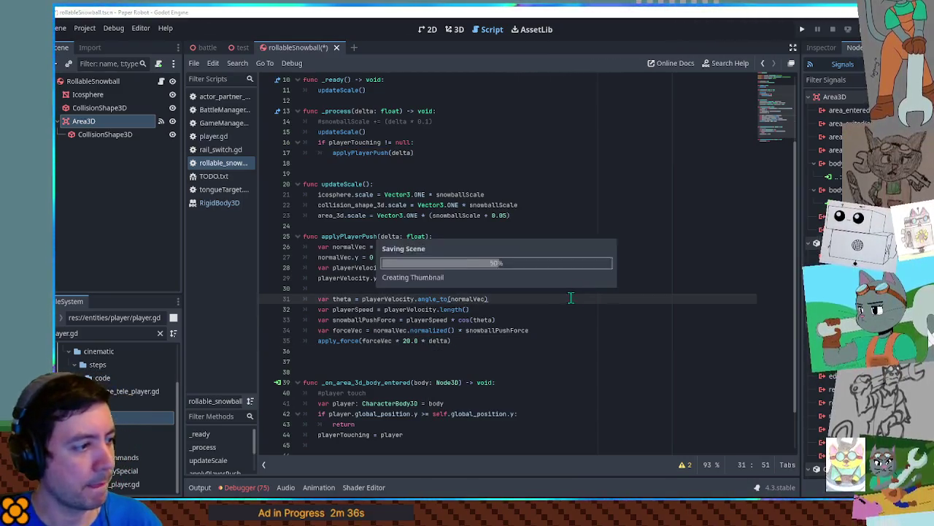
{"action": "left_click", "coordinate": [336, 341], "text": "ctrl"}
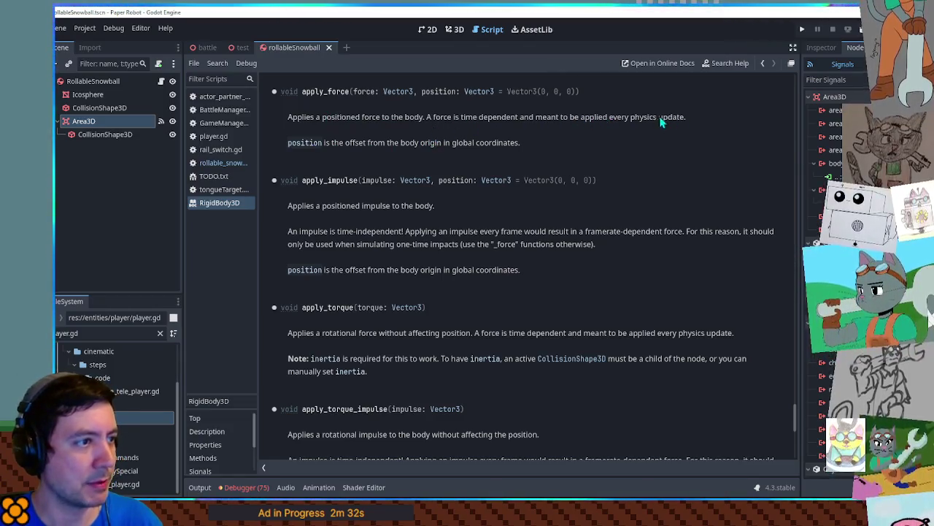
Run the Test scene with F6 to try the new snowball push, then return to the editor
{"action": "left_click", "coordinate": [241, 48]}
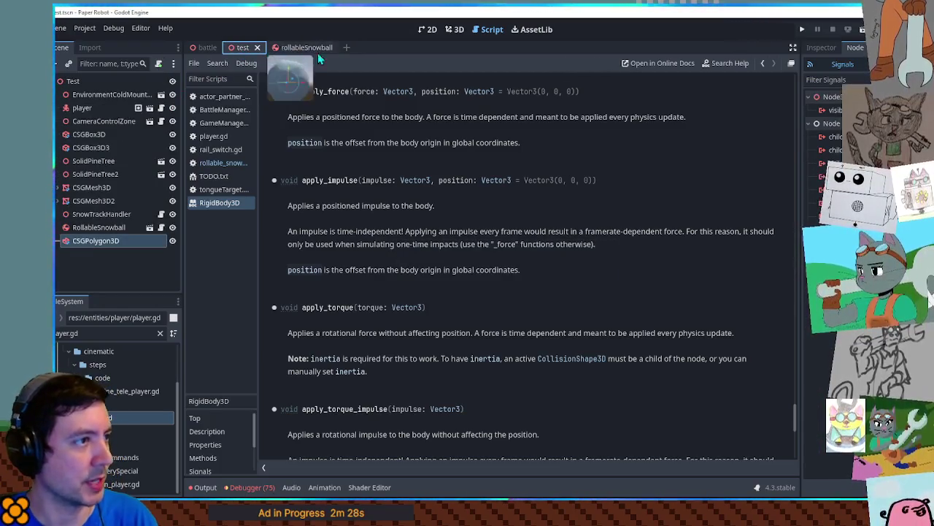
{"action": "key", "text": "F6"}
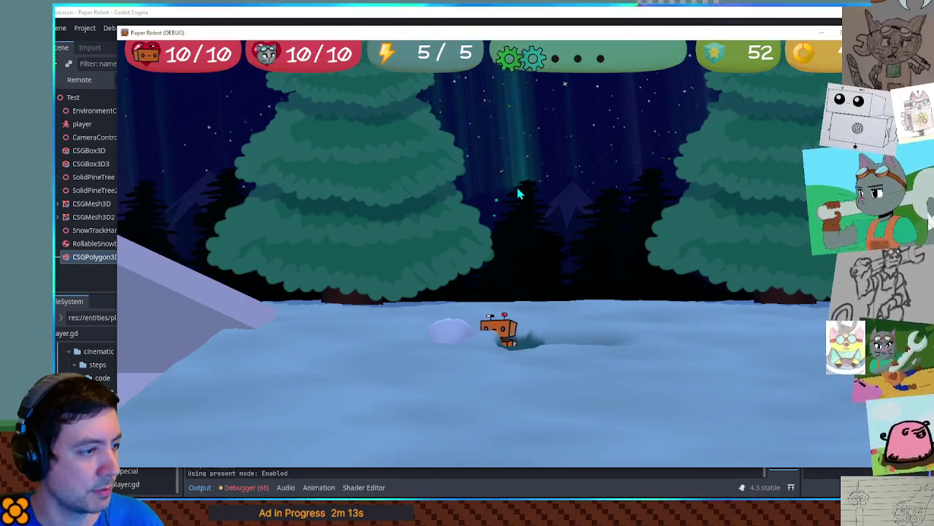
{"action": "left_click", "coordinate": [651, 12]}
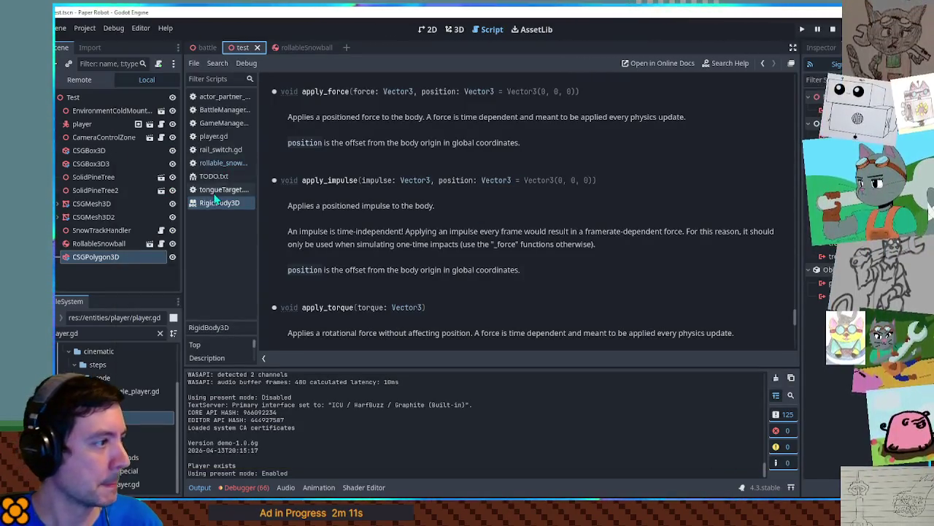
Close the RigidBody3D docs page and the tongueTarget, BattleManager and GameManager scripts
{"action": "middle_click", "coordinate": [217, 202]}
{"action": "middle_click", "coordinate": [221, 194]}
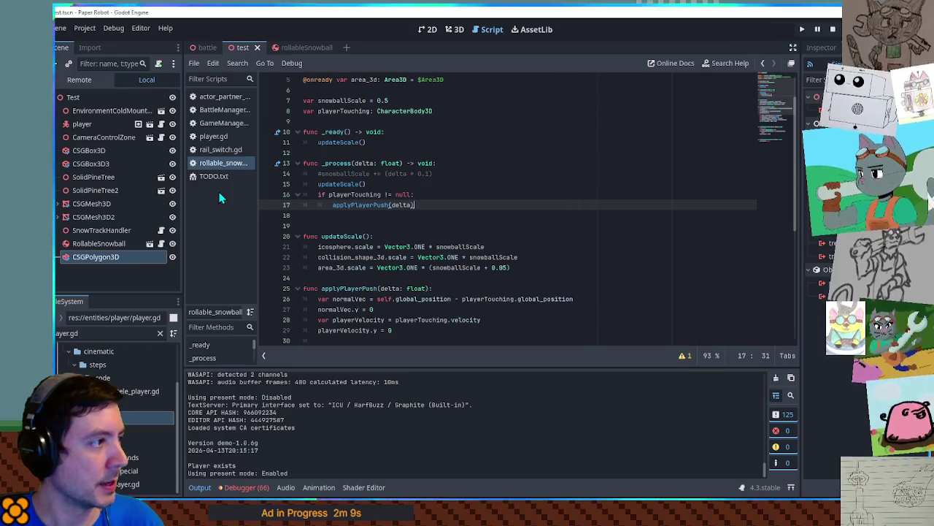
{"action": "middle_click", "coordinate": [231, 124]}
{"action": "middle_click", "coordinate": [231, 111]}
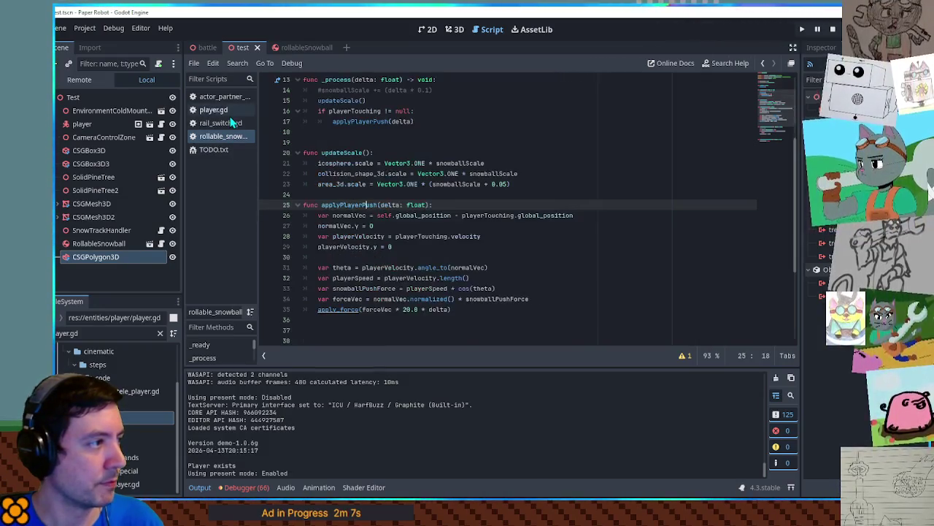
Close rail_switch.gd and add print(forceVec * 20.0 * delta) after the apply_force call, then save
{"action": "middle_click", "coordinate": [232, 124]}
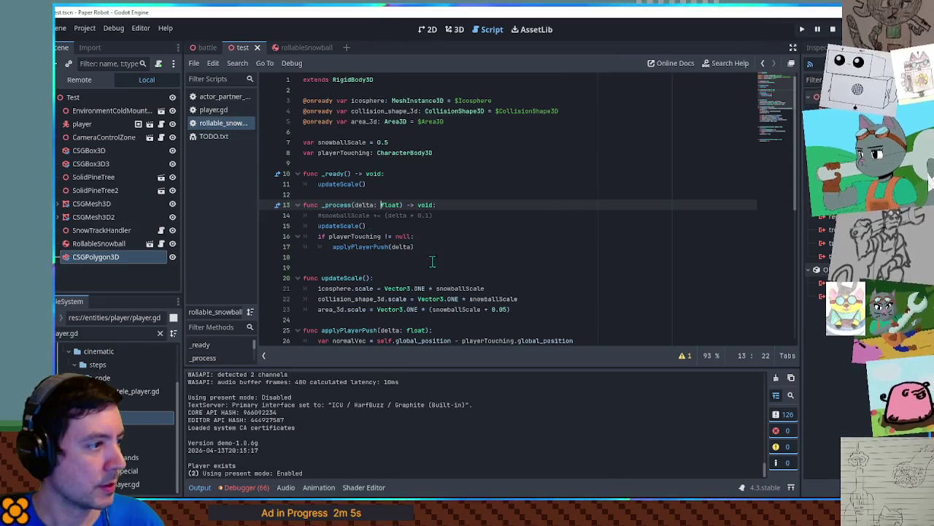
{"action": "scroll", "coordinate": [433, 267], "scroll_direction": "down", "scroll_amount": 3}
{"action": "scroll", "coordinate": [462, 232], "scroll_direction": "down", "scroll_amount": 3}
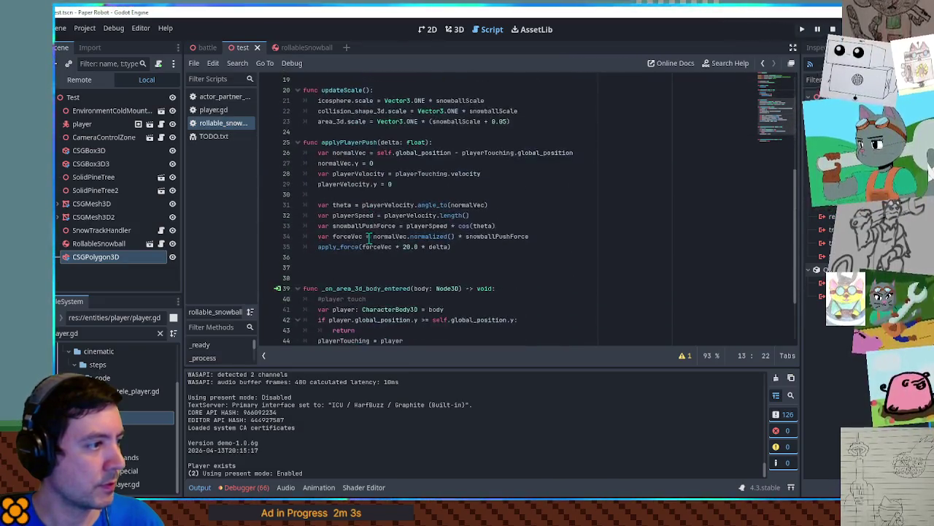
{"action": "double_click", "coordinate": [362, 246]}
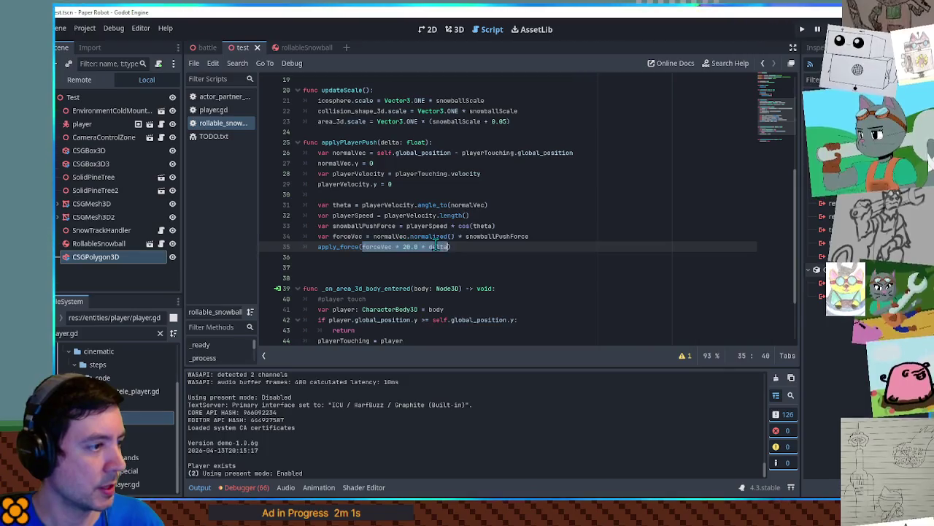
{"action": "key", "text": "Return"}
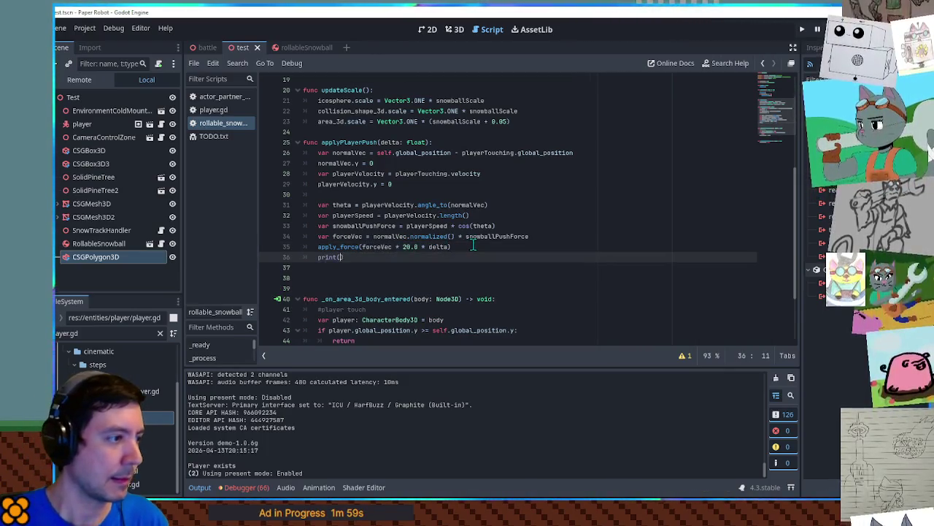
{"action": "key", "text": "ctrl+s"}
{"action": "key", "text": "alt+Tab"}
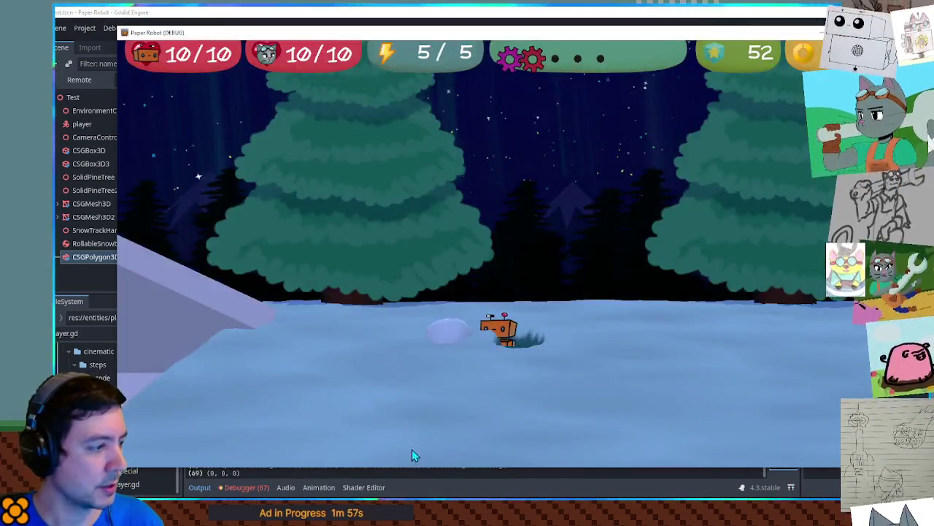
{"action": "left_click_drag", "start_coordinate": [393, 467], "coordinate": [394, 427]}
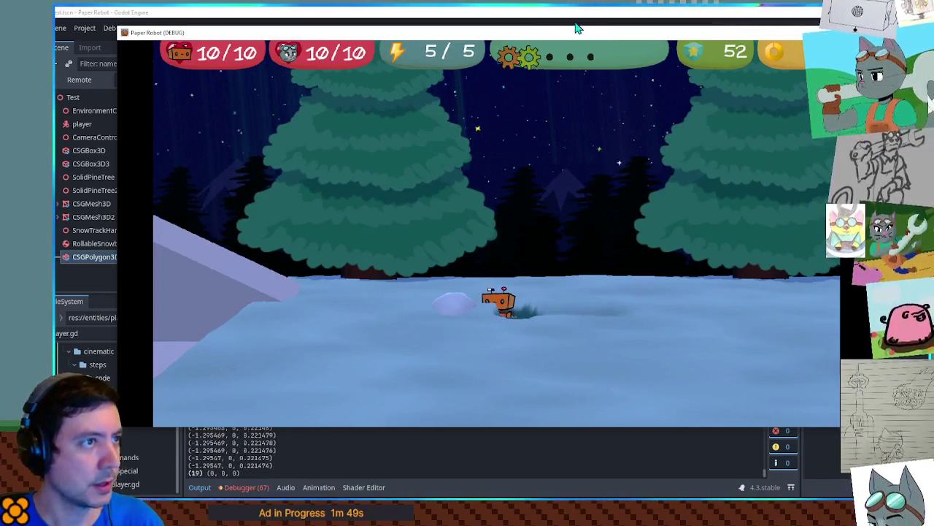
Restart the game and move the robot against the snowball to see the printed values
{"action": "key", "text": "F8"}
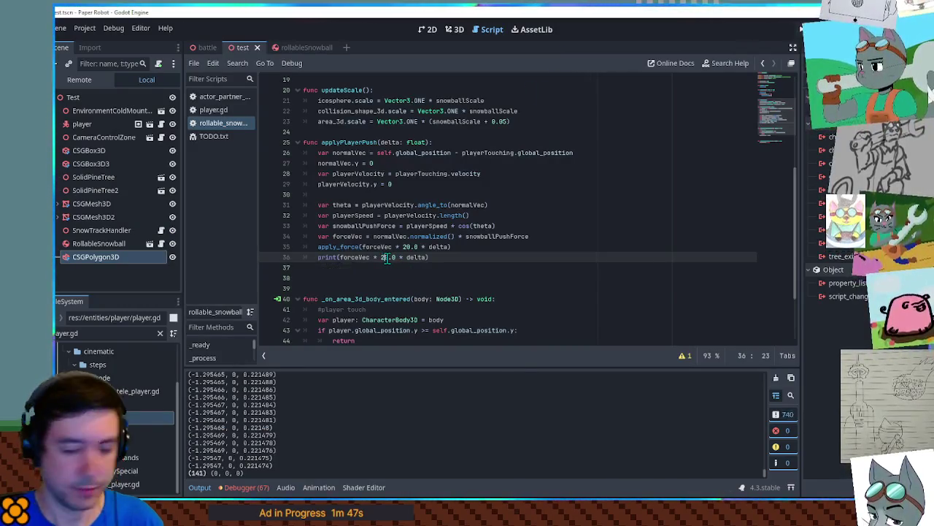
{"action": "key", "text": "F5"}
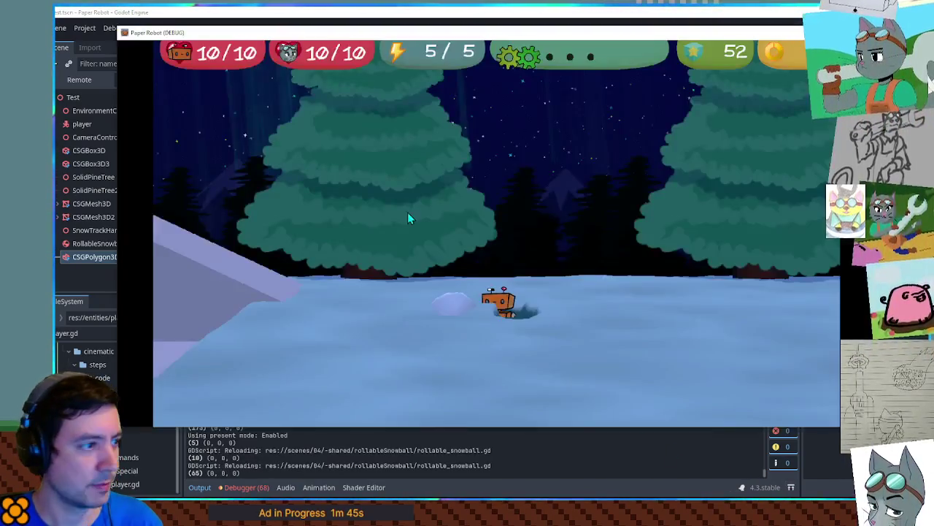
{"action": "key", "text": "d"}
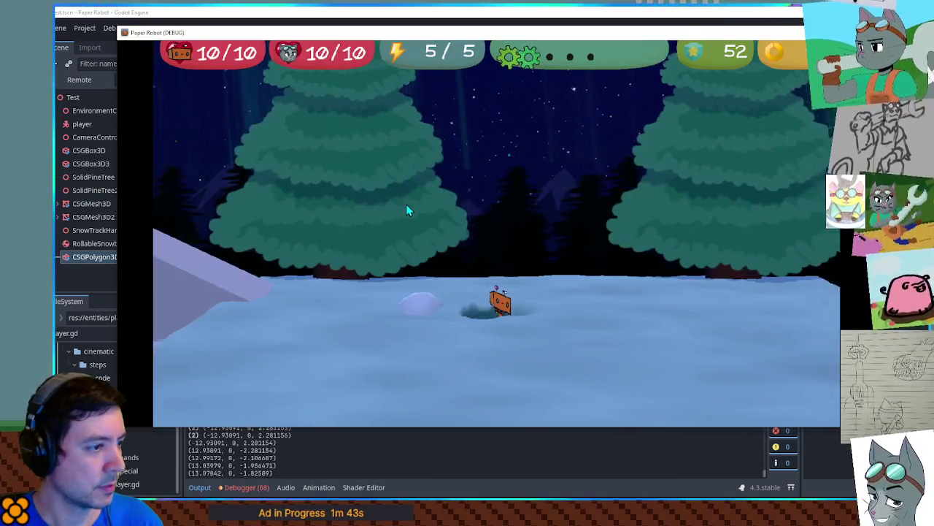
{"action": "key", "text": "a"}
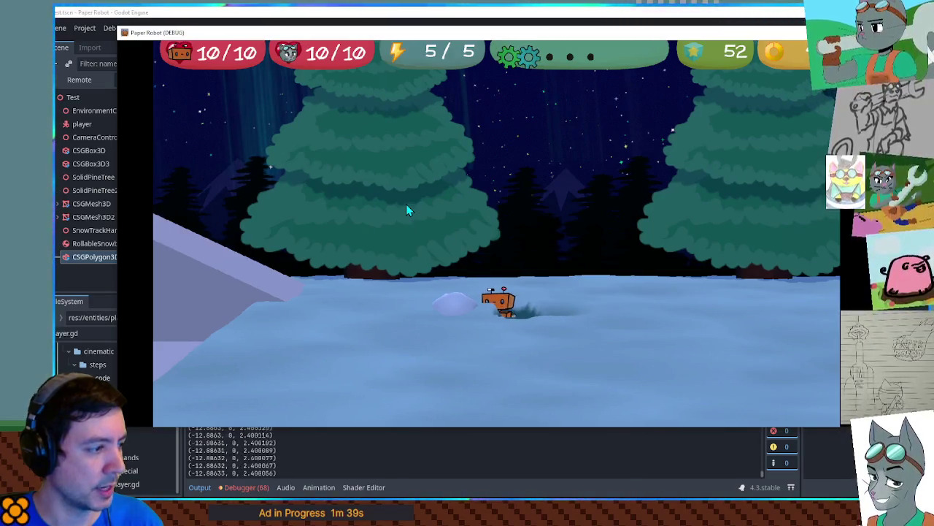
Change the print multiplier to 2000.0 and save the script
{"action": "left_click", "coordinate": [455, 442]}
{"action": "left_click", "coordinate": [395, 258]}
{"action": "type", "text": "0"}
{"action": "key", "text": "ctrl+s"}
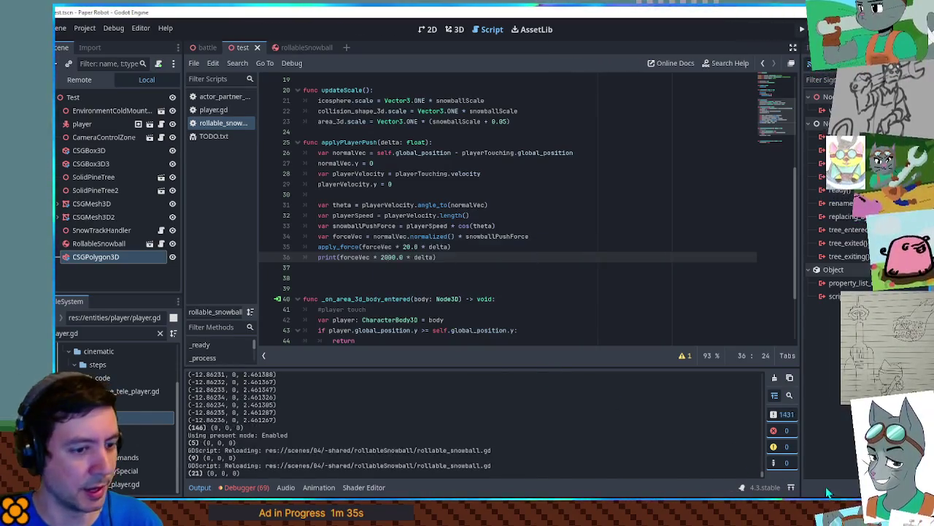
Raise the debug print multiplier to 200000.0 and launch the game to check the logged force values
{"action": "key", "text": "alt+Tab"}
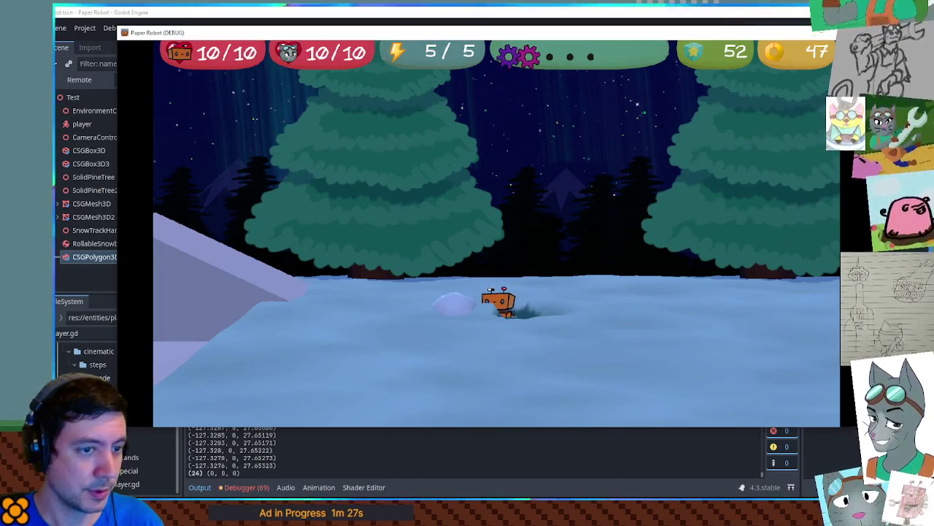
{"action": "key", "text": "F8"}
{"action": "left_click_drag", "start_coordinate": [381, 258], "coordinate": [393, 258]}
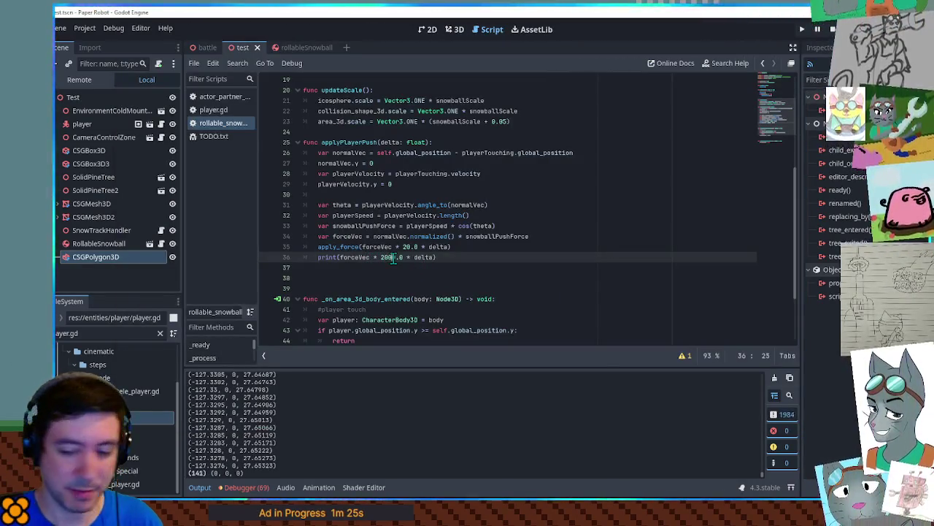
{"action": "type", "text": "20000"}
{"action": "key", "text": "F6"}
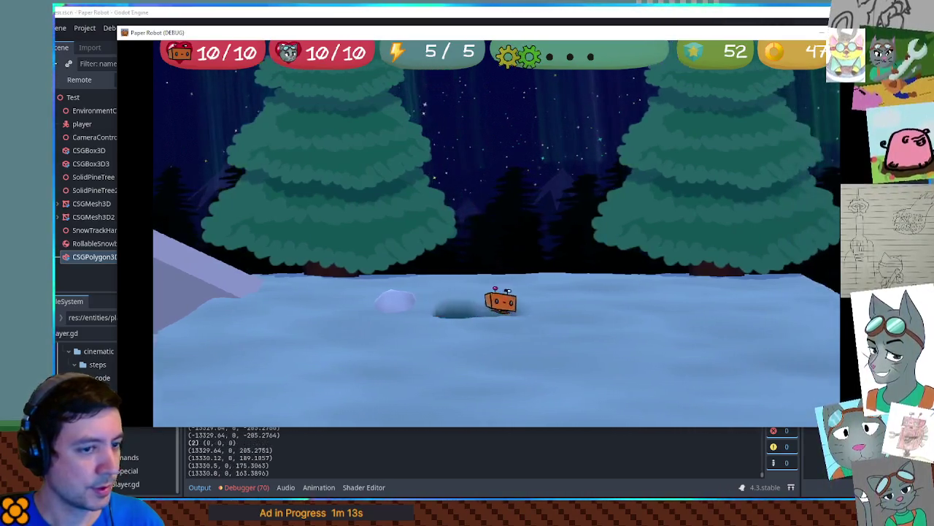
Stop the game and delete the debug print line from applyPlayerPush
{"action": "key", "text": "F8"}
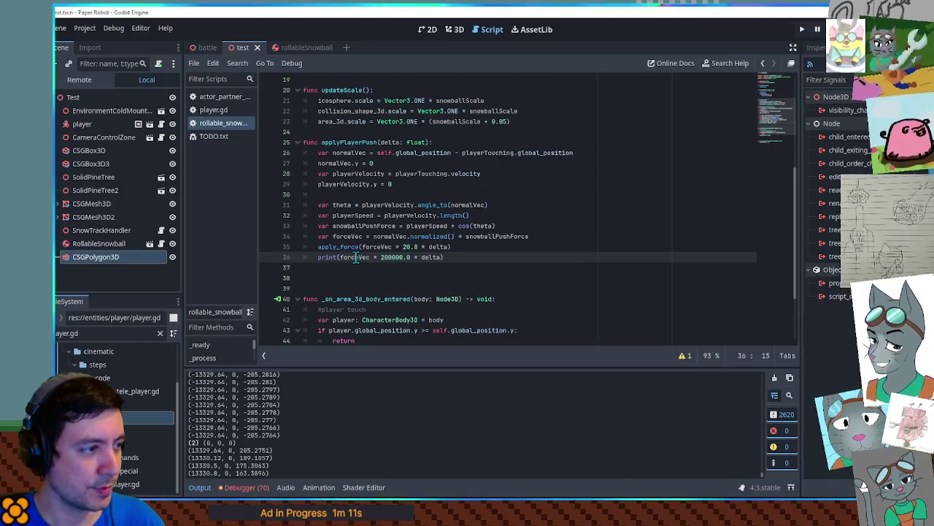
{"action": "key", "text": "ctrl+shift+k"}
{"action": "left_click", "coordinate": [405, 247]}
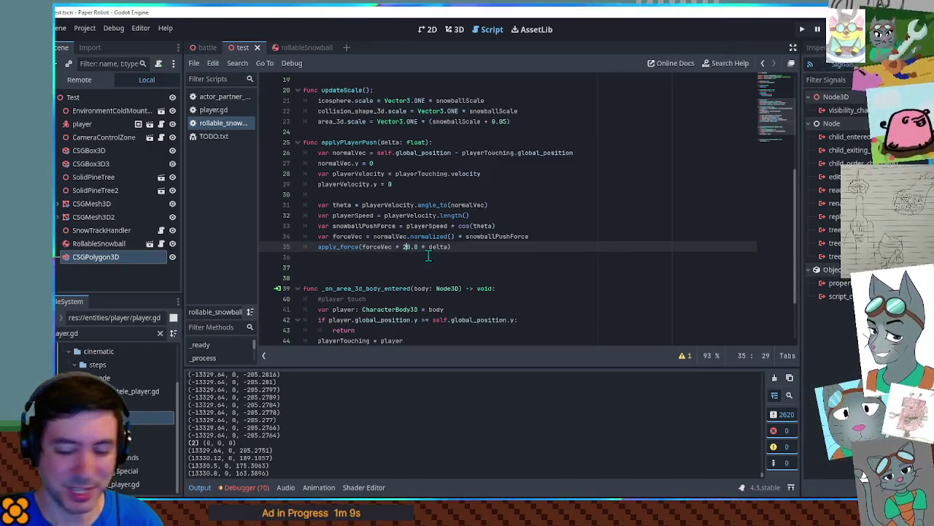
{"action": "type", "text": "0"}
Change the apply_force multiplier to 2000.0 and run the game to test the stronger push
{"action": "key", "text": "F5"}
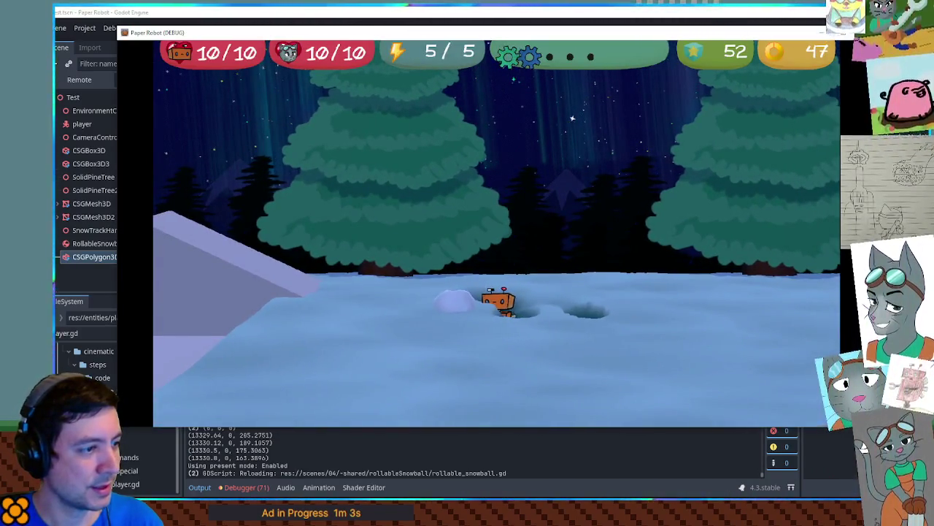
{"action": "key", "text": "F8"}
{"action": "type", "text": "0"}
{"action": "key", "text": "F6"}
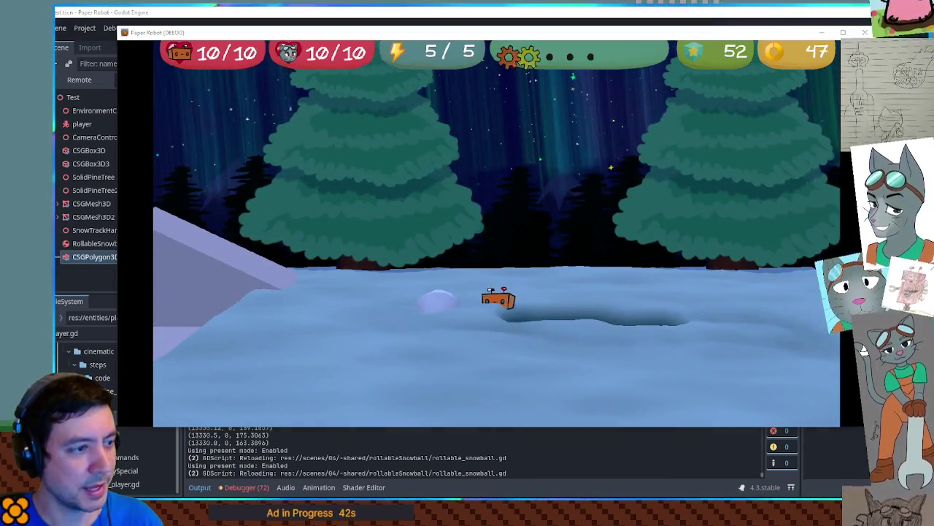
{"action": "key", "text": "F8"}
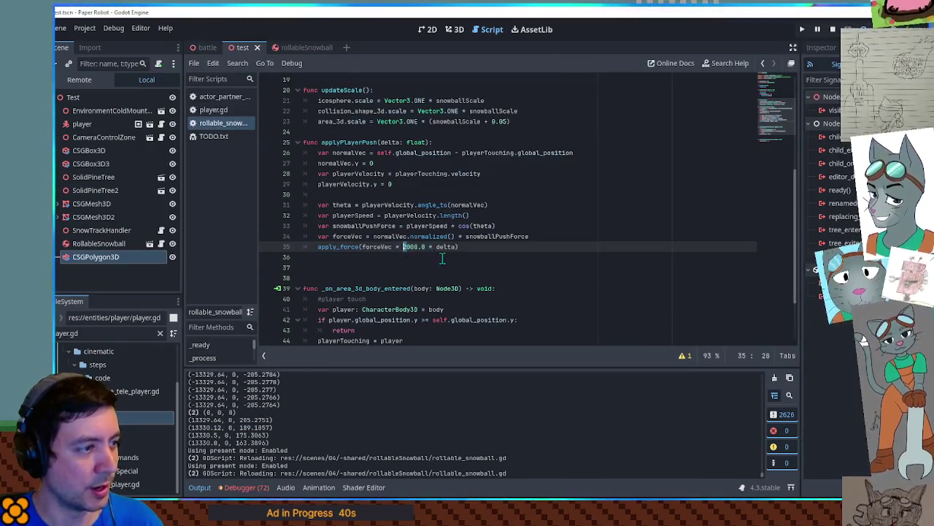
{"action": "key", "text": "ctrl+s"}
Launch the game and walk the robot left and right to push the snowball into the snow bank
{"action": "key", "text": "F6"}
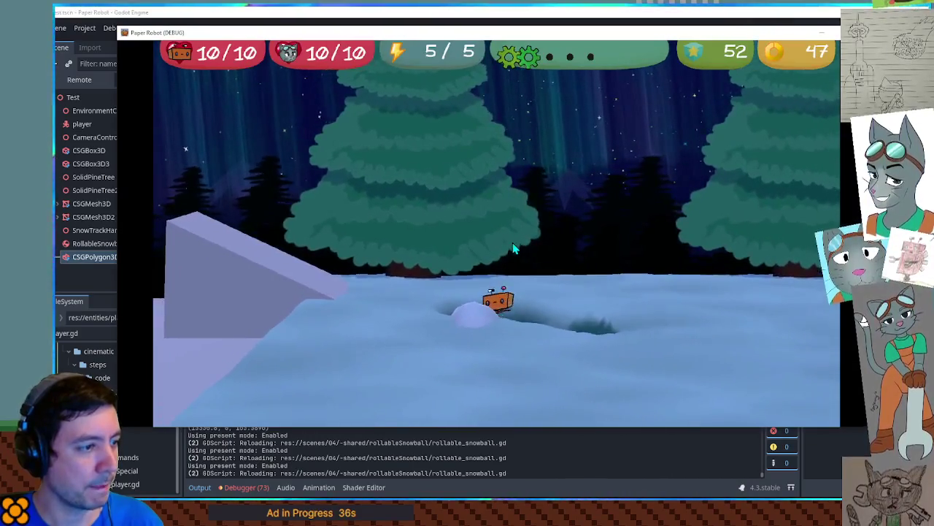
{"action": "key", "text": "a"}
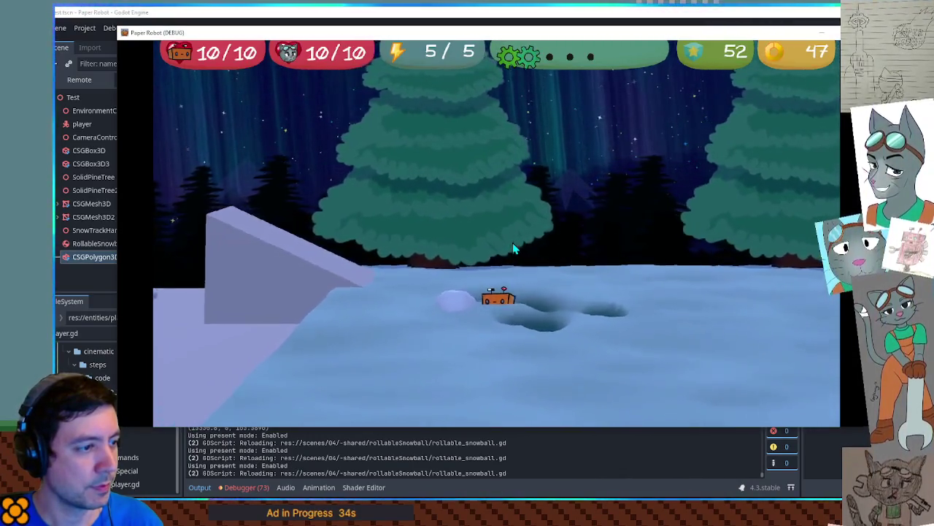
{"action": "key", "text": "a"}
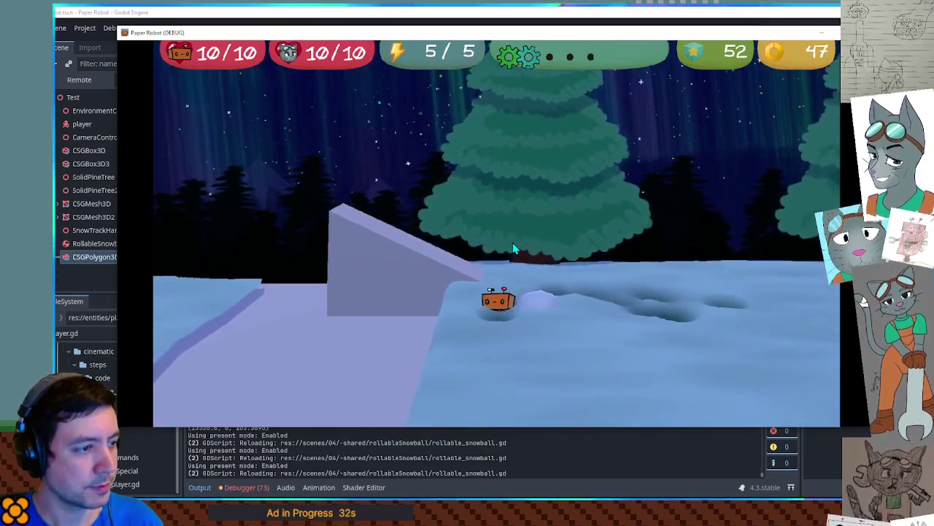
{"action": "key", "text": "d"}
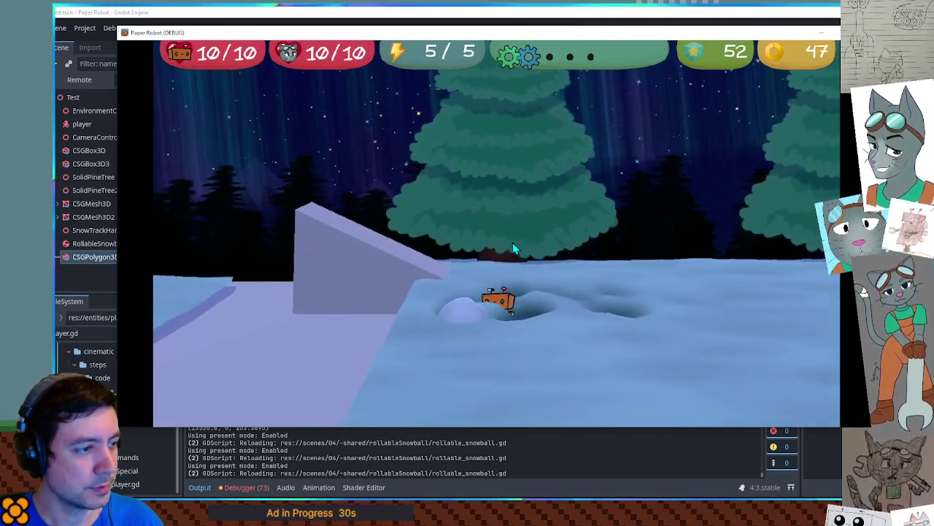
{"action": "key", "text": "a"}
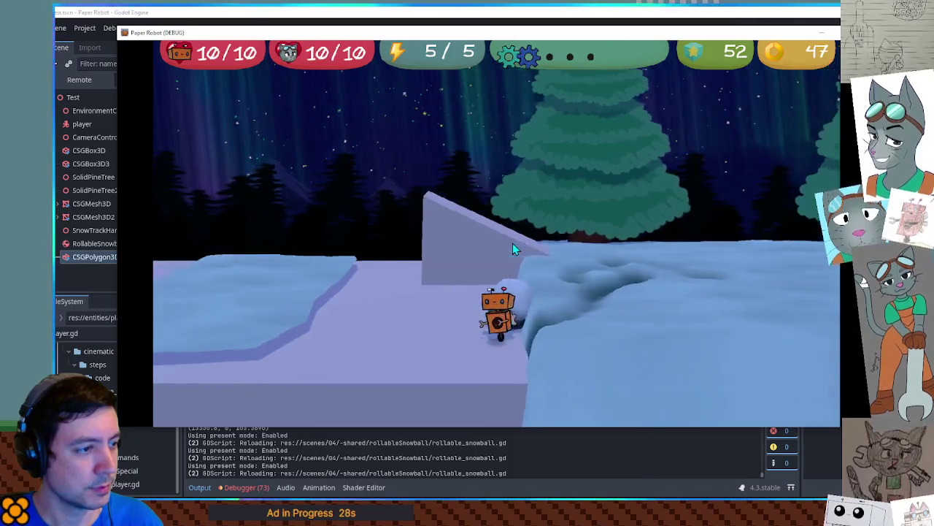
{"action": "key", "text": "d"}
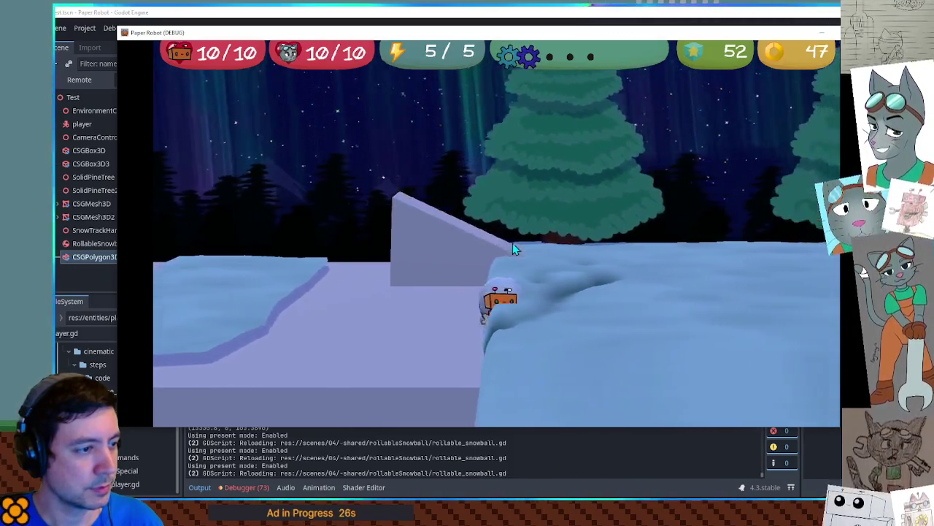
{"action": "key", "text": "d"}
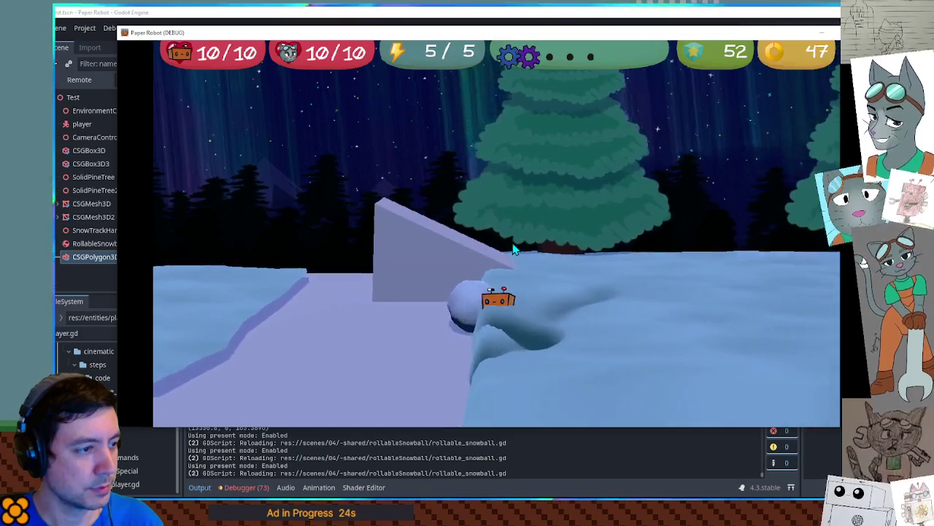
{"action": "key", "text": "a"}
{"action": "key", "text": "a"}
{"action": "key", "text": "d"}
{"action": "key", "text": "a"}
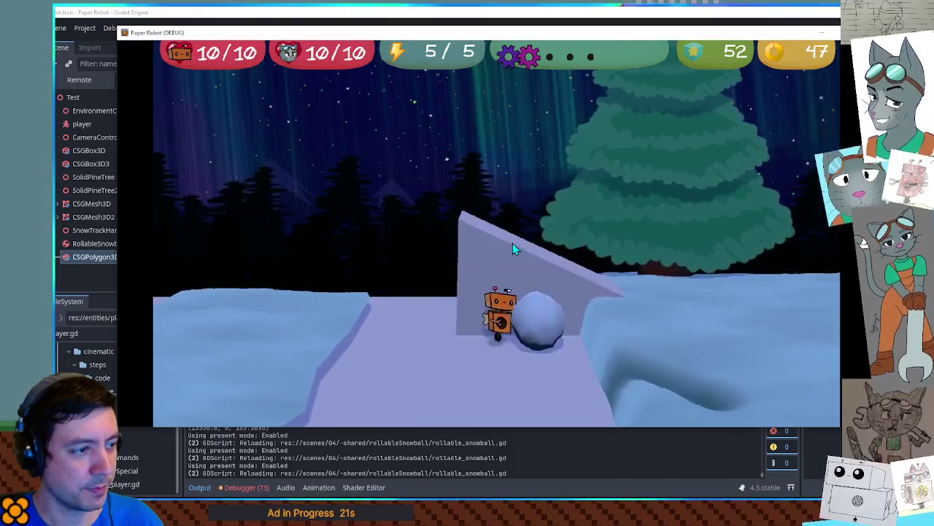
{"action": "key", "text": "d"}
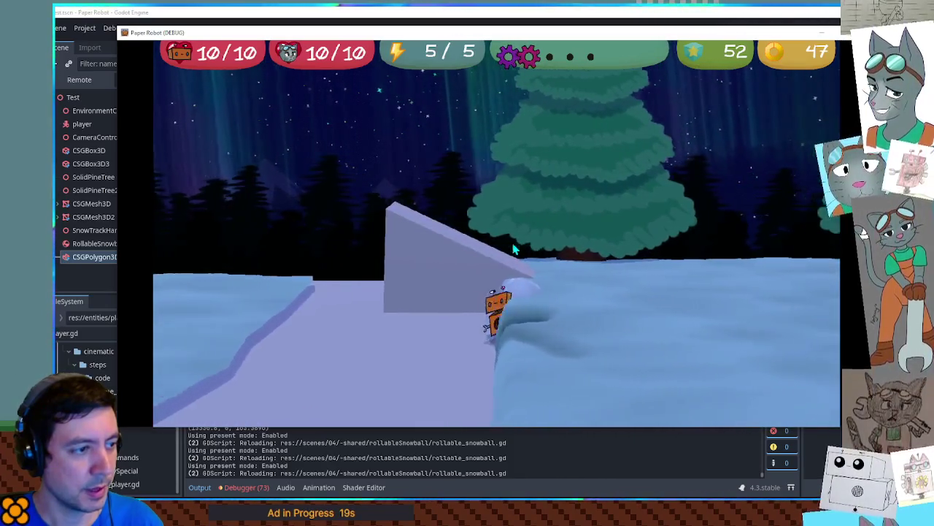
{"action": "key", "text": "d"}
{"action": "key", "text": "a"}
{"action": "key", "text": "d"}
{"action": "key", "text": "d"}
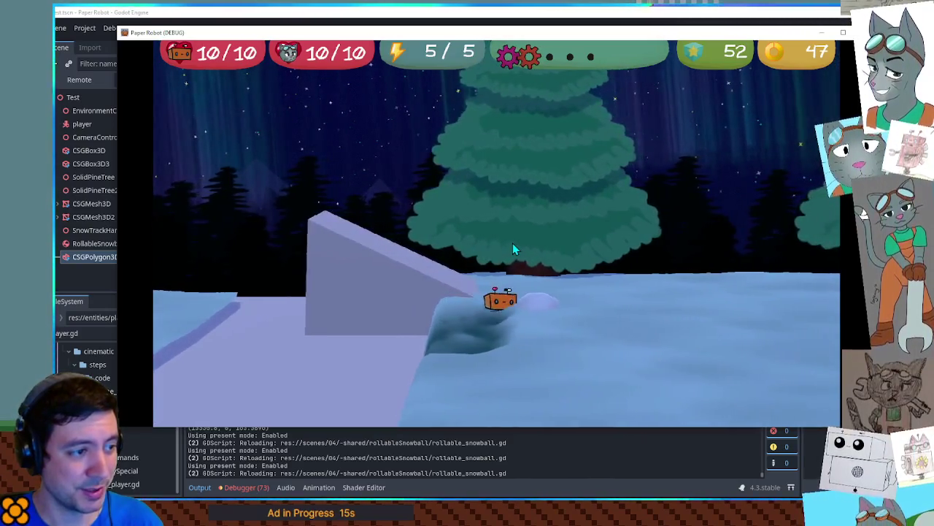
Keep steering the robot around the snowball and through the snow near the ramp, then stop the game
{"action": "key", "text": "d"}
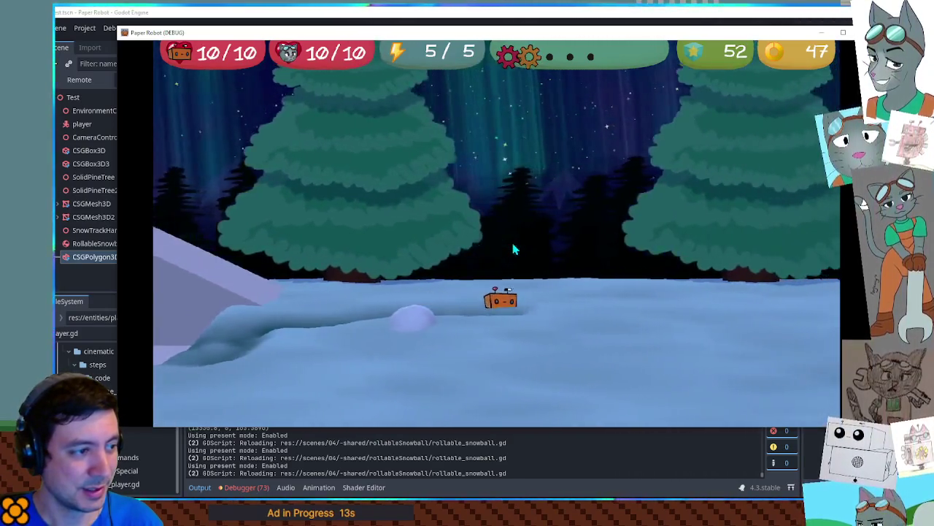
{"action": "key", "text": "a"}
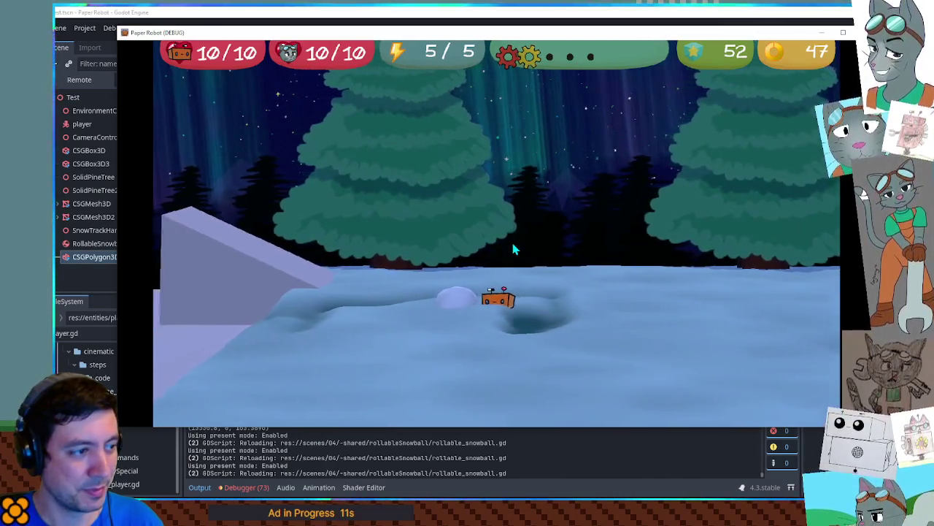
{"action": "key", "text": "a"}
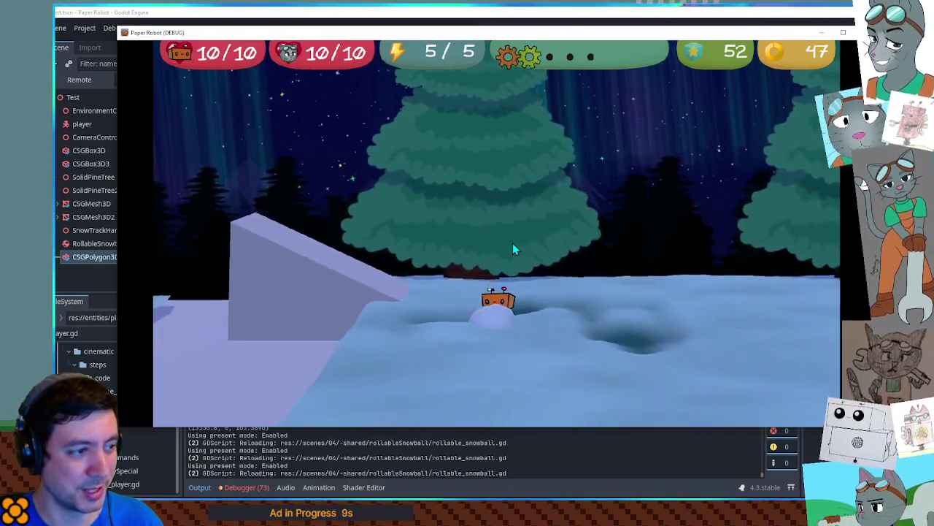
{"action": "key", "text": "a"}
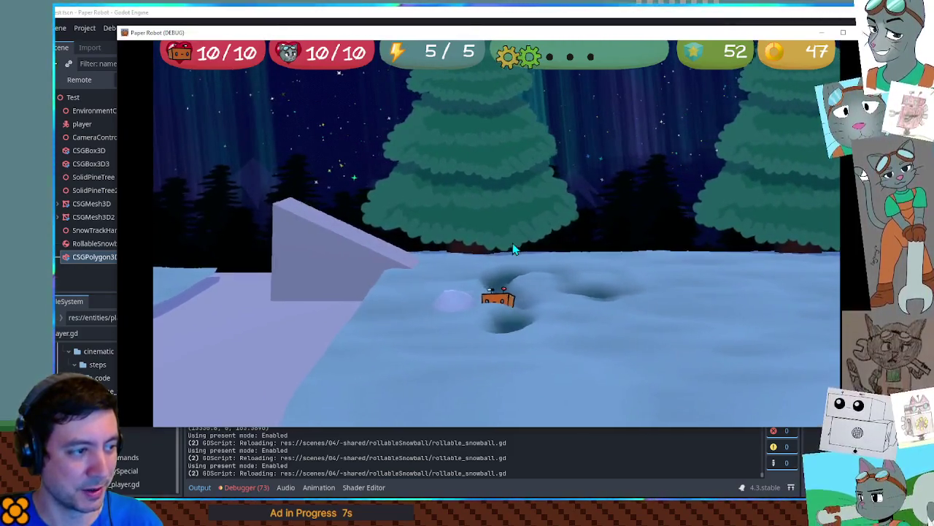
{"action": "key", "text": "a"}
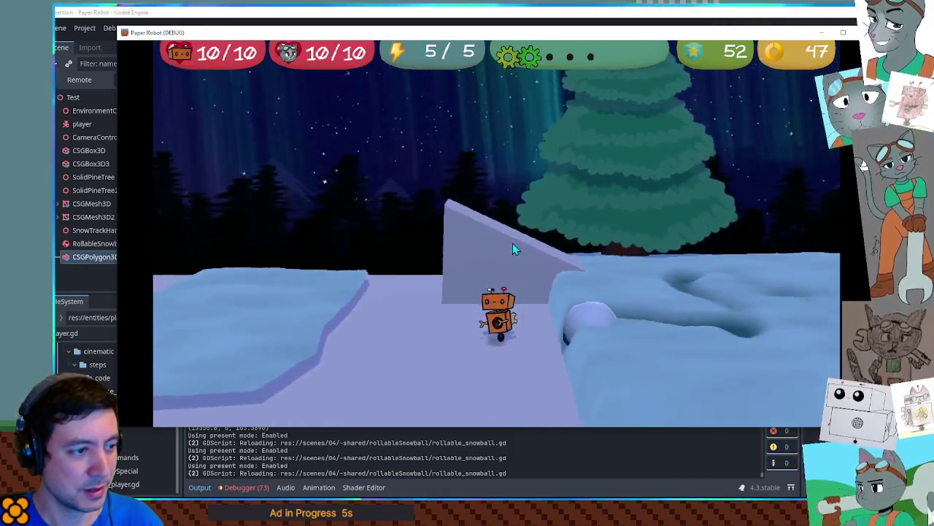
{"action": "key", "text": "d"}
{"action": "key", "text": "space"}
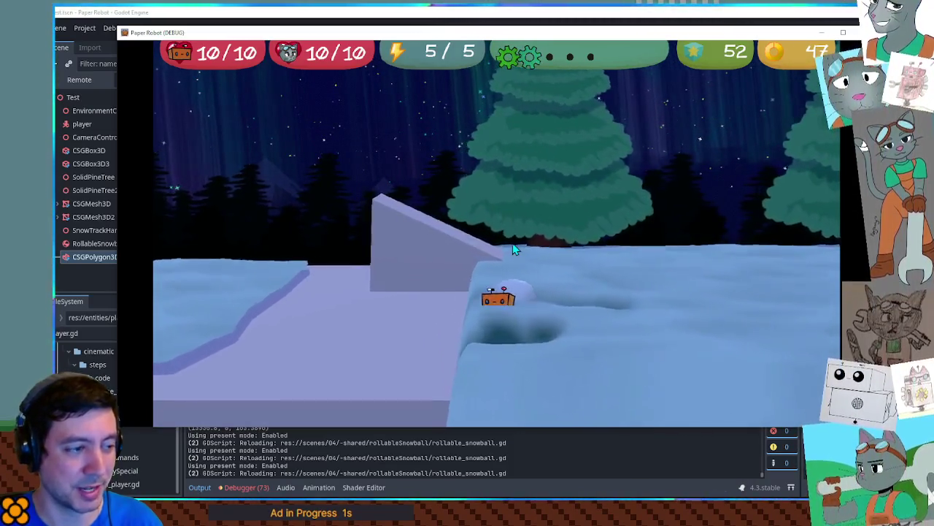
{"action": "key", "text": "a"}
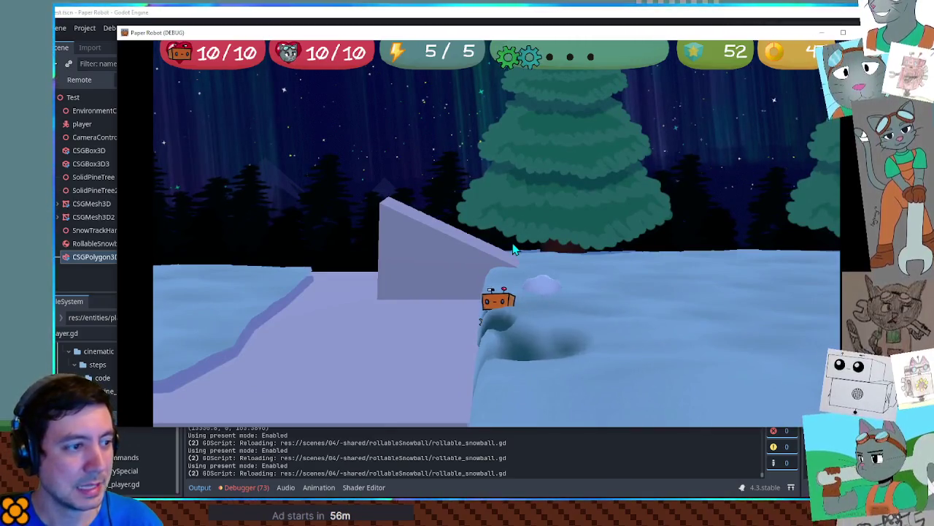
{"action": "key", "text": "d"}
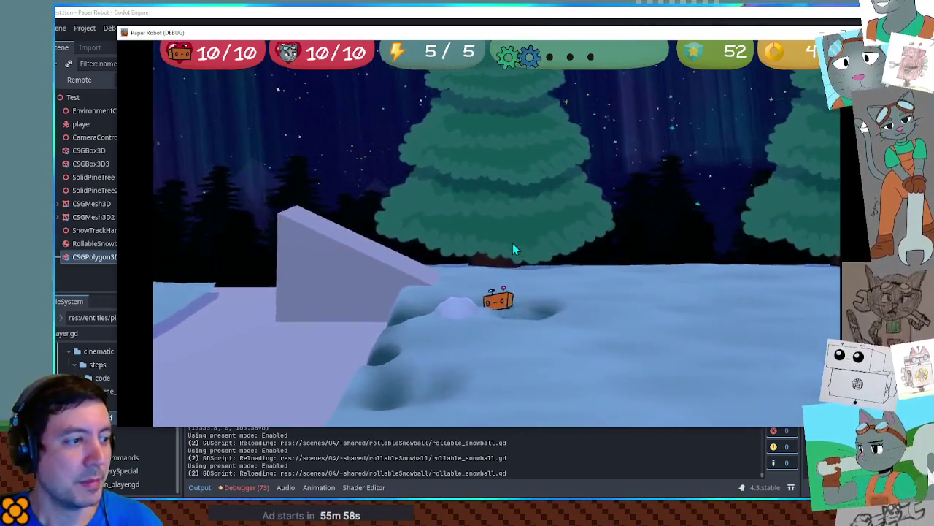
{"action": "key", "text": "a"}
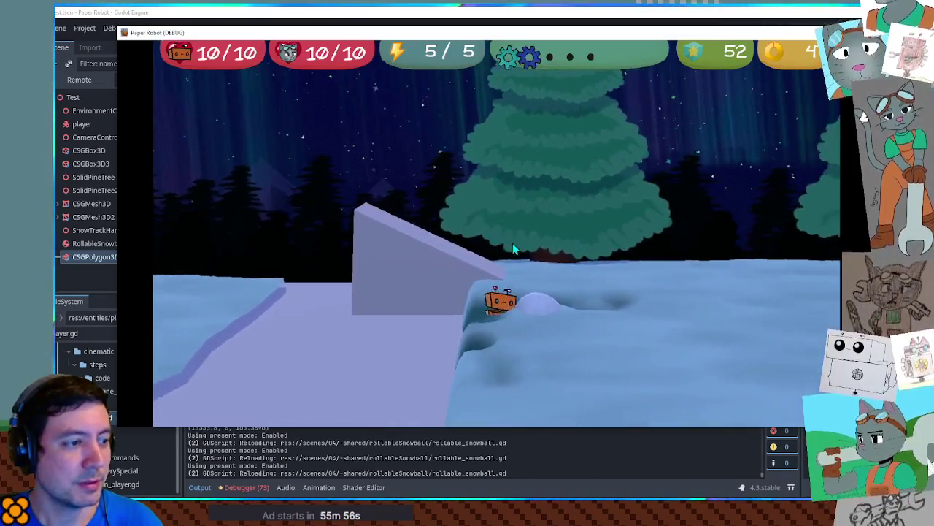
{"action": "key", "text": "d"}
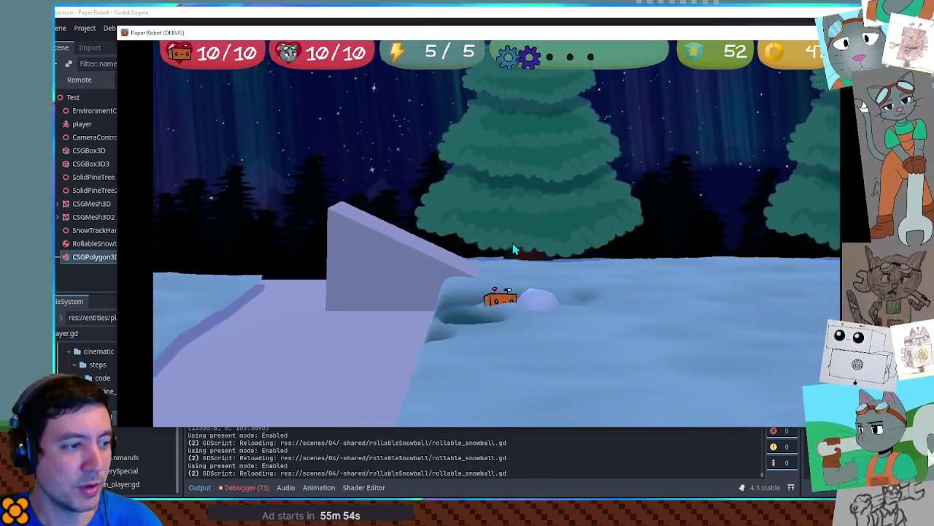
{"action": "key", "text": "d"}
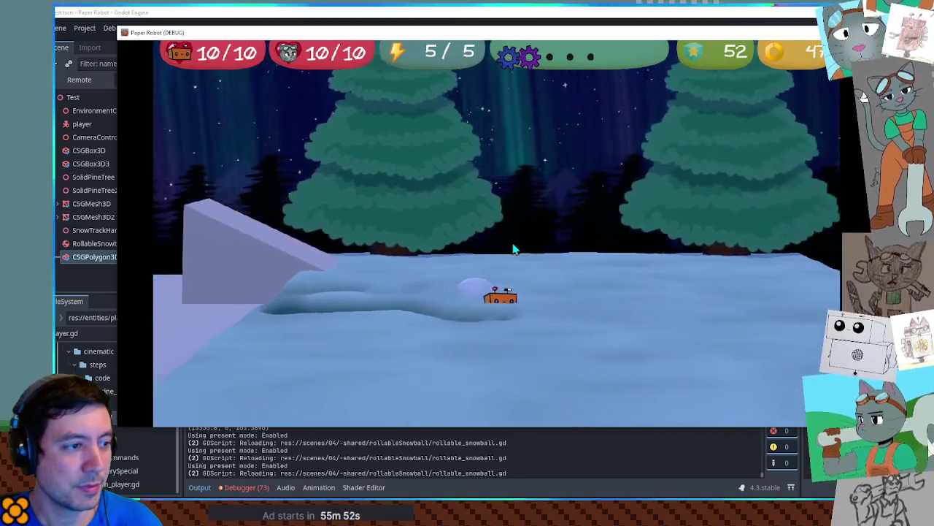
{"action": "key", "text": "d"}
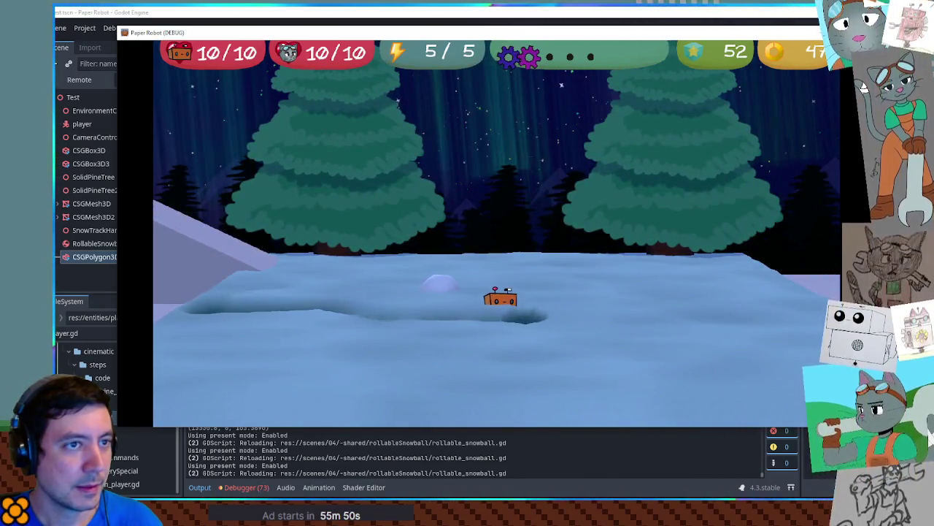
{"action": "key", "text": "F8"}
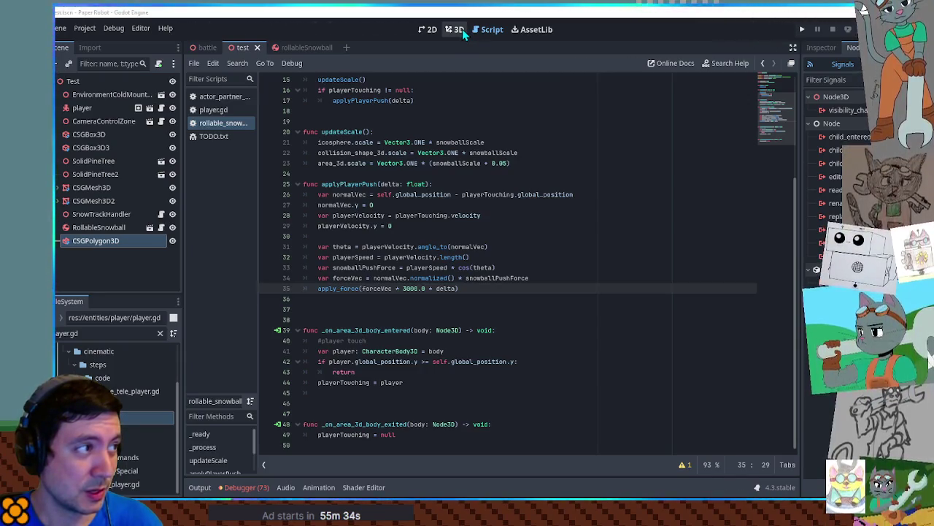
Show the rollableSnowball scene in the 3D view and orbit to look down on the snowball
{"action": "left_click", "coordinate": [459, 30]}
{"action": "left_click", "coordinate": [300, 46]}
{"action": "left_click_drag", "start_coordinate": [513, 194], "coordinate": [517, 339]}
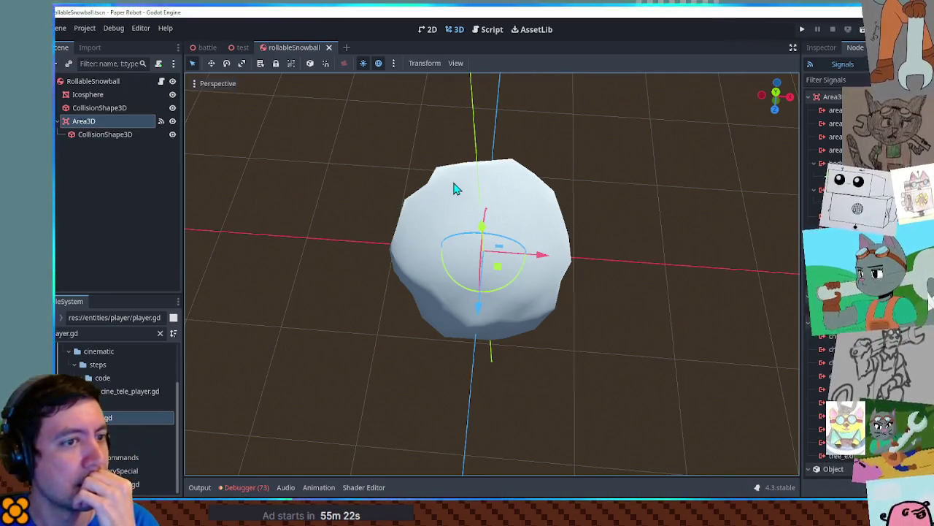
Check the Area3D node's properties, then return to the snowball script
{"action": "left_click", "coordinate": [821, 47]}
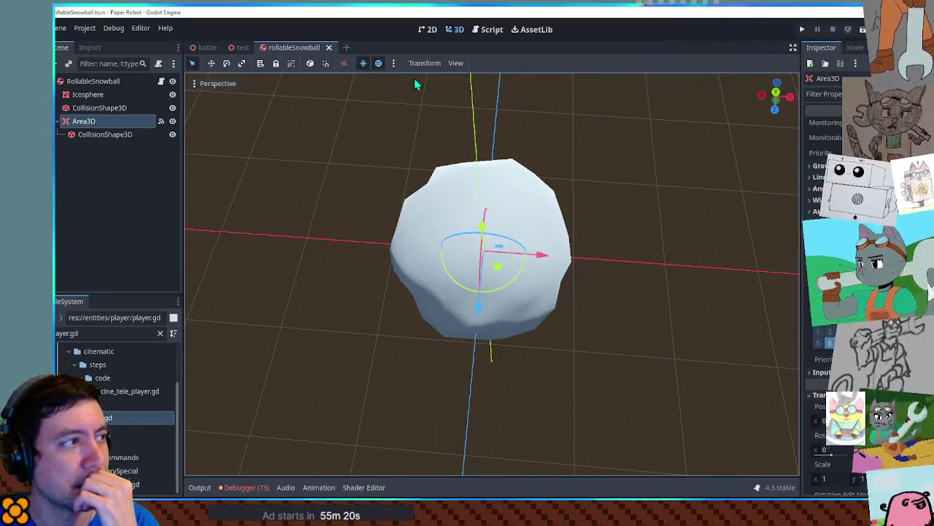
{"action": "left_click", "coordinate": [487, 30]}
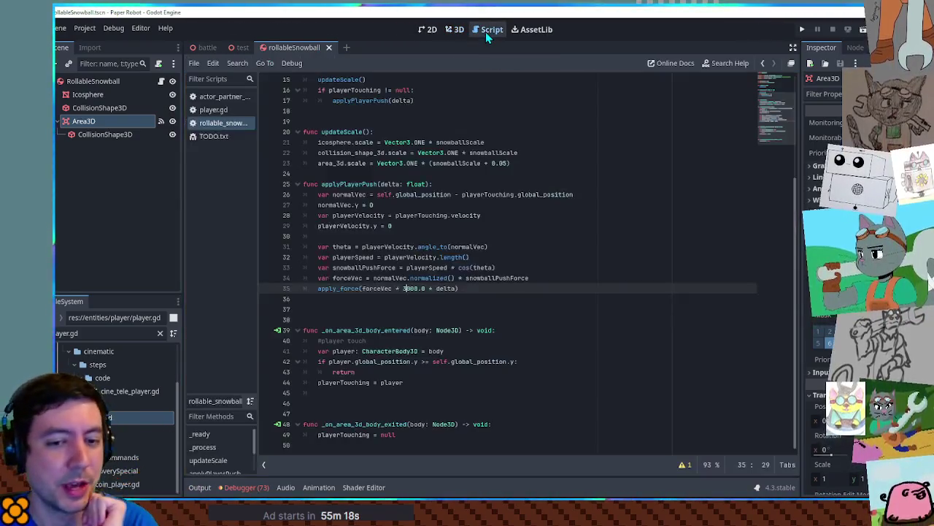
{"action": "scroll", "coordinate": [397, 243], "scroll_direction": "up", "scroll_amount": 5}
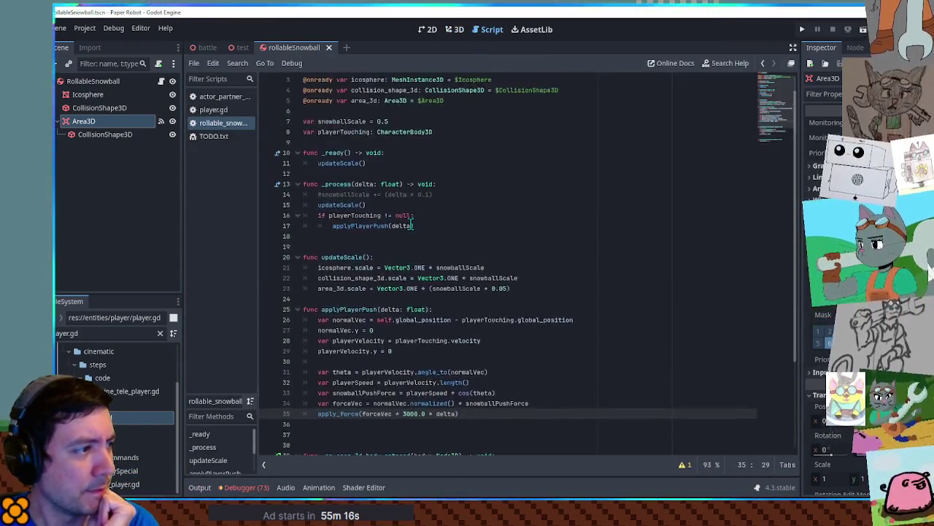
{"action": "scroll", "coordinate": [413, 210], "scroll_direction": "down", "scroll_amount": 3}
Add var forceAmount = 3.0 below the forceVec line in applyPlayerPush
{"action": "left_click", "coordinate": [403, 341]}
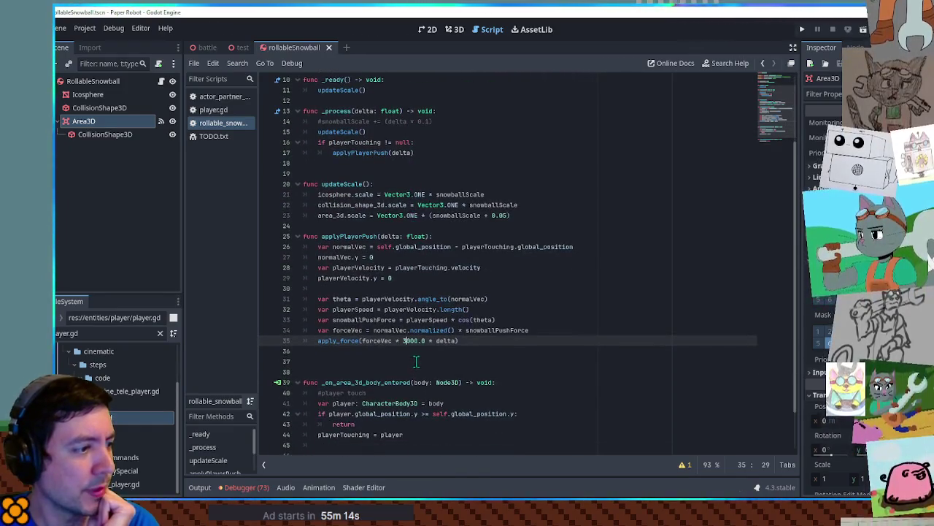
{"action": "key", "text": "Right"}
{"action": "key", "text": "Right"}
{"action": "key", "text": "Right"}
{"action": "left_click", "coordinate": [555, 330]}
{"action": "key", "text": "Return"}
{"action": "type", "text": "var forceAmount = 3"}
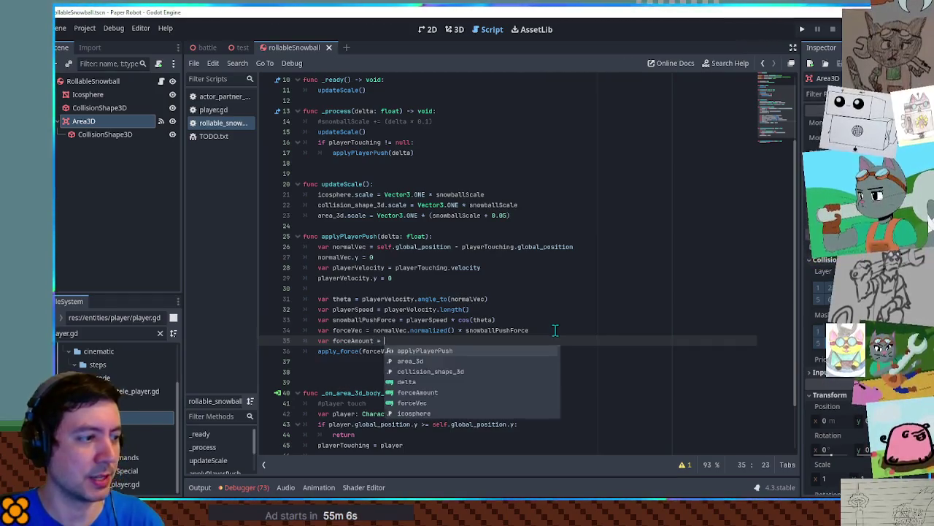
{"action": "type", "text": ".0"}
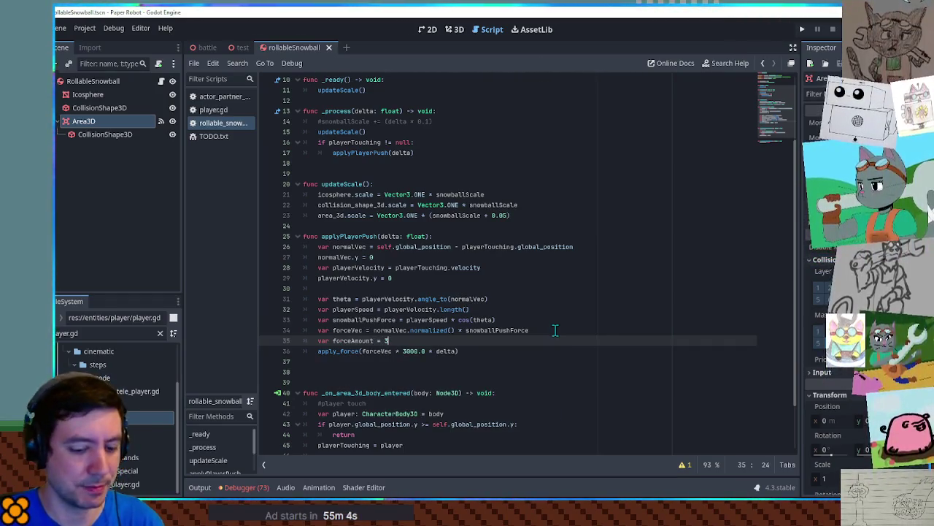
{"action": "scroll", "coordinate": [427, 178], "scroll_direction": "up", "scroll_amount": 3}
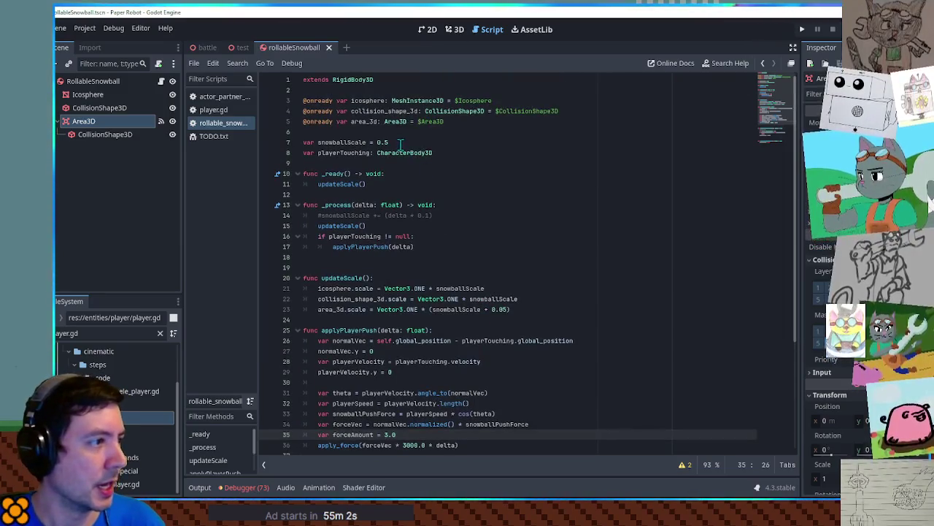
{"action": "scroll", "coordinate": [400, 149], "scroll_direction": "down", "scroll_amount": 2}
{"action": "scroll", "coordinate": [398, 154], "scroll_direction": "up", "scroll_amount": 2}
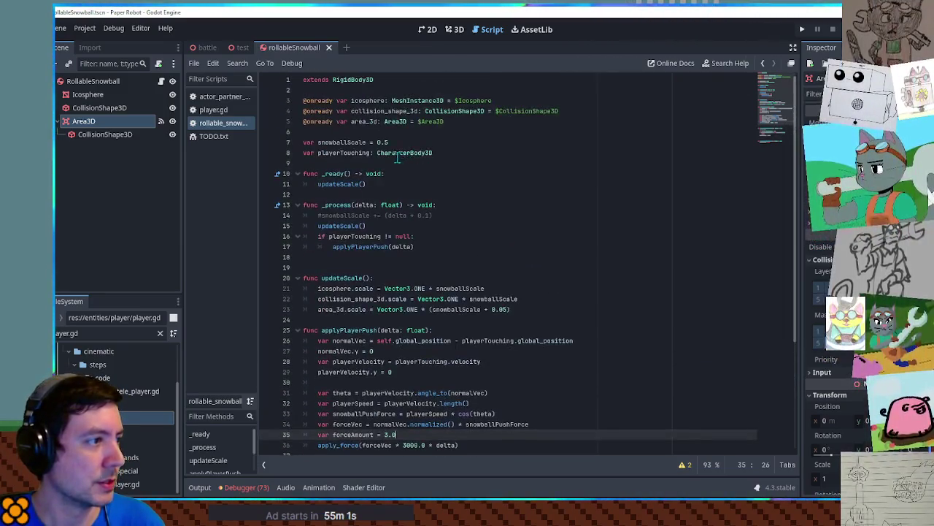
{"action": "double_click", "coordinate": [355, 142]}
{"action": "left_click", "coordinate": [397, 142]}
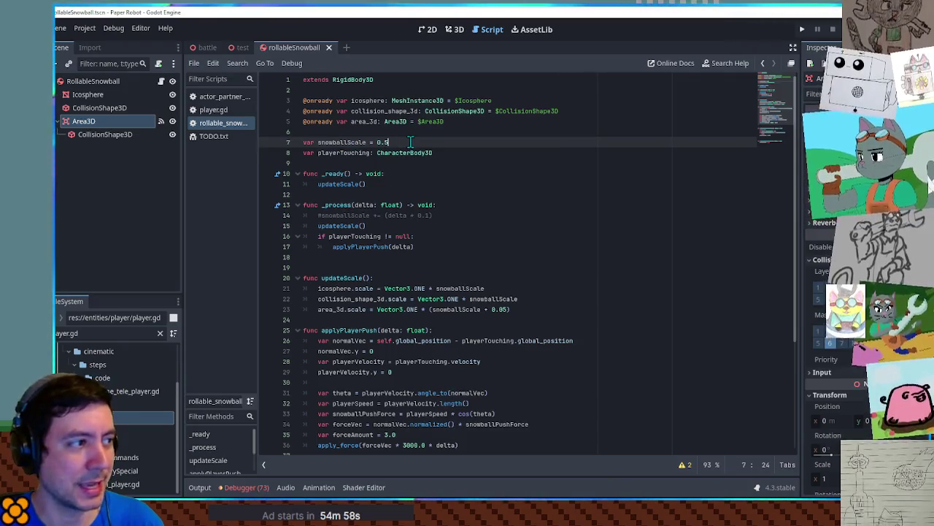
Declare var maxScale = 5.0 below snowballScale and review where snowballScale is used
{"action": "key", "text": "Return"}
{"action": "type", "text": "var maxScale = "}
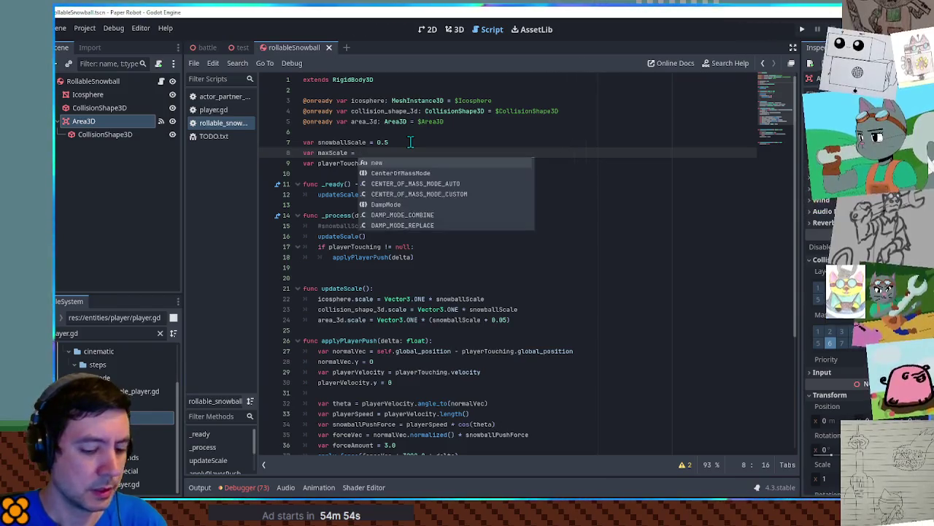
{"action": "type", "text": "5.0"}
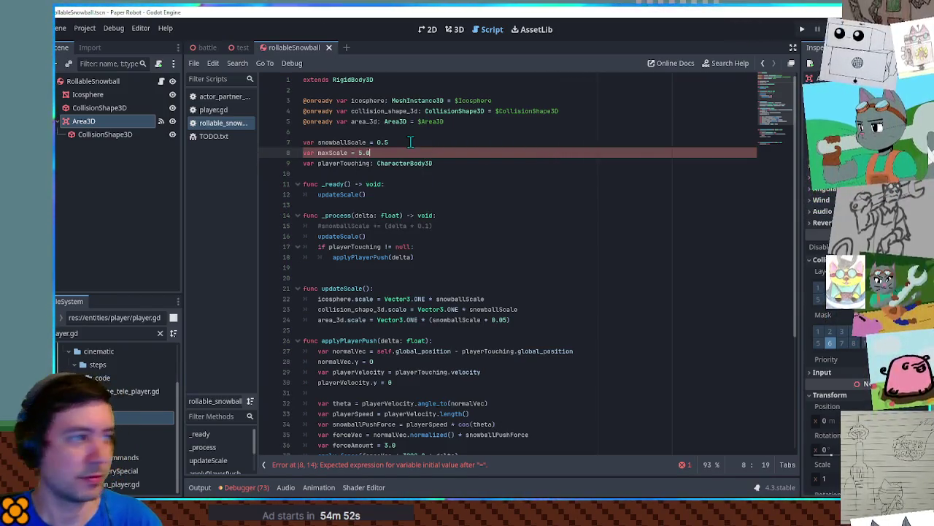
{"action": "double_click", "coordinate": [343, 142]}
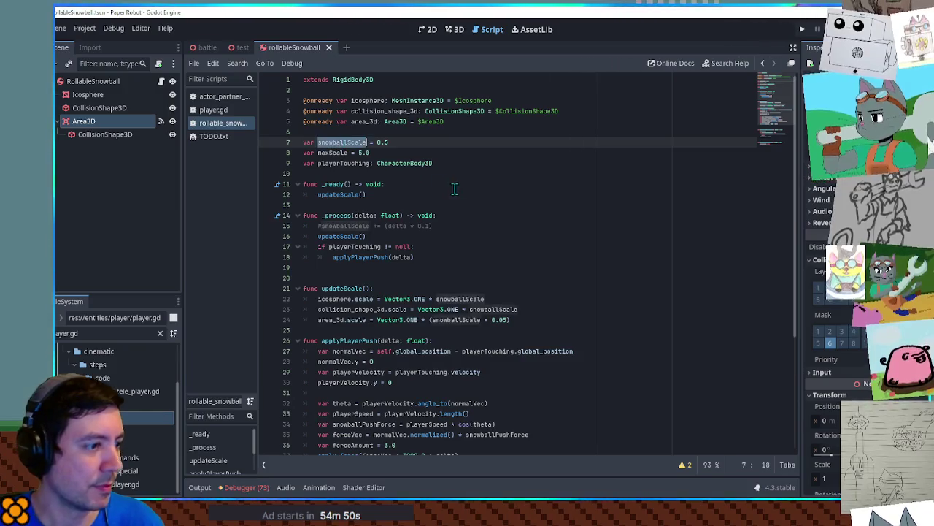
{"action": "scroll", "coordinate": [452, 187], "scroll_direction": "down", "scroll_amount": 5}
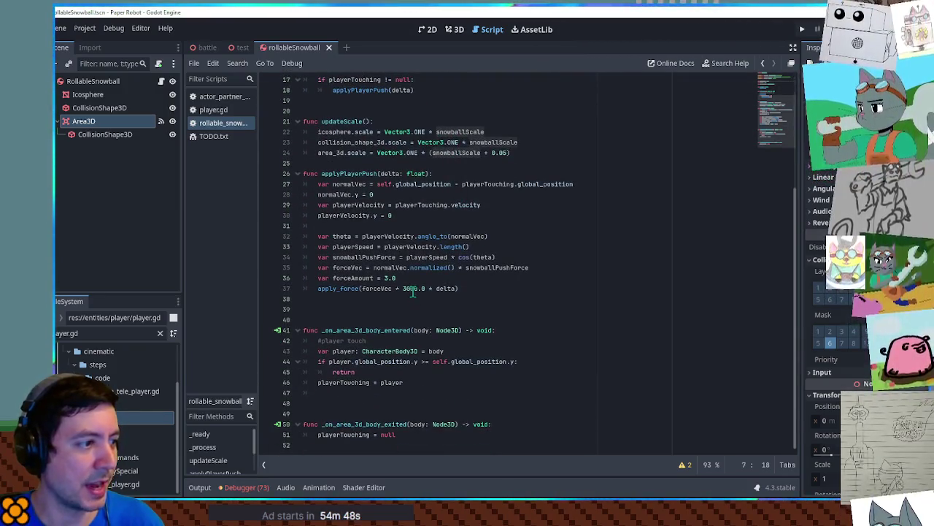
{"action": "scroll", "coordinate": [595, 298], "scroll_direction": "up", "scroll_amount": 5}
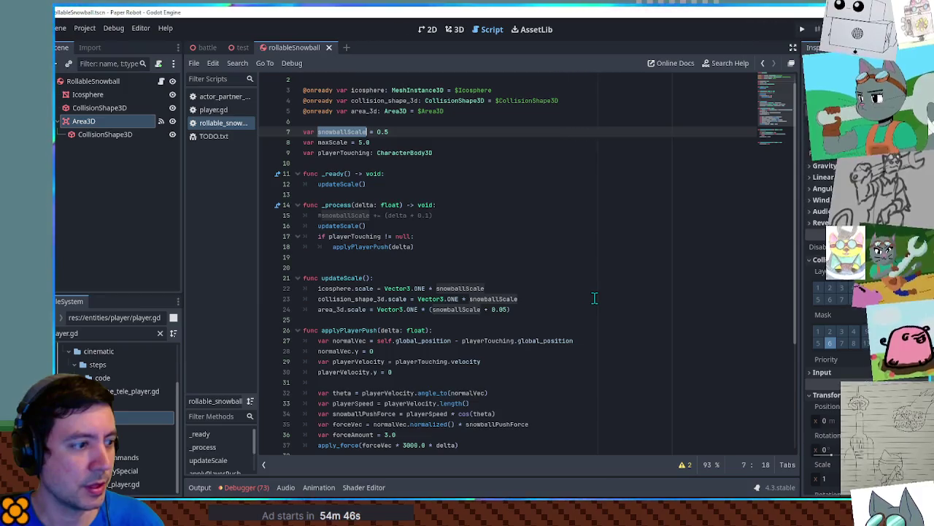
{"action": "scroll", "coordinate": [595, 298], "scroll_direction": "down", "scroll_amount": 3}
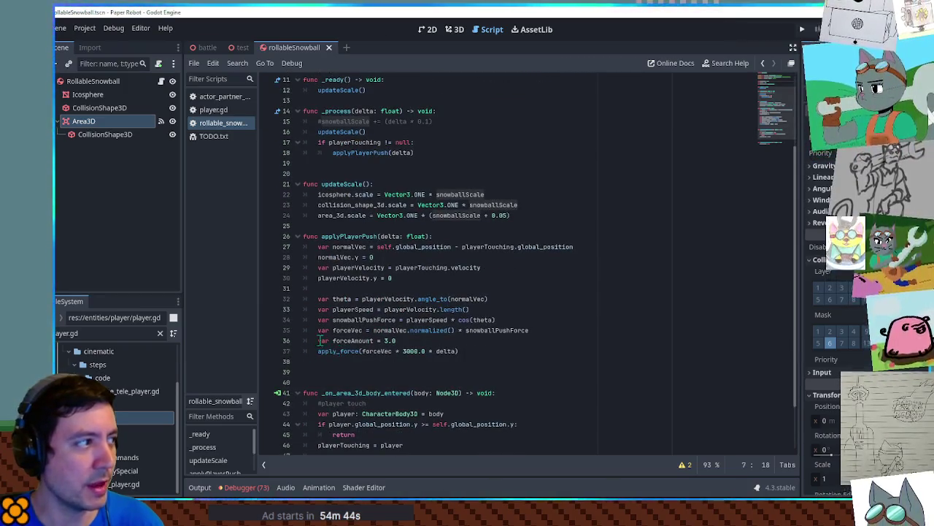
{"action": "left_click", "coordinate": [95, 81]}
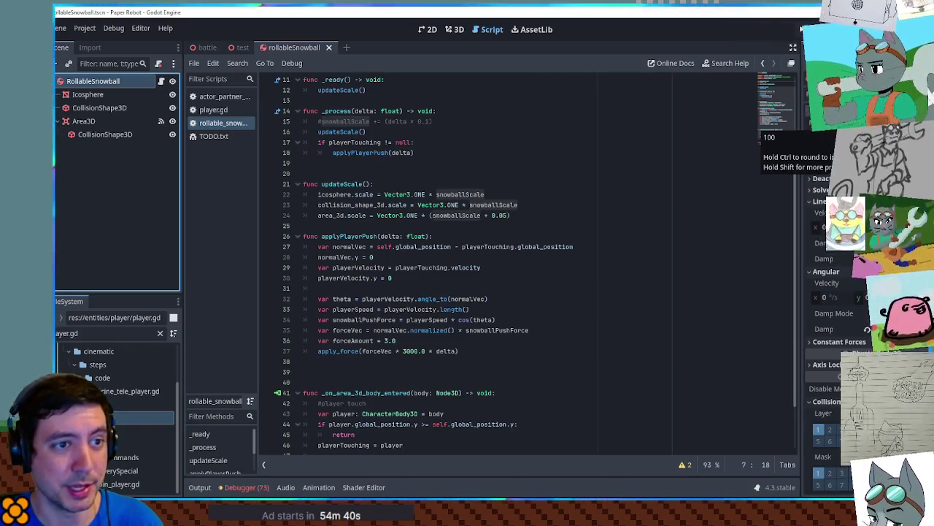
Delete the forceAmount line and change the apply_force multiplier to 8000.0
{"action": "left_click", "coordinate": [374, 340]}
{"action": "key", "text": "ctrl+shift+k"}
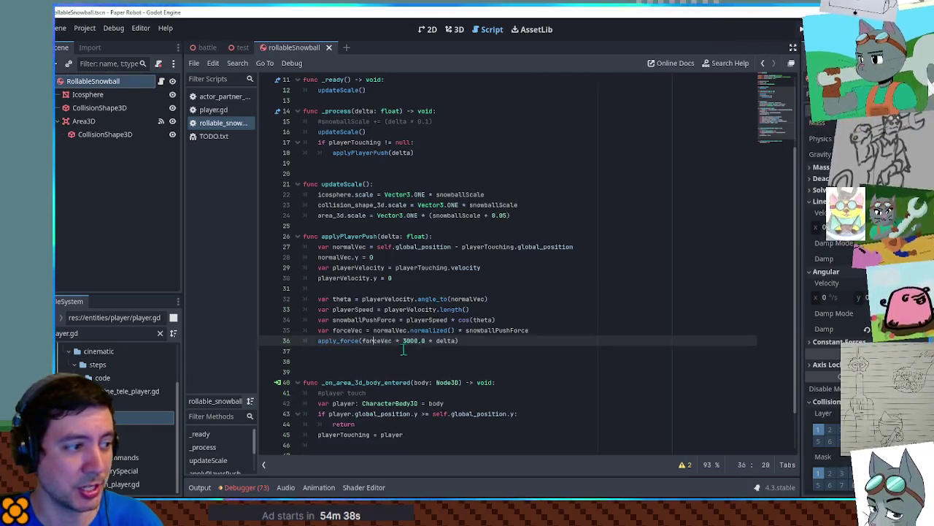
{"action": "key", "text": "Delete"}
{"action": "type", "text": "8"}
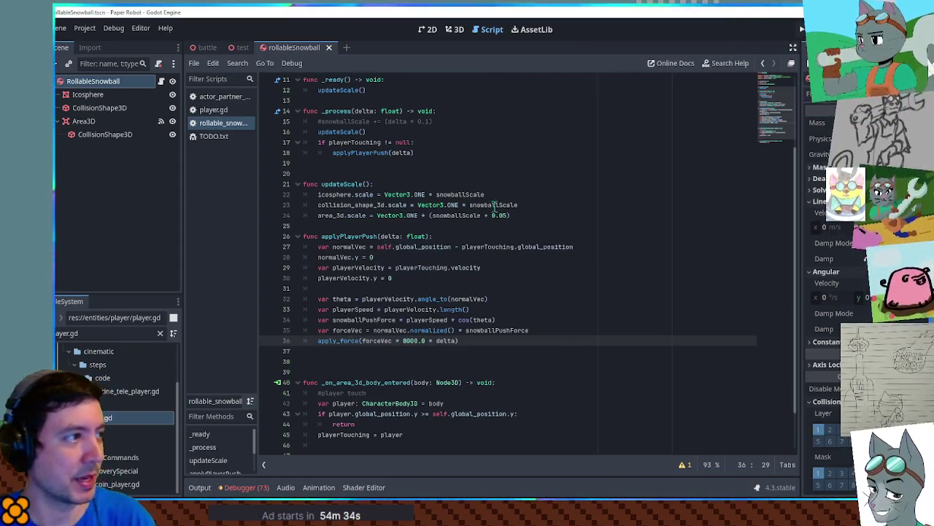
Locate the updateScale call in _process and its definition's parameter list
{"action": "scroll", "coordinate": [510, 233], "scroll_direction": "up", "scroll_amount": 3}
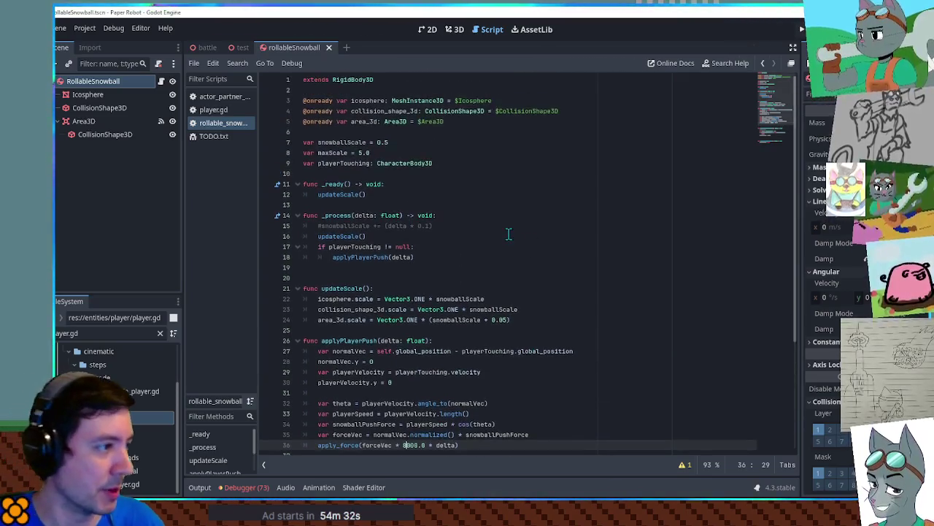
{"action": "double_click", "coordinate": [339, 236]}
{"action": "scroll", "coordinate": [414, 267], "scroll_direction": "down", "scroll_amount": 1}
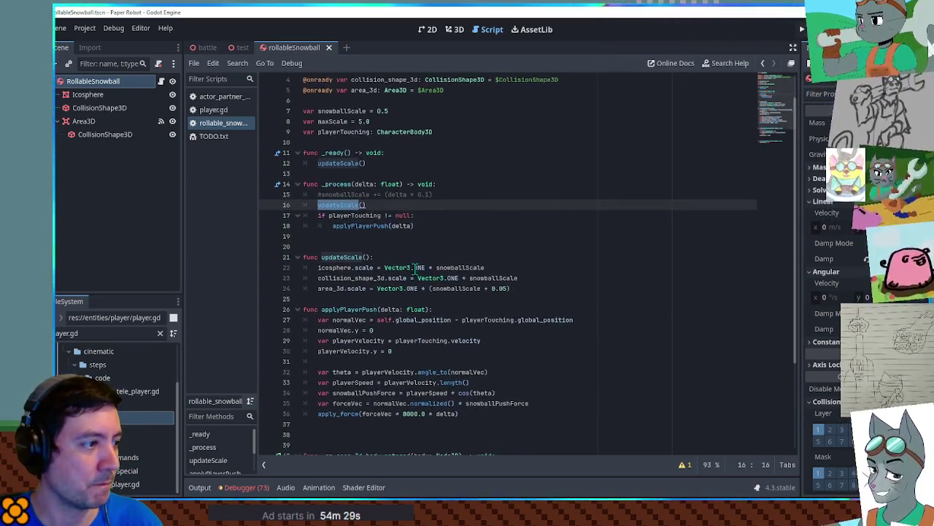
{"action": "left_click", "coordinate": [477, 270]}
{"action": "left_click", "coordinate": [449, 261]}
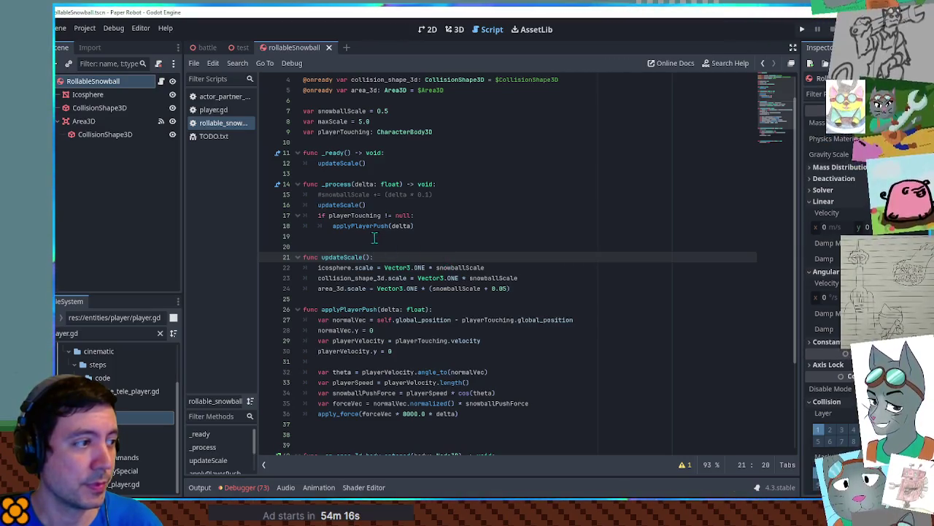
{"action": "double_click", "coordinate": [385, 184]}
Copy delta: float into updateScale's signature and pass delta in the _process call
{"action": "left_click_drag", "start_coordinate": [354, 184], "coordinate": [401, 184]}
{"action": "key", "text": "ctrl+c"}
{"action": "left_click", "coordinate": [370, 257]}
{"action": "key", "text": "ctrl+v"}
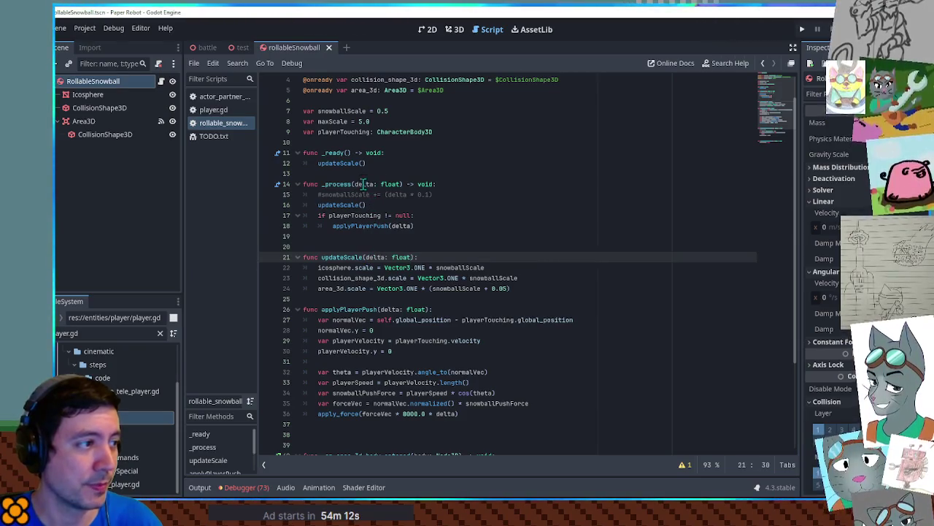
{"action": "left_click", "coordinate": [363, 205]}
{"action": "type", "text": "delta"}
Pass 0.0 to the updateScale call in _ready
{"action": "left_click", "coordinate": [445, 259]}
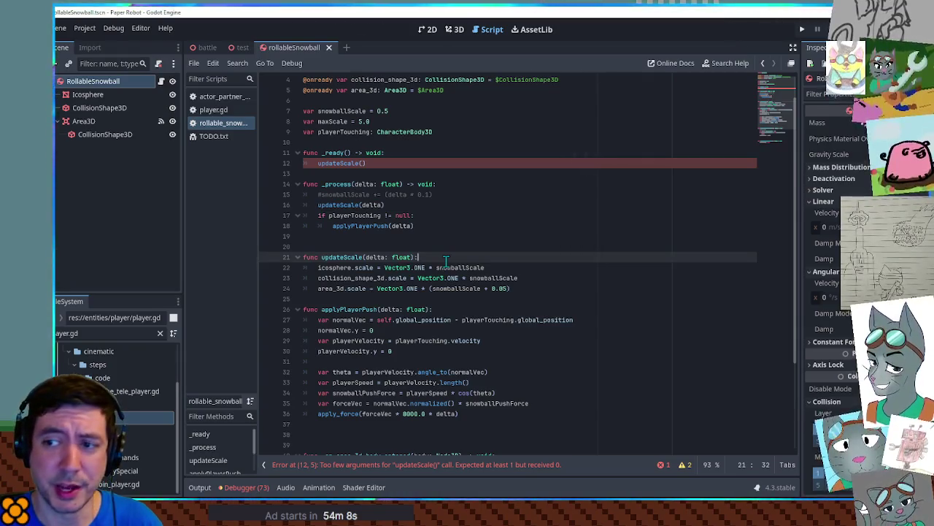
{"action": "scroll", "coordinate": [445, 261], "scroll_direction": "down", "scroll_amount": 2}
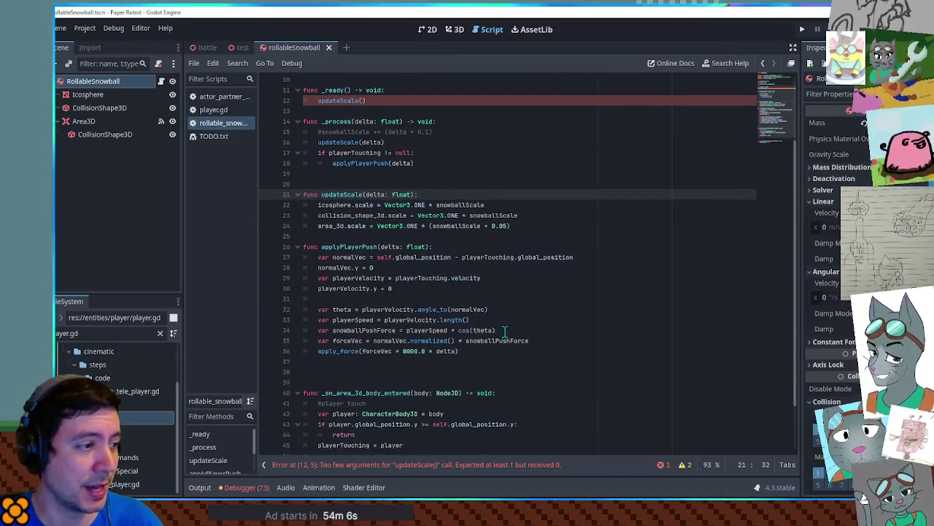
{"action": "left_click", "coordinate": [373, 330]}
{"action": "scroll", "coordinate": [365, 297], "scroll_direction": "up", "scroll_amount": 3}
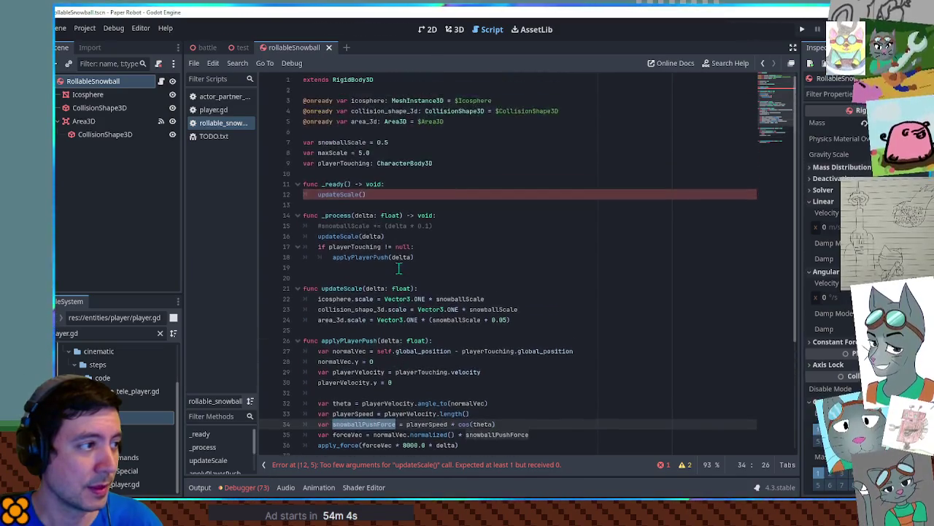
{"action": "left_click", "coordinate": [363, 195]}
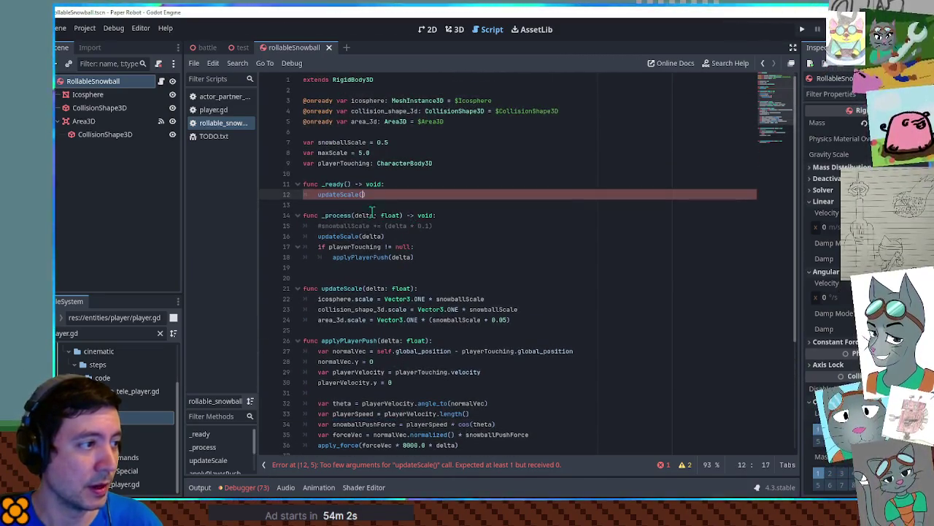
{"action": "double_click", "coordinate": [374, 236]}
{"action": "left_click", "coordinate": [363, 194]}
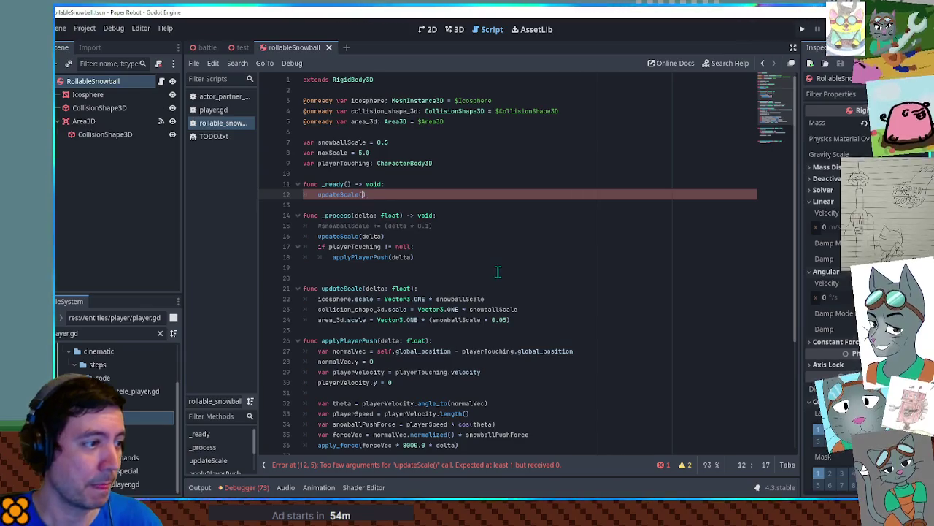
{"action": "type", "text": "0.0"}
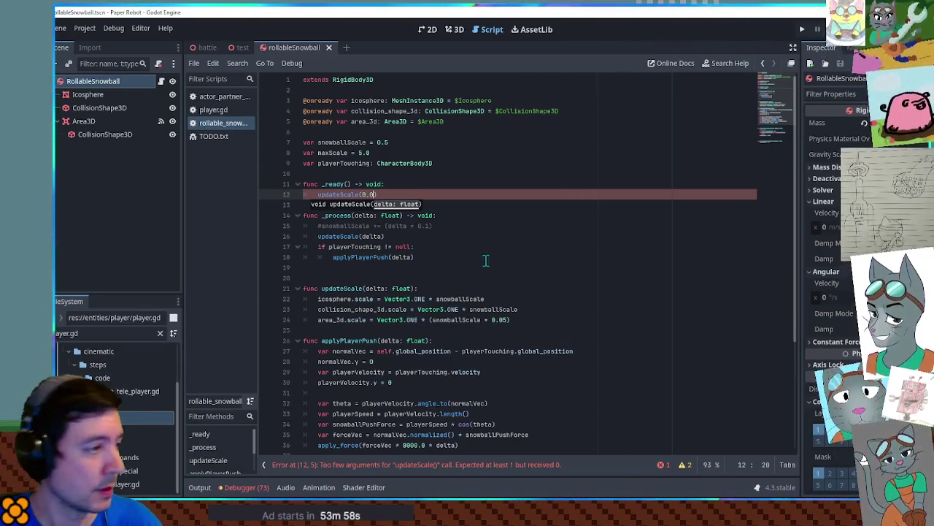
{"action": "left_click", "coordinate": [447, 288]}
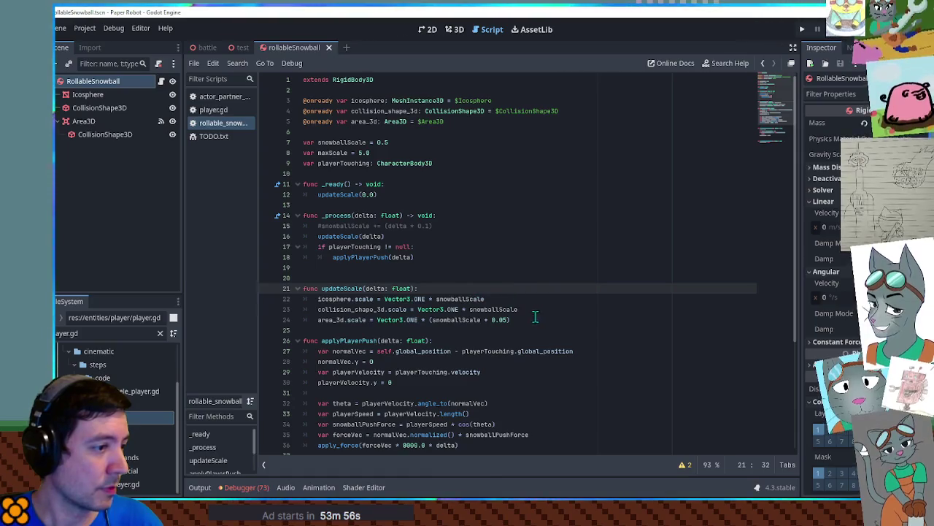
In updateScale, copy linear_velocity into snowballVelocity and set snowballVelocity.y = 0.0
{"action": "key", "text": "Return"}
{"action": "key", "text": "Return"}
{"action": "key", "text": "Up"}
{"action": "type", "text": "var"}
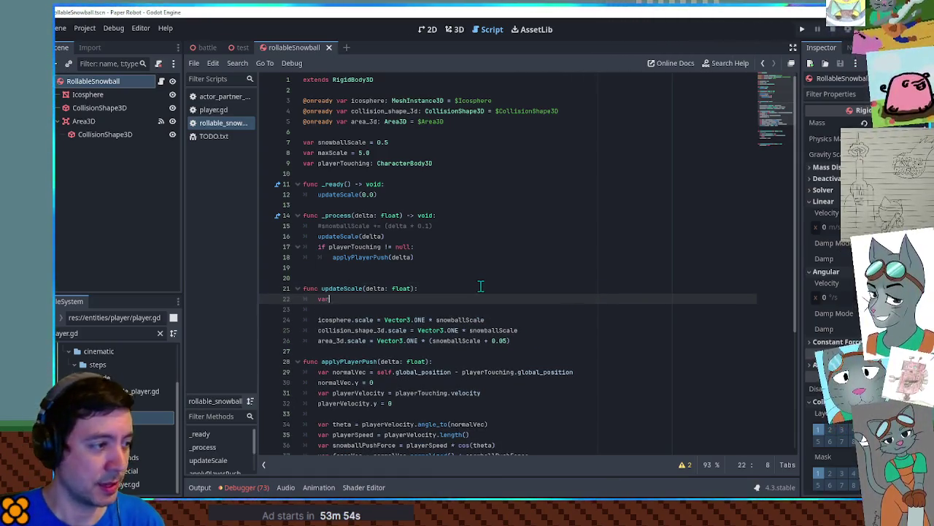
{"action": "type", "text": " snowBa"}
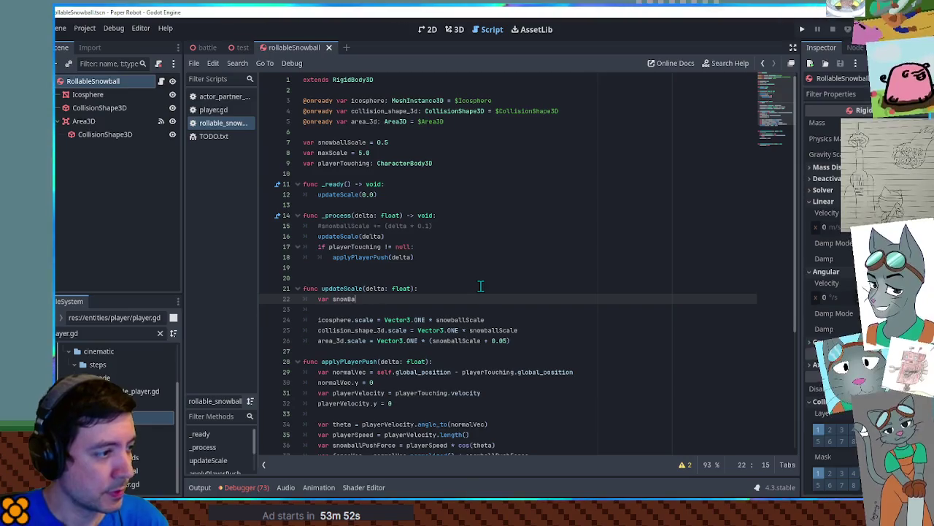
{"action": "type", "text": "llballVelocity = "}
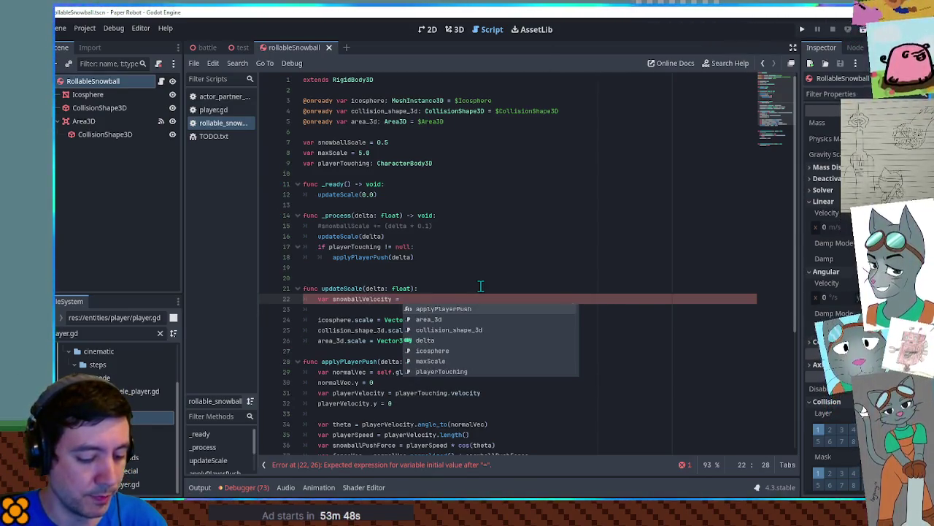
{"action": "type", "text": "vel"}
{"action": "key", "text": "Return"}
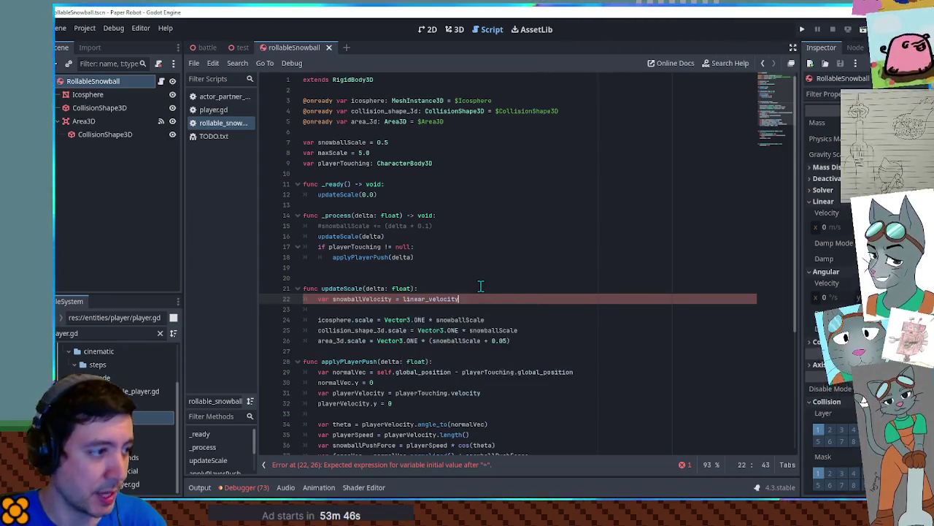
{"action": "key", "text": "Return"}
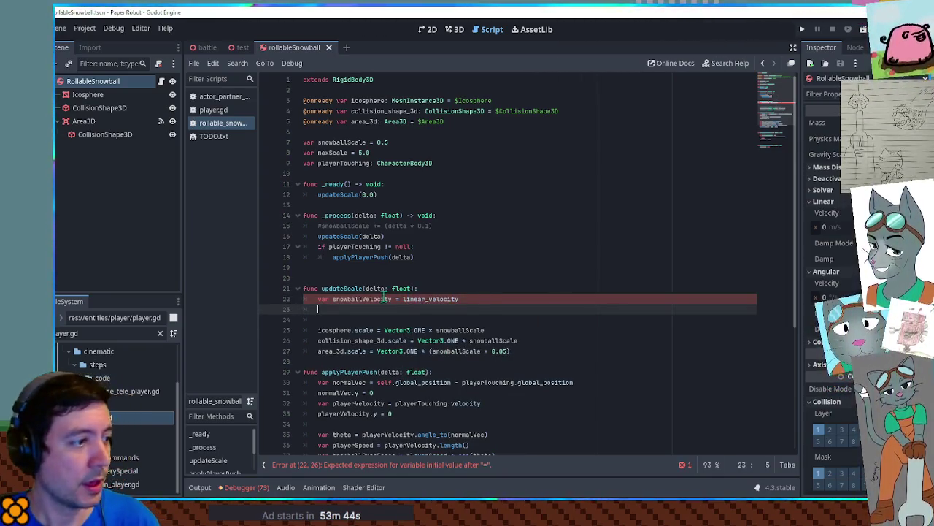
{"action": "left_click", "coordinate": [385, 298]}
{"action": "left_click", "coordinate": [372, 309]}
{"action": "type", "text": "snowballVelocity"}
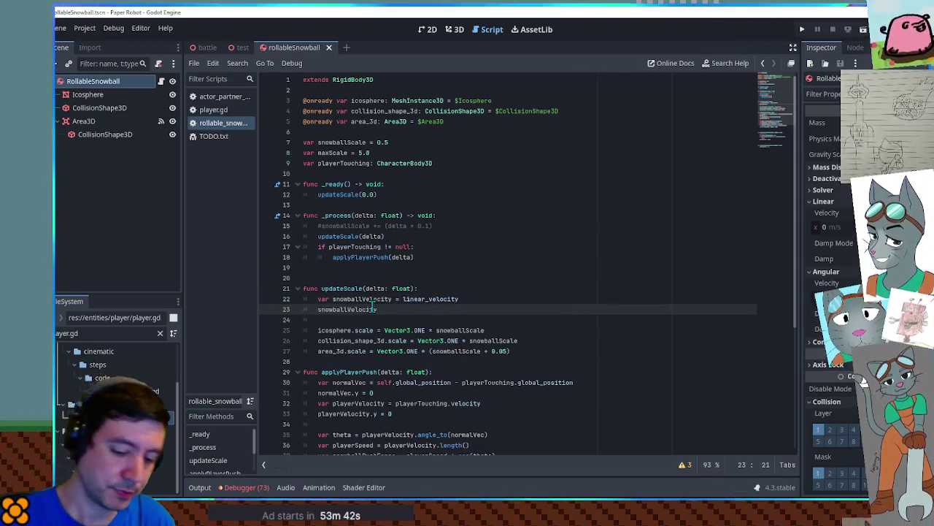
{"action": "type", "text": ".y = 0.0"}
Add var snowballSpeed = snowballVelocity.length() below the y reset
{"action": "key", "text": "Return"}
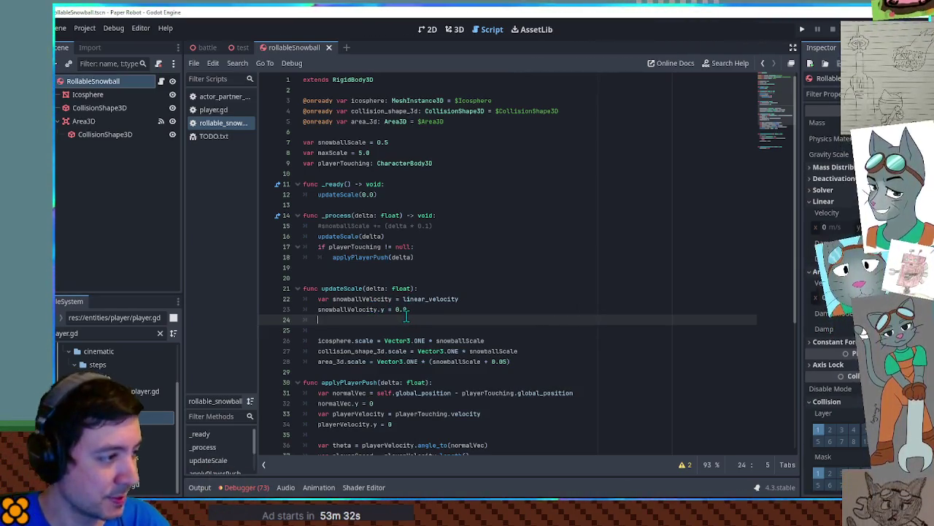
{"action": "key", "text": "Return"}
{"action": "key", "text": "Up"}
{"action": "type", "text": "r s"}
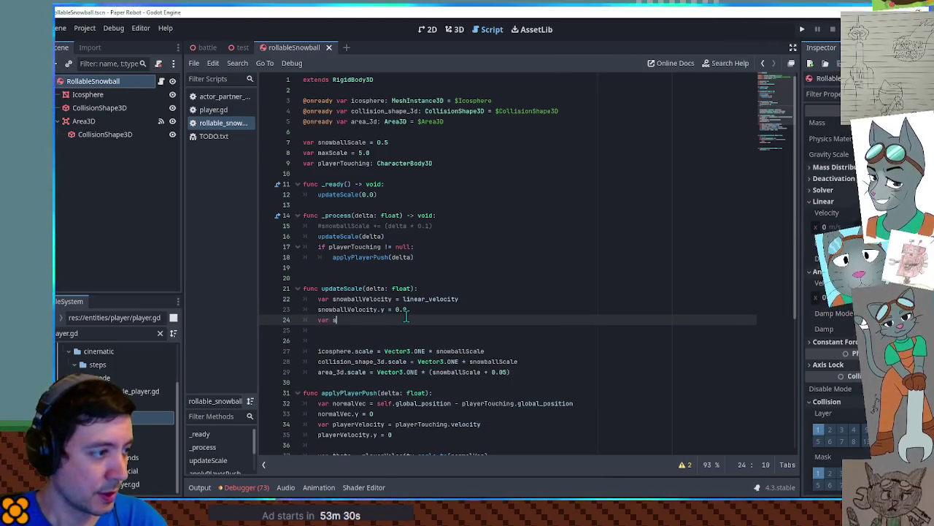
{"action": "type", "text": "nowballSpeed "}
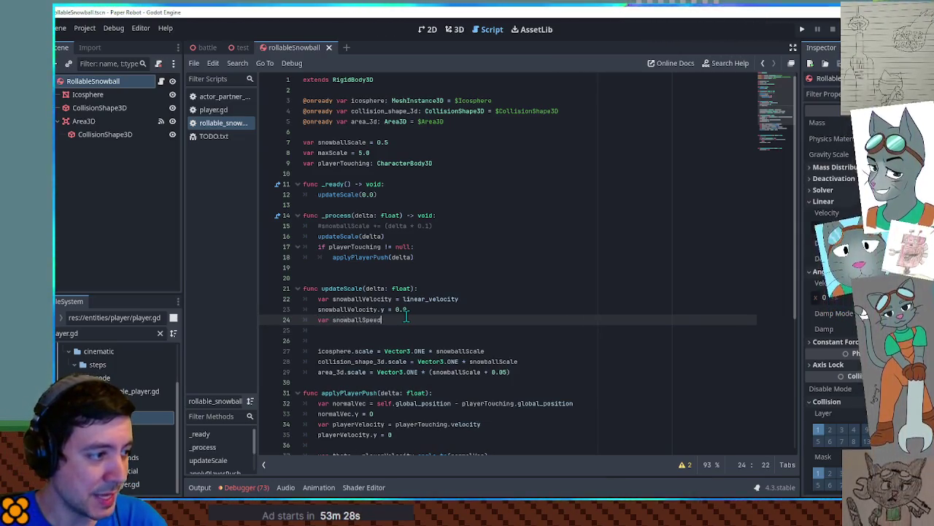
{"action": "type", "text": "= "}
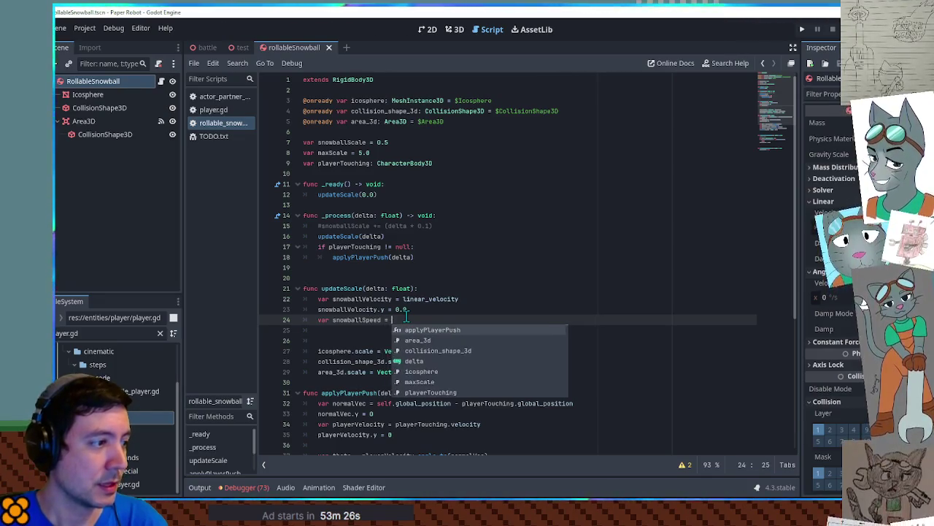
{"action": "type", "text": "snowballVelocity.length()"}
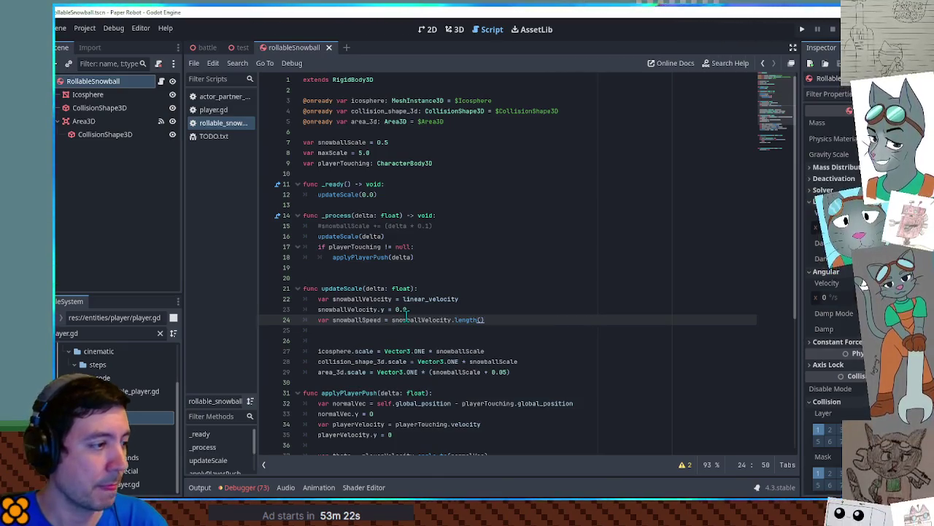
{"action": "key", "text": "Return"}
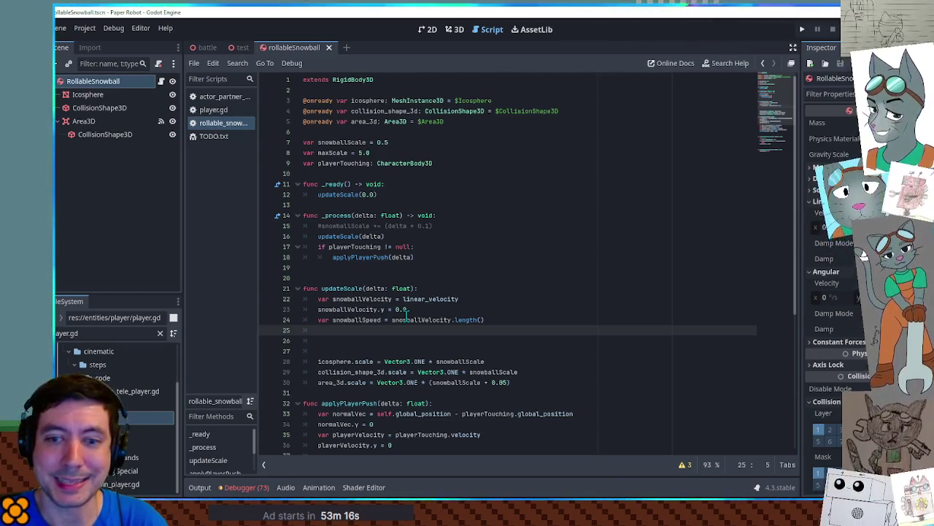
{"action": "double_click", "coordinate": [340, 143]}
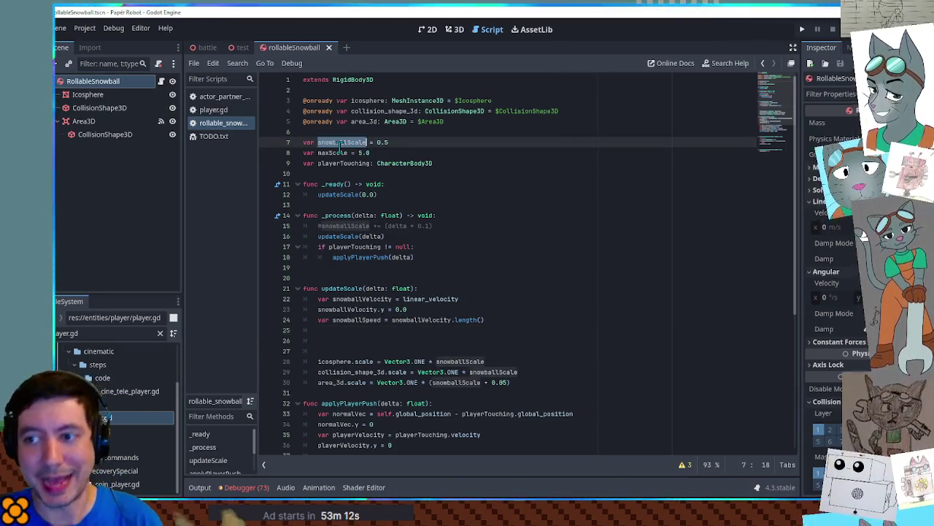
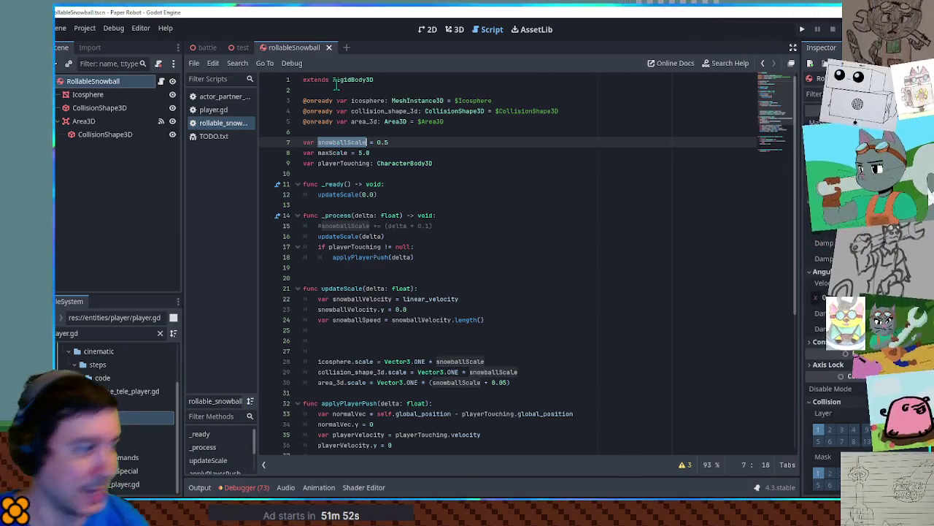
Add 'var snowGainSpeed = snowballSpeed * snowballScale * delta' as line 25 of updateScale
{"action": "double_click", "coordinate": [348, 323]}
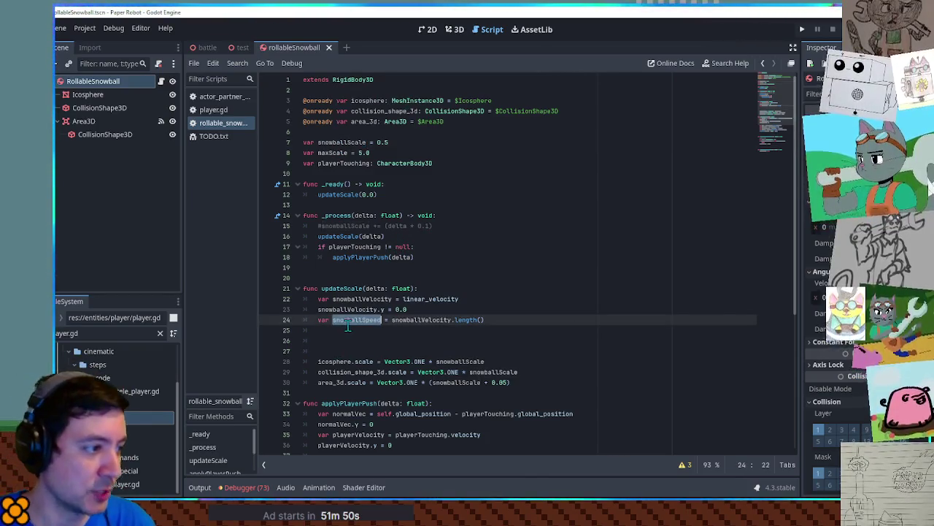
{"action": "left_click", "coordinate": [350, 330]}
{"action": "type", "text": "var snowSpinSpeed ="}
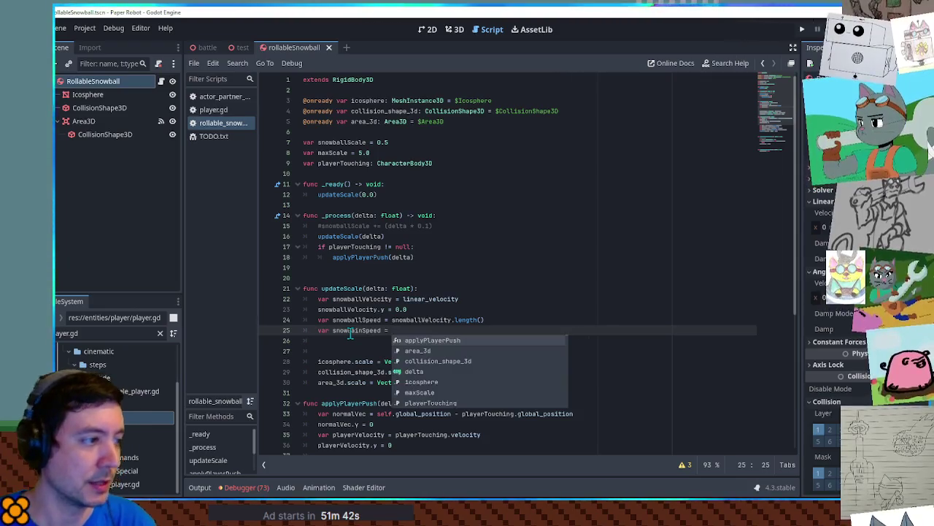
{"action": "left_click", "coordinate": [413, 331]}
{"action": "type", "text": "= snowballSpeed *"}
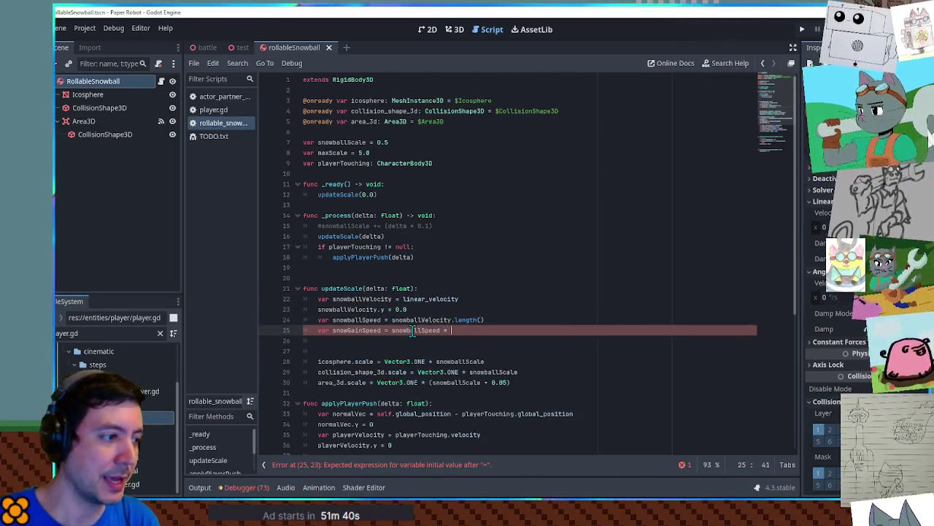
{"action": "double_click", "coordinate": [338, 142]}
{"action": "key", "text": "ctrl+c"}
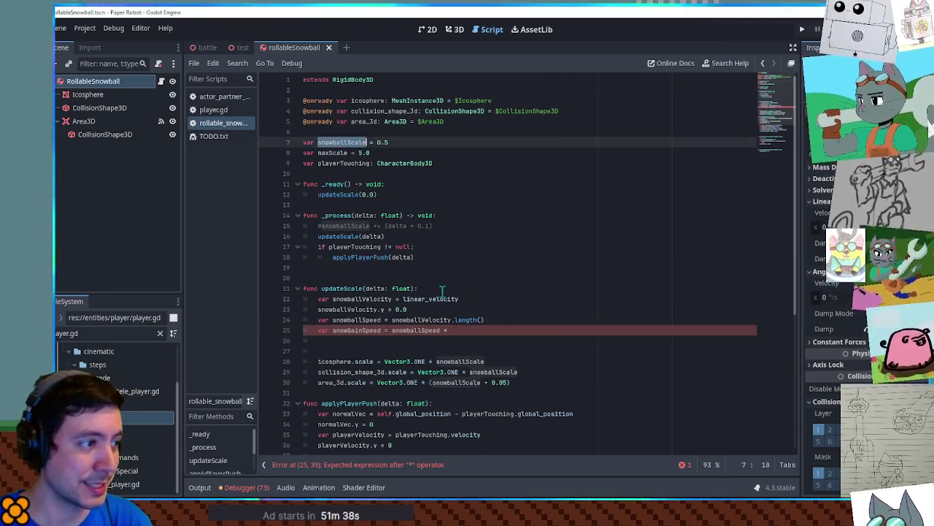
{"action": "left_click", "coordinate": [463, 329]}
{"action": "key", "text": "ctrl+v"}
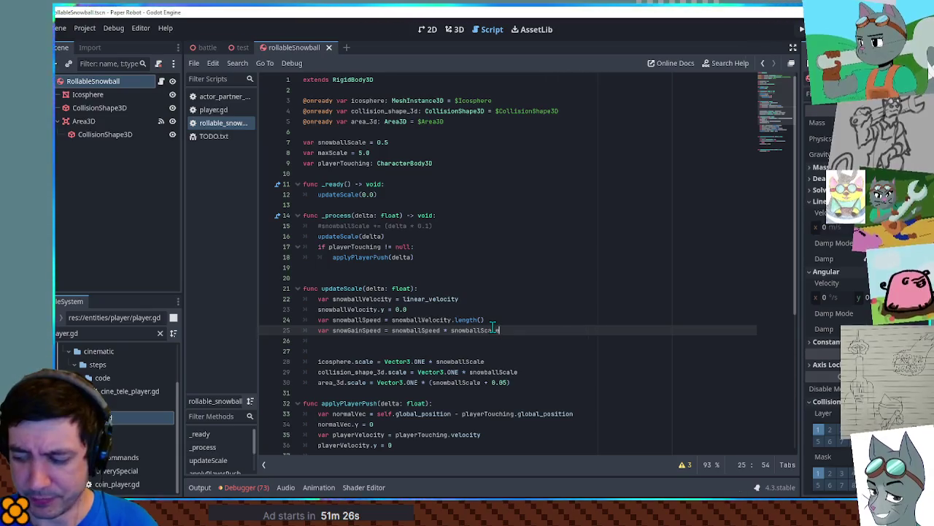
{"action": "double_click", "coordinate": [362, 330]}
{"action": "left_click", "coordinate": [506, 330]}
{"action": "left_click", "coordinate": [371, 289]}
{"action": "left_click", "coordinate": [533, 330]}
{"action": "type", "text": "* delta"}
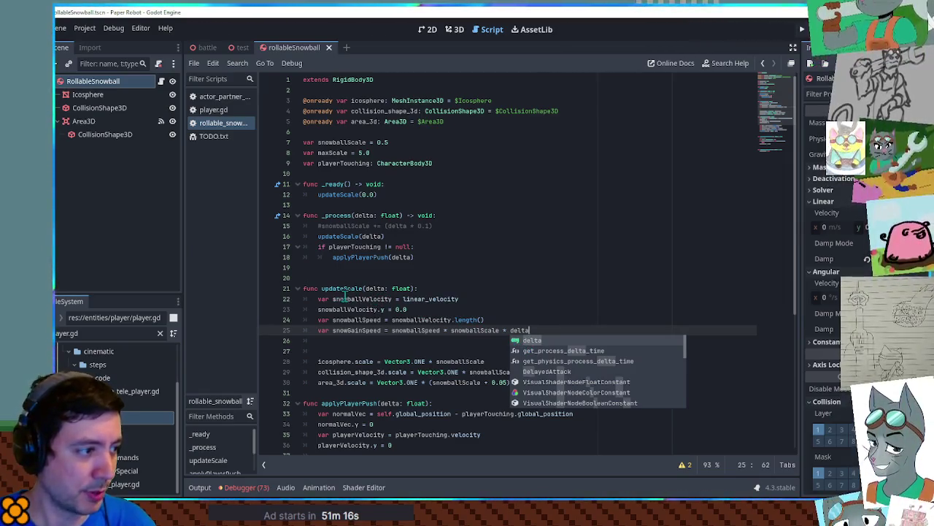
{"action": "double_click", "coordinate": [369, 330]}
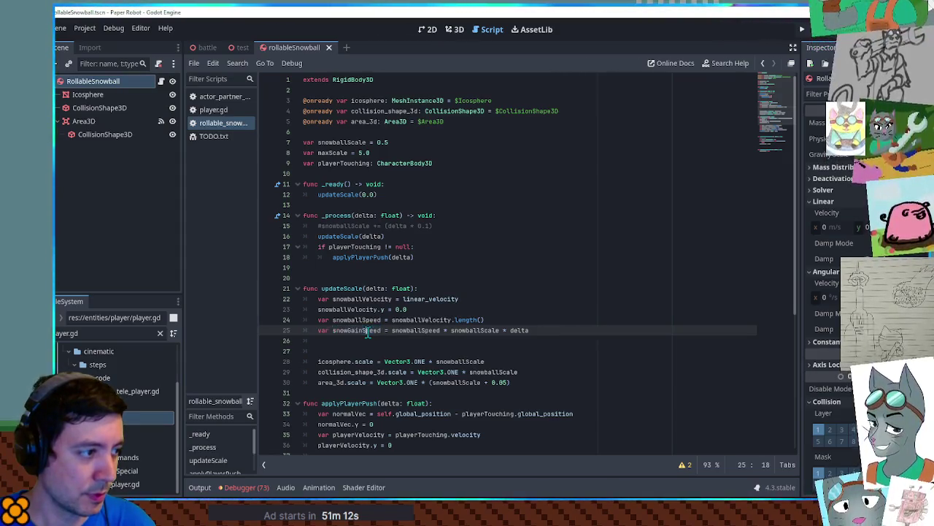
{"action": "left_click", "coordinate": [446, 363]}
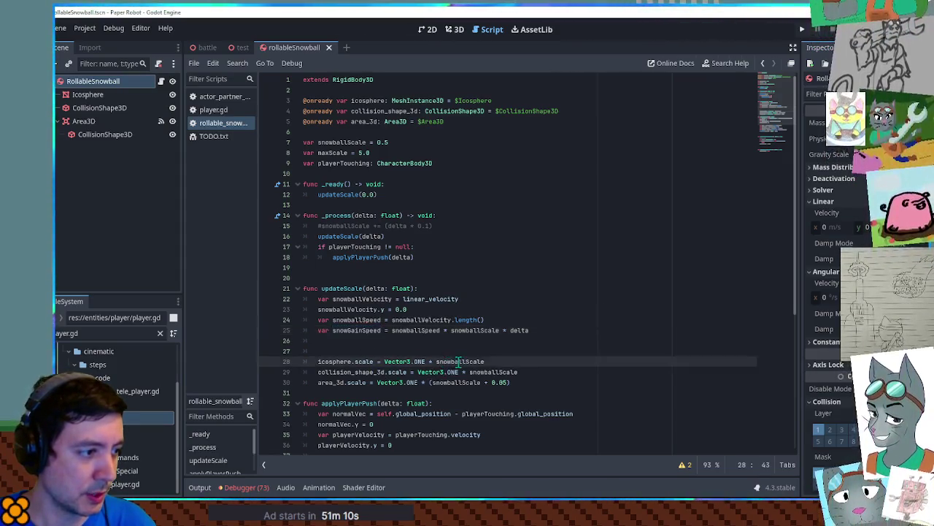
Below it, set snowballScale = move_toward(snowballScale, maxScale, snowGainSpeed)
{"action": "left_click", "coordinate": [336, 342]}
{"action": "type", "text": "snowballScale"}
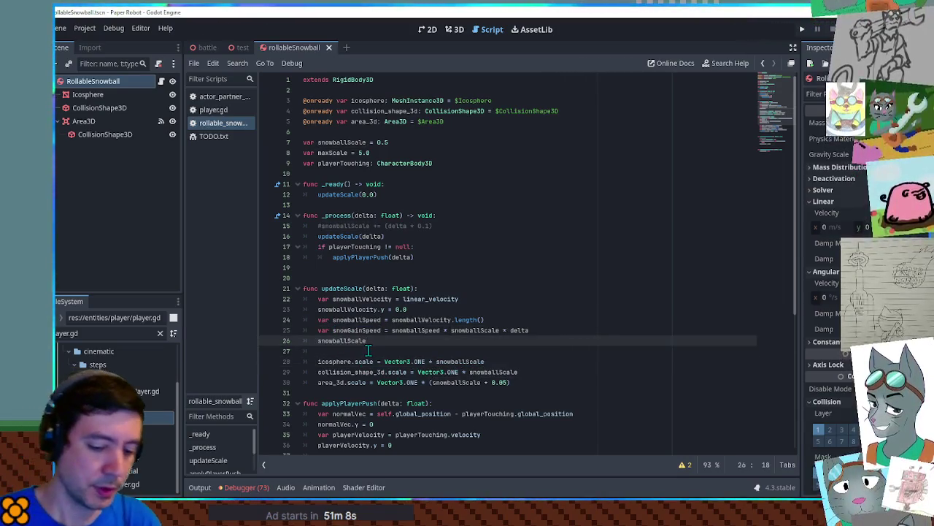
{"action": "type", "text": " = move_toward("}
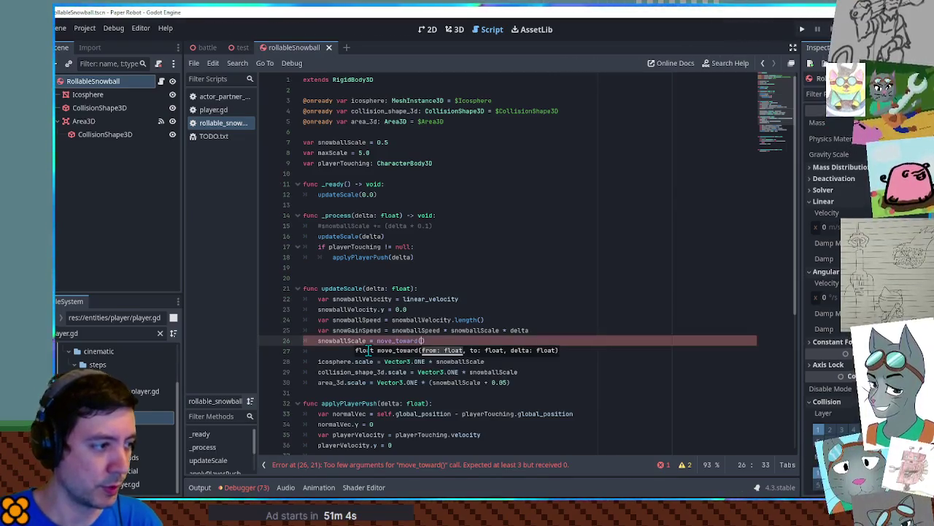
{"action": "type", "text": "snowballScale, "}
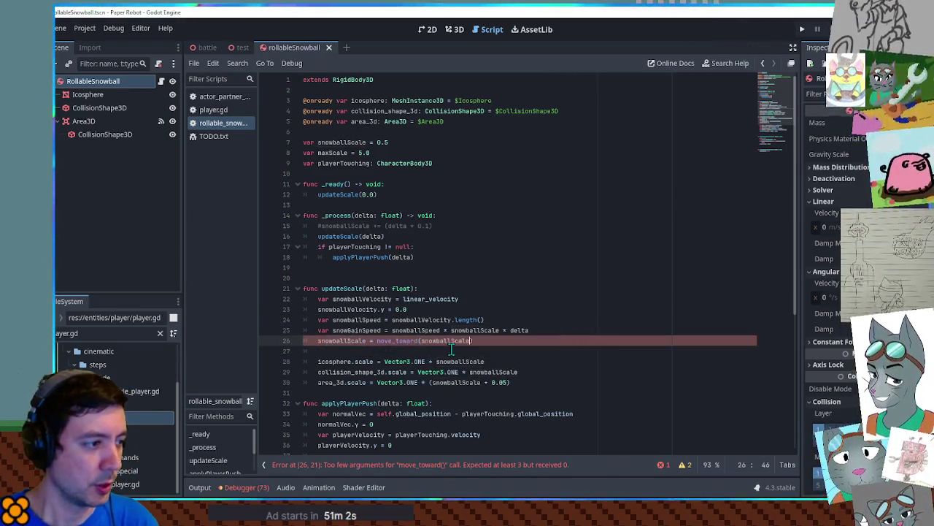
{"action": "type", "text": "snowGainSpeed,"}
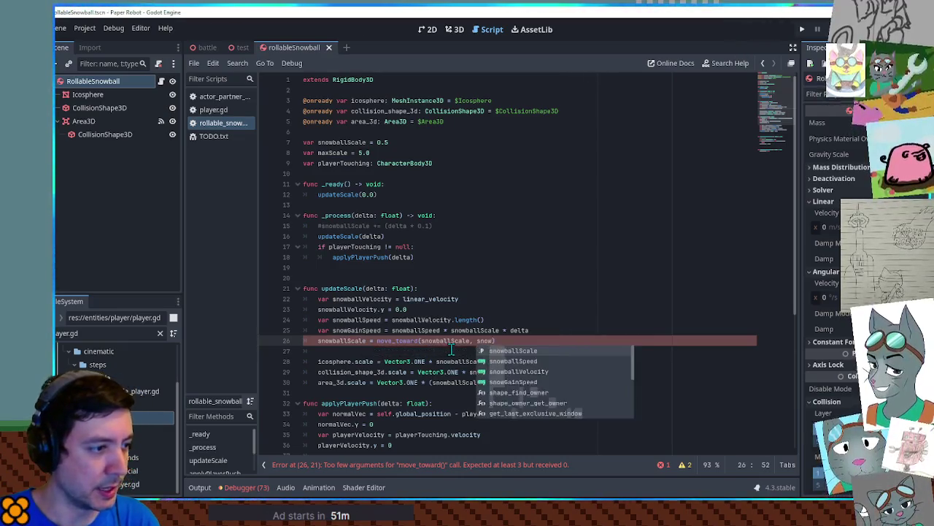
{"action": "type", "text": " max"}
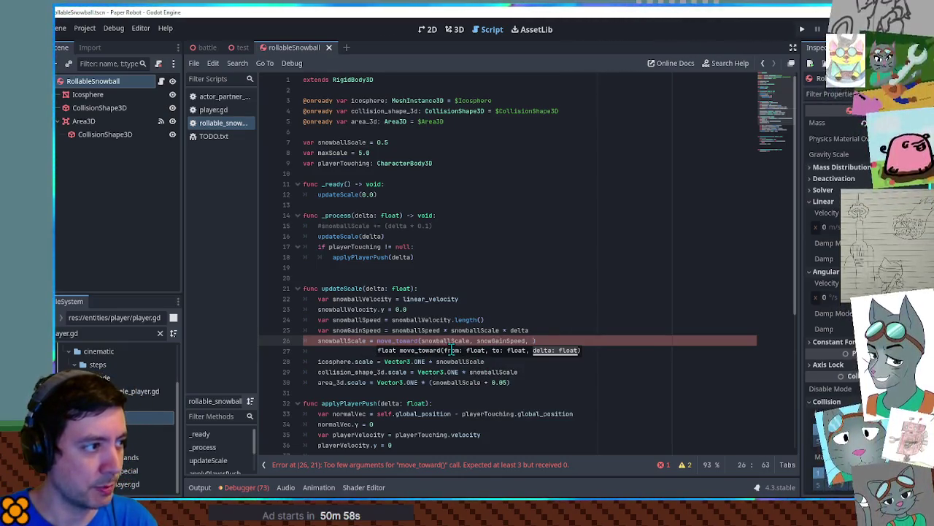
{"action": "type", "text": "Scale"}
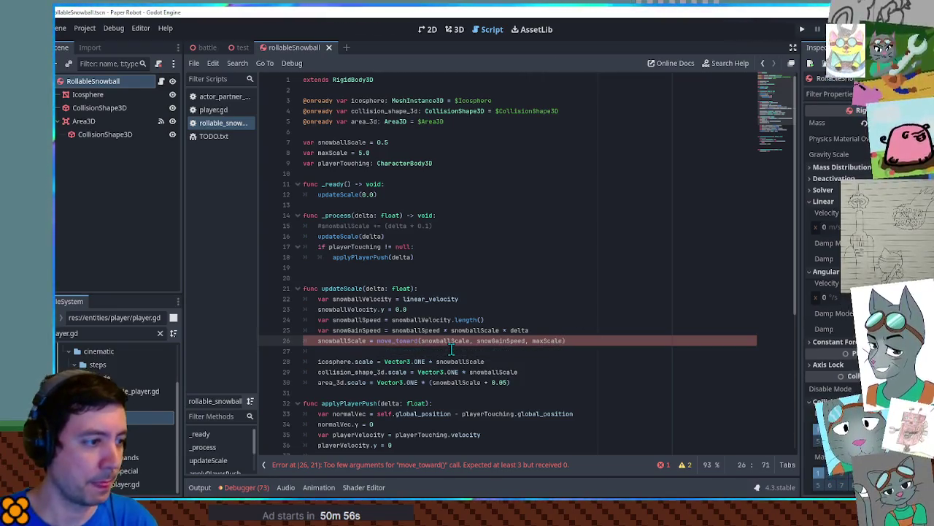
{"action": "left_click", "coordinate": [396, 341]}
{"action": "double_click", "coordinate": [544, 340]}
{"action": "key", "text": "ctrl+x"}
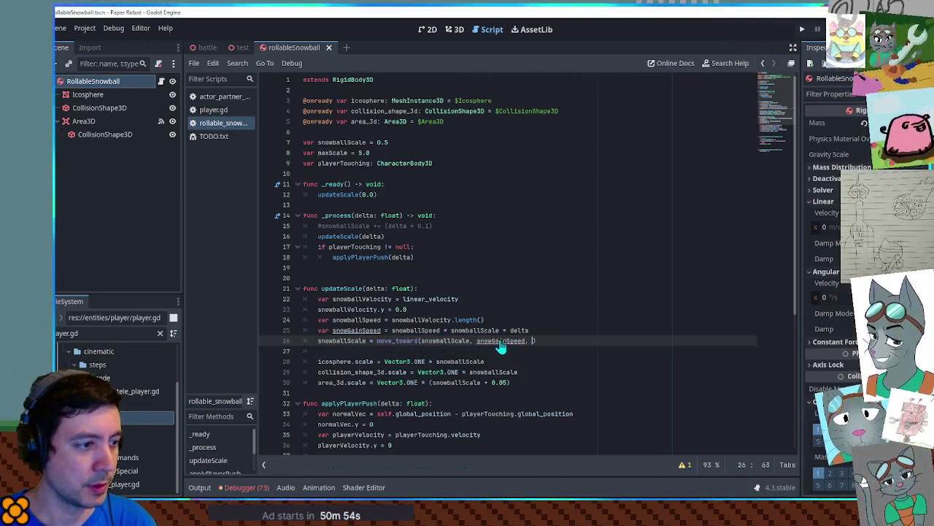
{"action": "left_click", "coordinate": [477, 341]}
{"action": "key", "text": "ctrl+v"}
{"action": "type", "text": ","}
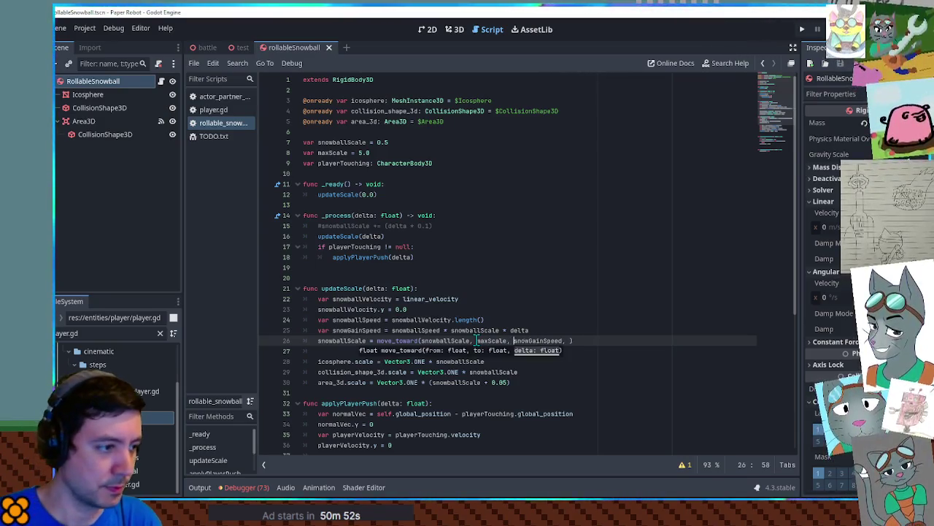
{"action": "key", "text": "End"}
{"action": "key", "text": "BackSpace"}
{"action": "key", "text": "BackSpace"}
{"action": "key", "text": "BackSpace"}
{"action": "left_click", "coordinate": [513, 267]}
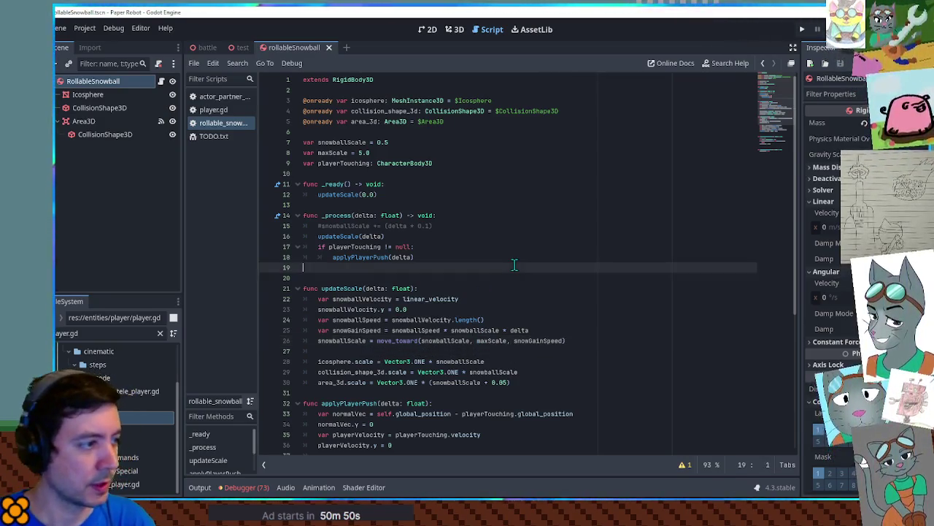
{"action": "left_click", "coordinate": [242, 48]}
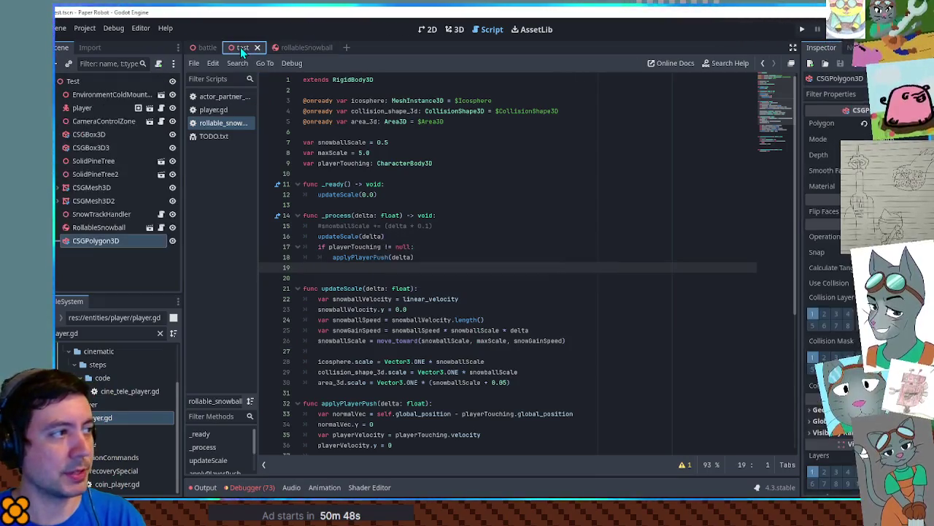
Try the test scene, then change maxScale from 5.0 to 2.0
{"action": "key", "text": "F6"}
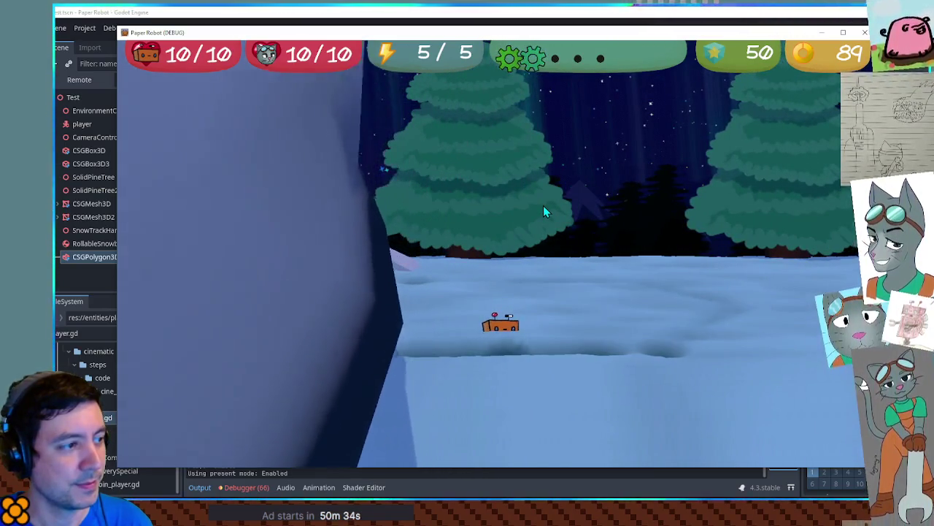
{"action": "left_click", "coordinate": [866, 34]}
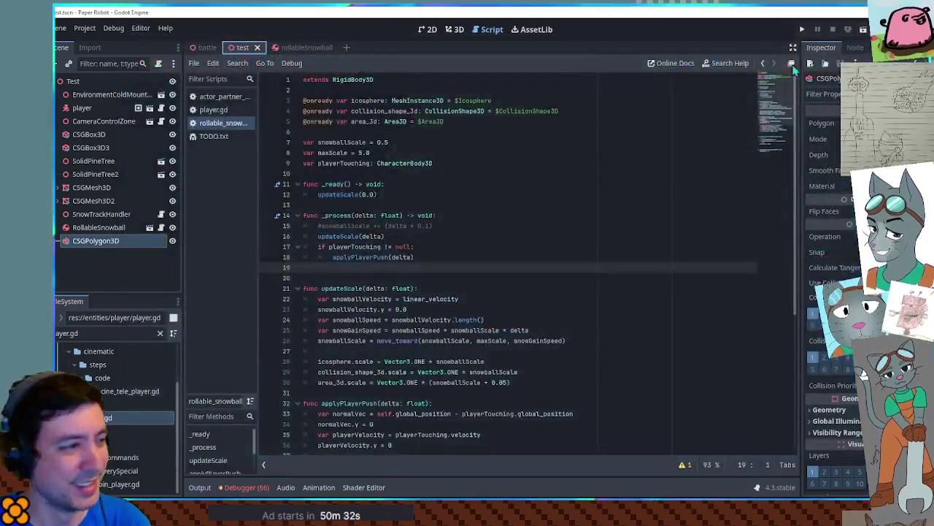
{"action": "double_click", "coordinate": [358, 152]}
{"action": "type", "text": "2"}
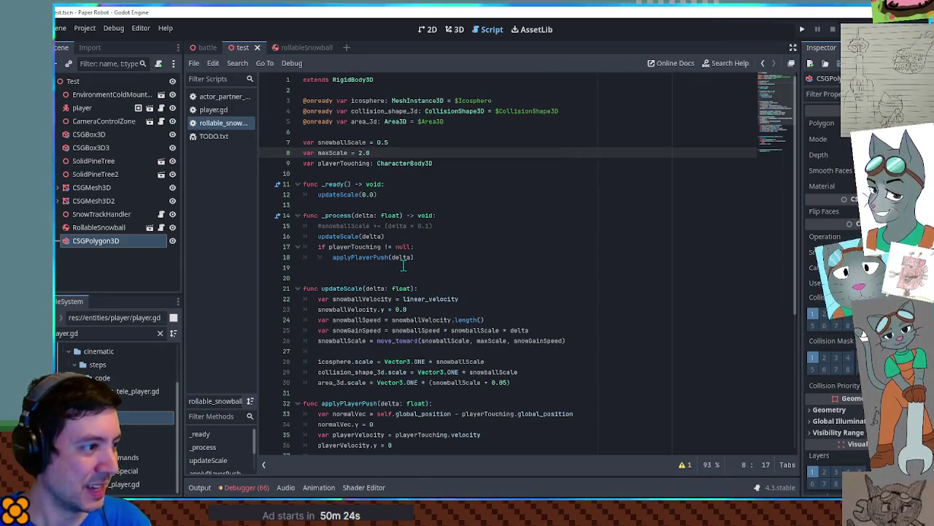
Multiply the snowGainSpeed line by 0.04 and relaunch the game
{"action": "scroll", "coordinate": [402, 266], "scroll_direction": "down", "scroll_amount": 2}
{"action": "left_click", "coordinate": [529, 310]}
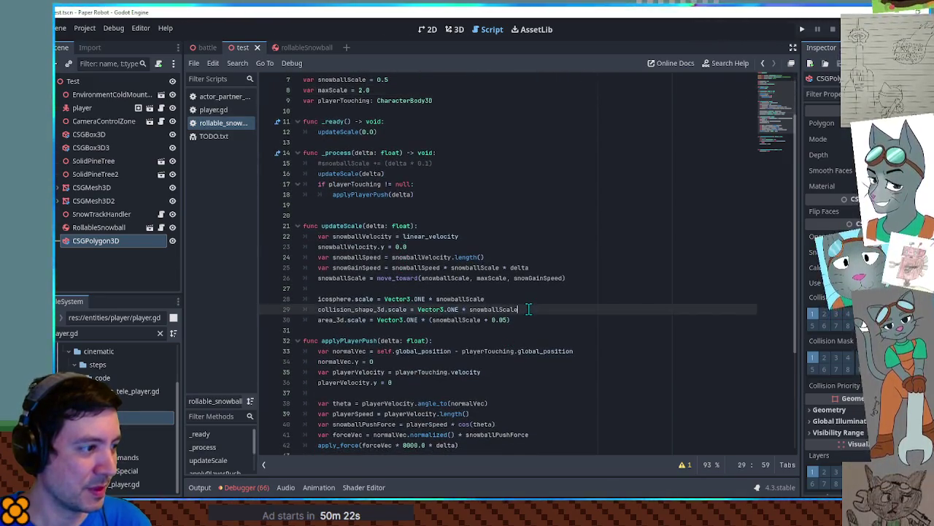
{"action": "left_click", "coordinate": [540, 267]}
{"action": "type", "text": "* 0.05"}
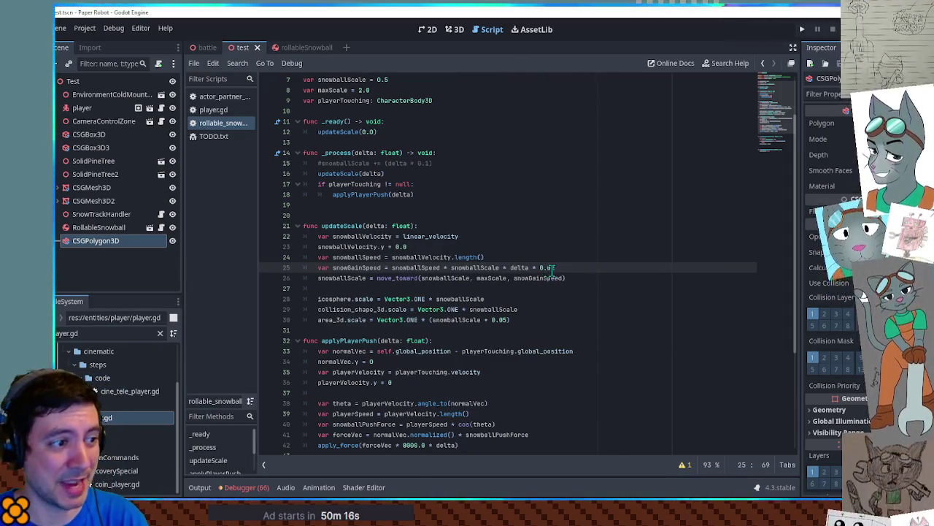
{"action": "type", "text": "4"}
{"action": "left_click", "coordinate": [564, 246]}
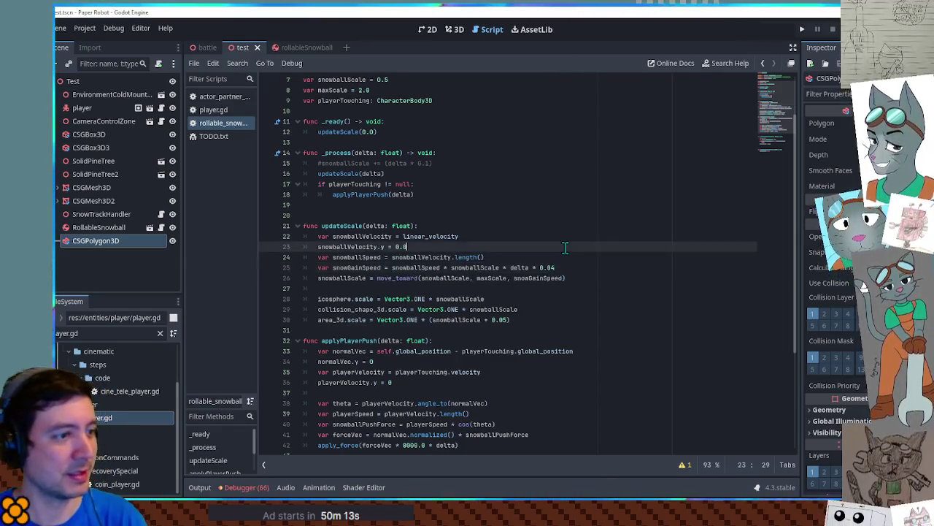
{"action": "key", "text": "F5"}
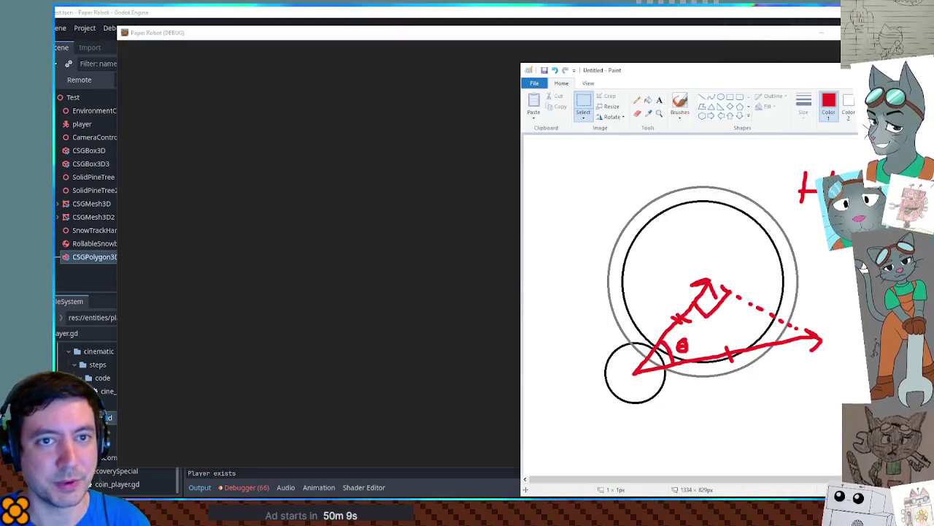
Push the snowball around the snow with the robot so it rolls and grows
{"action": "key", "text": "alt+F4"}
{"action": "left_click", "coordinate": [786, 283]}
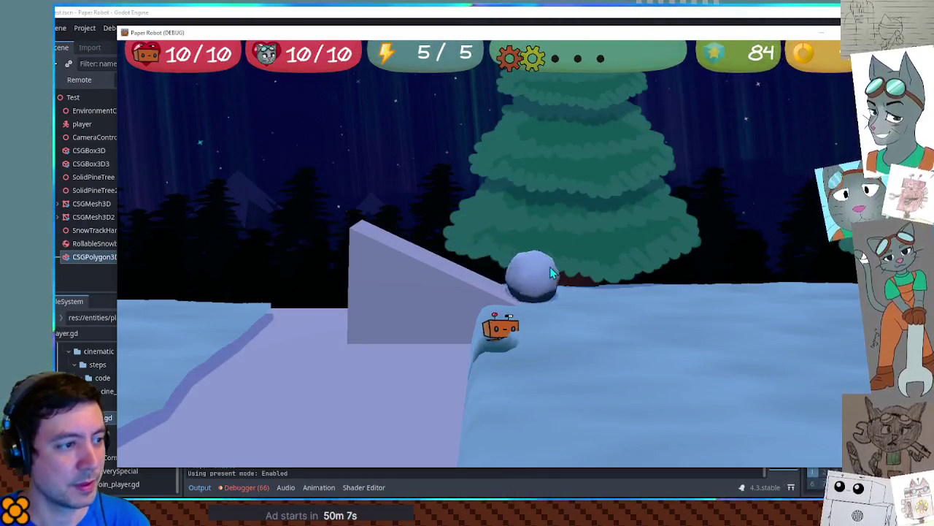
{"action": "key", "text": "w"}
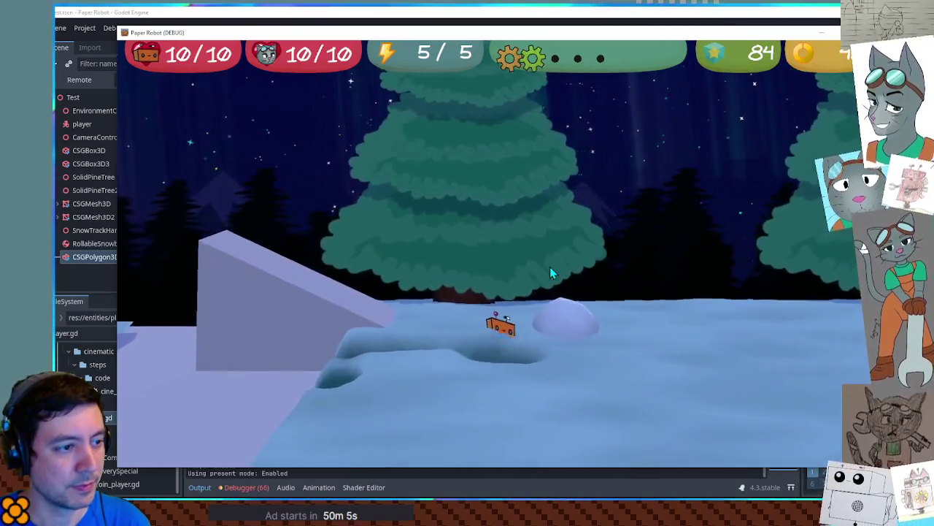
{"action": "key", "text": "w"}
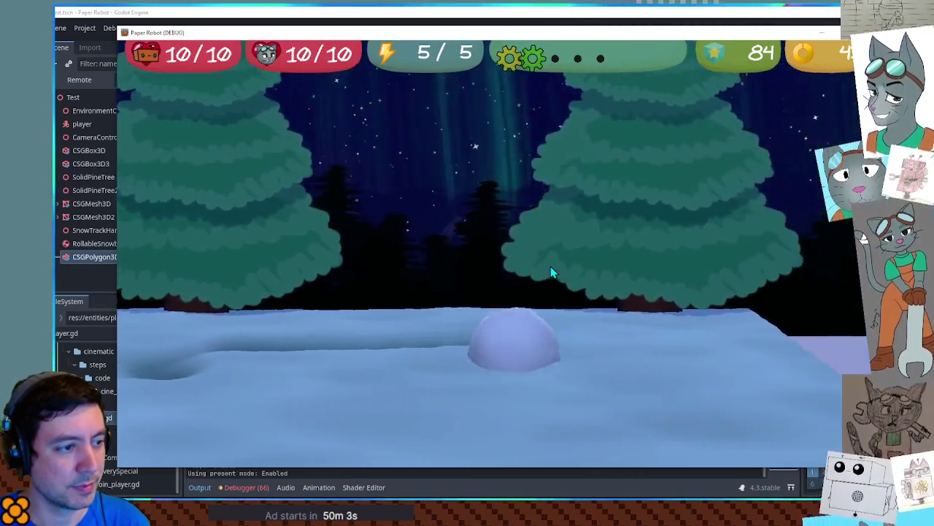
{"action": "key", "text": "w"}
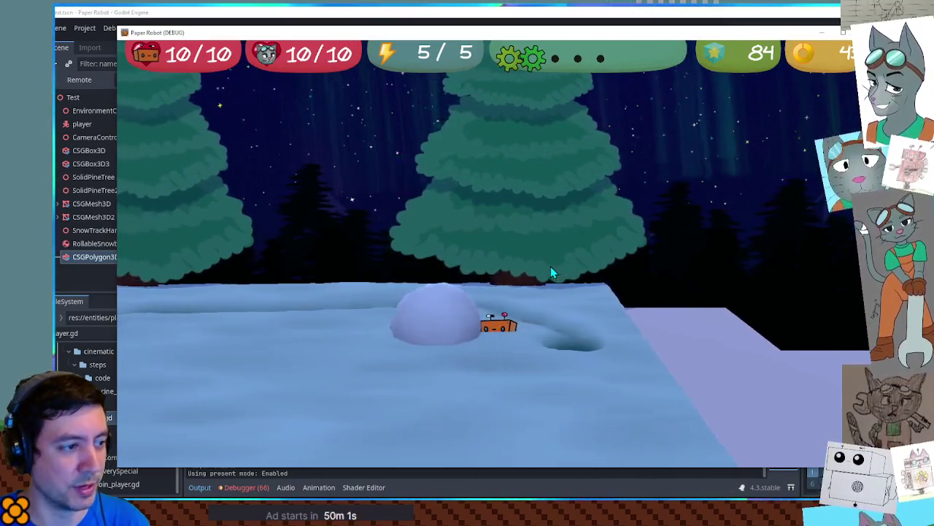
{"action": "key", "text": "w"}
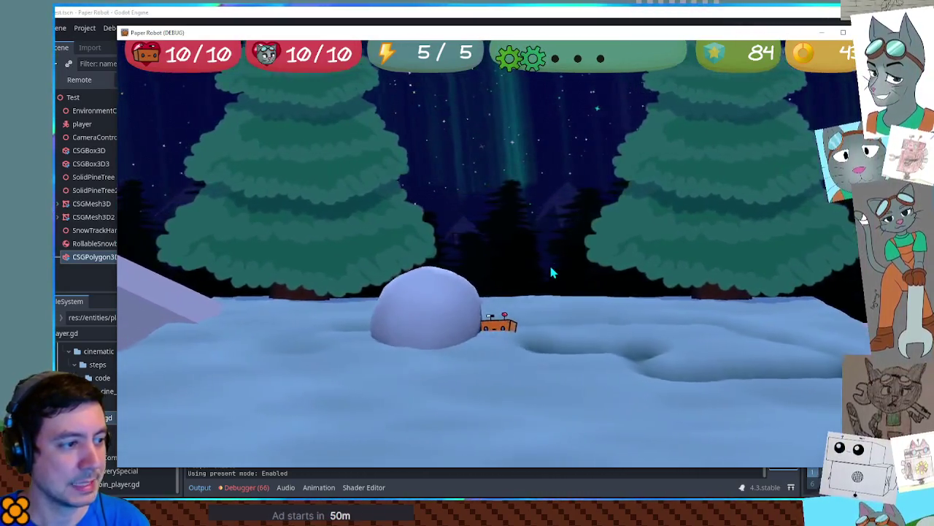
{"action": "key", "text": "w"}
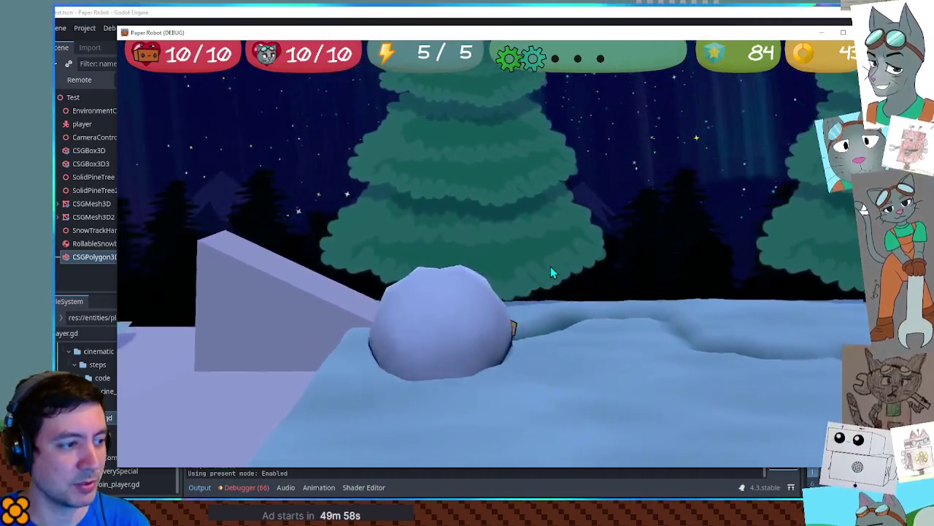
{"action": "key", "text": "s"}
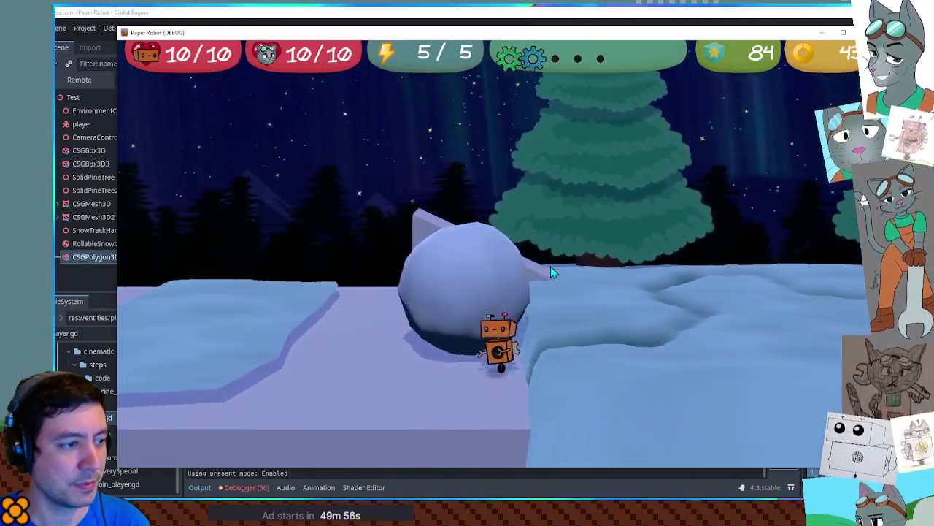
{"action": "key", "text": "a"}
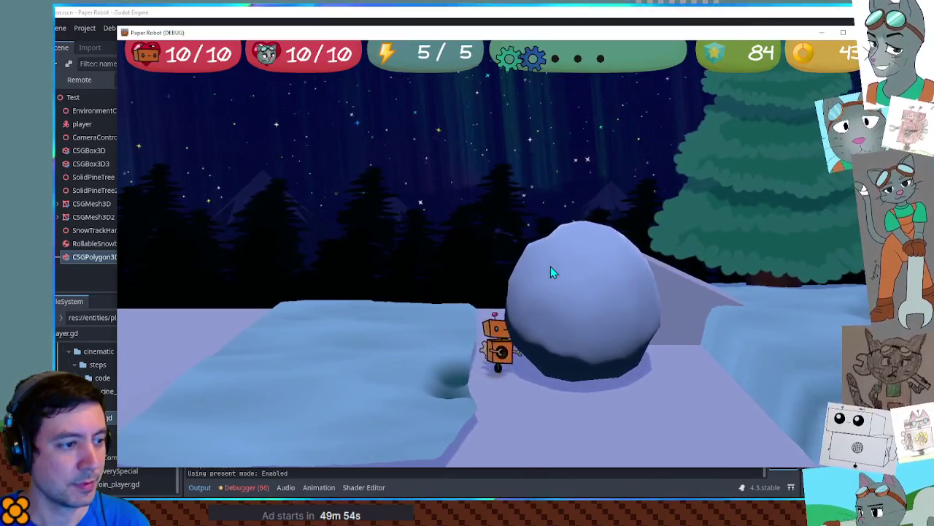
{"action": "key", "text": "d"}
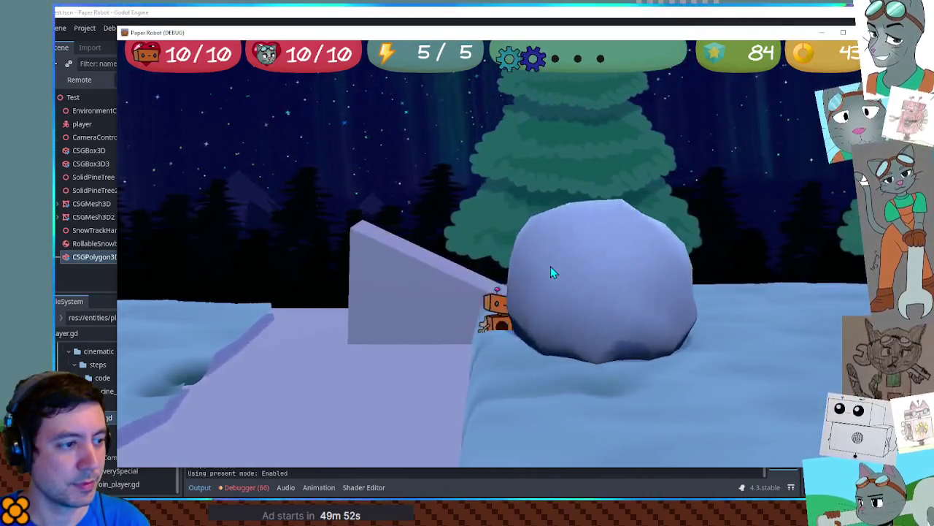
{"action": "key", "text": "w"}
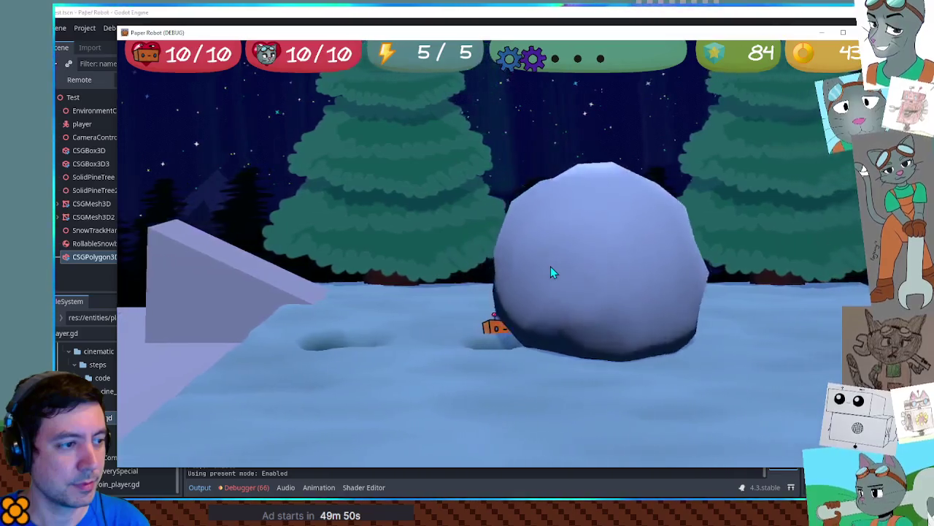
Roll it further, jump from the ramp onto the snowball, then stop the game
{"action": "key", "text": "w"}
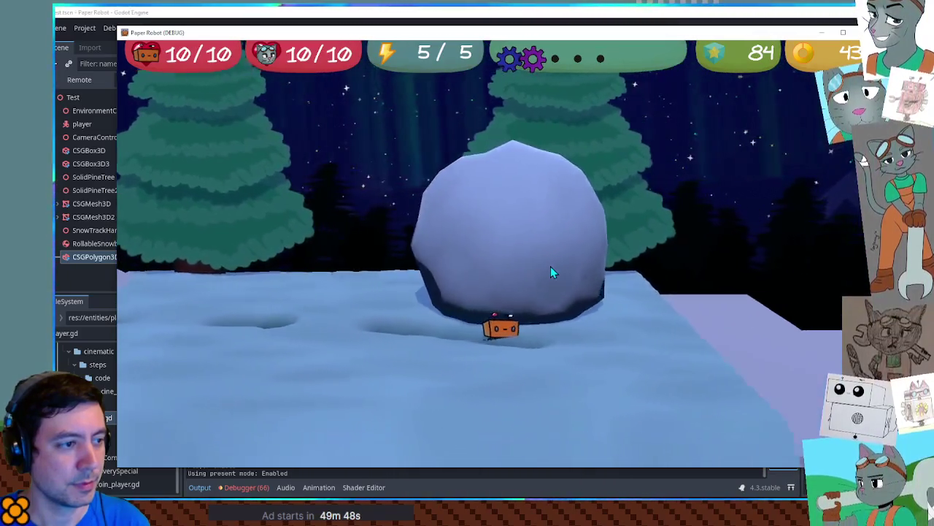
{"action": "key", "text": "a"}
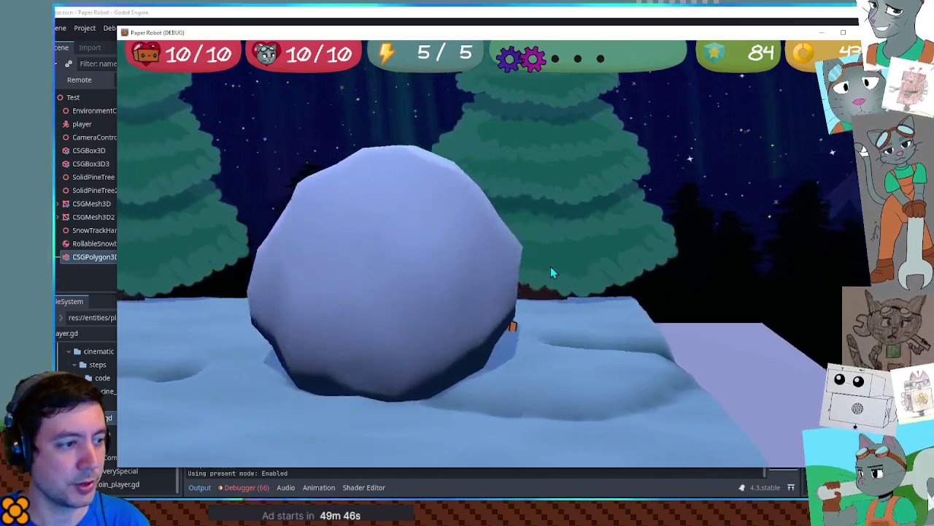
{"action": "key", "text": "a"}
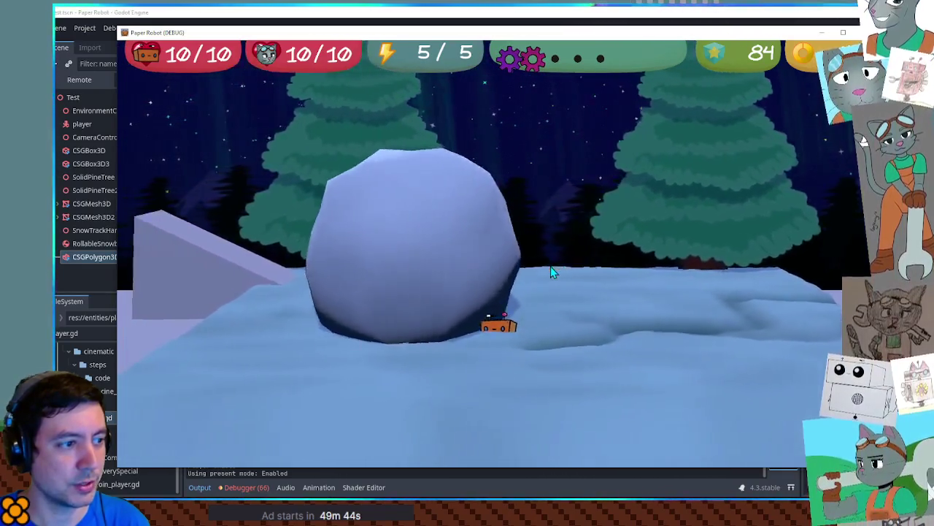
{"action": "key", "text": "a"}
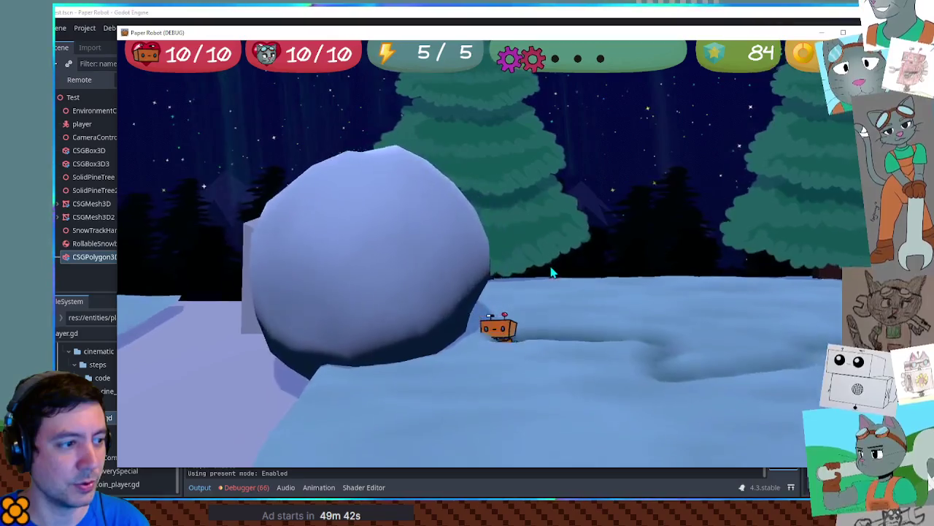
{"action": "key", "text": "a"}
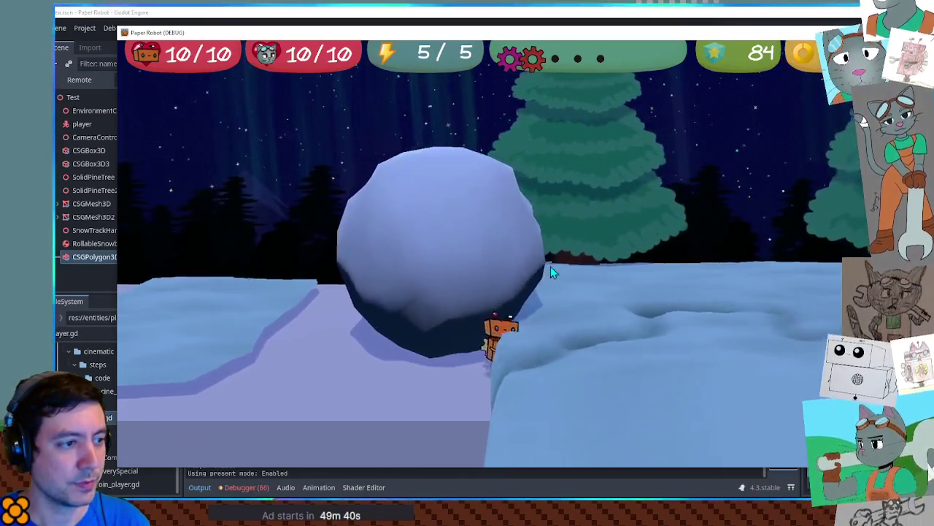
{"action": "key", "text": "s"}
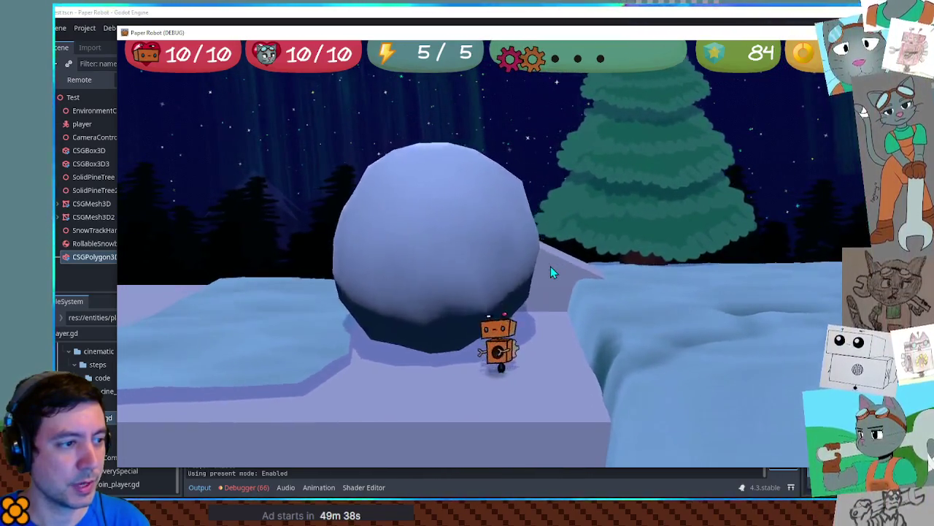
{"action": "key", "text": "a"}
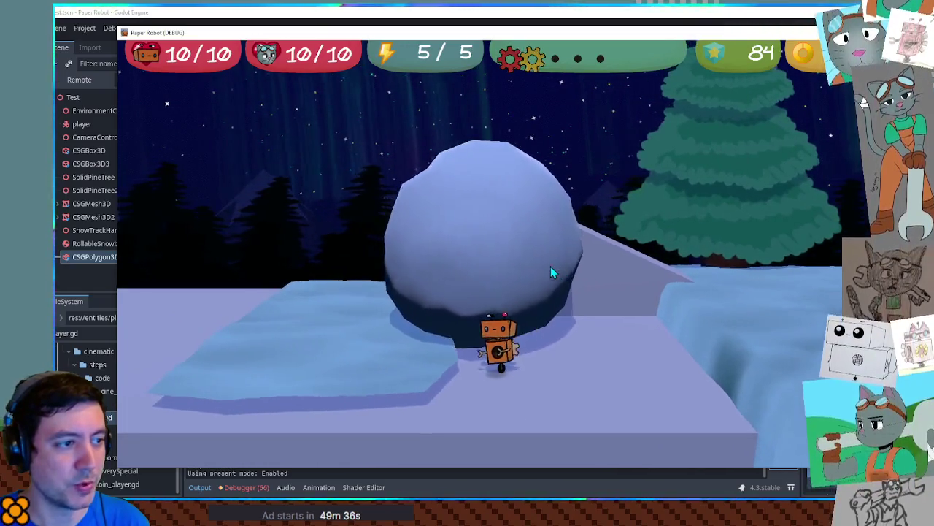
{"action": "key", "text": "d"}
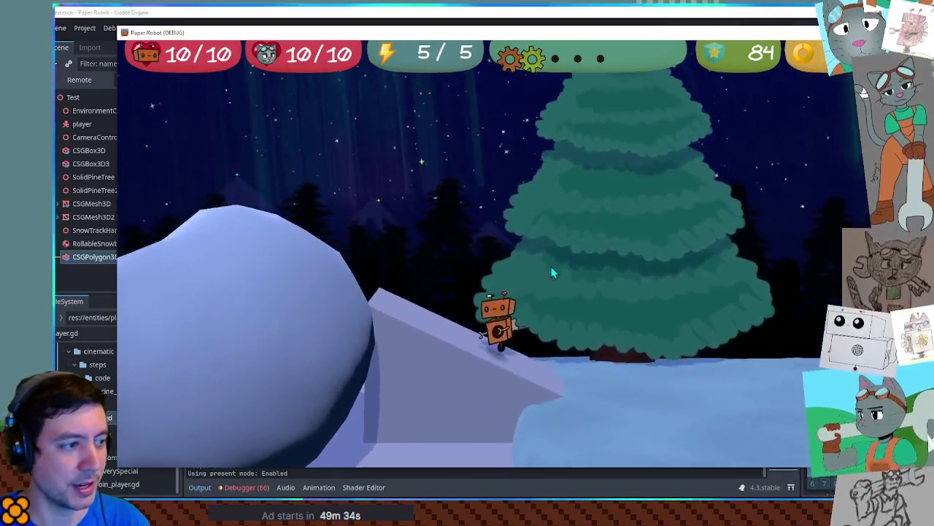
{"action": "key", "text": "a"}
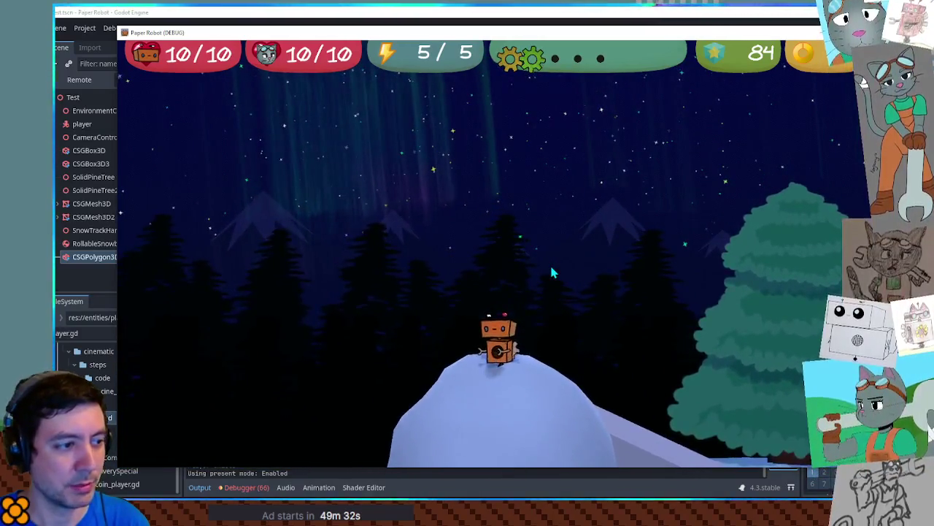
{"action": "key", "text": "d"}
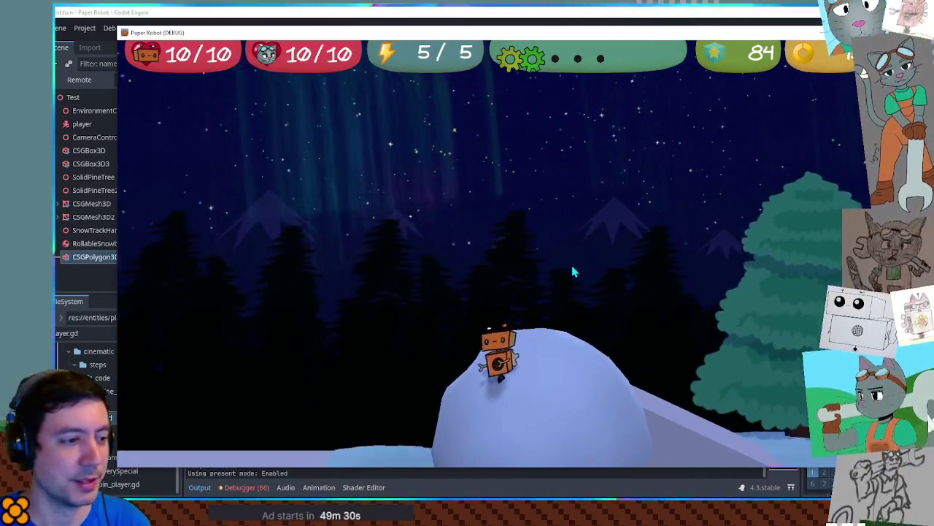
{"action": "key", "text": "s"}
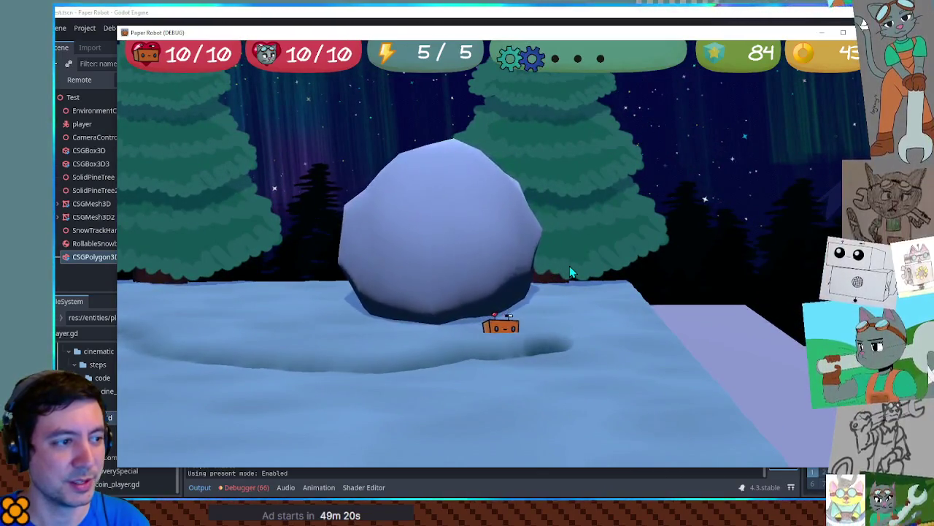
{"action": "key", "text": "F8"}
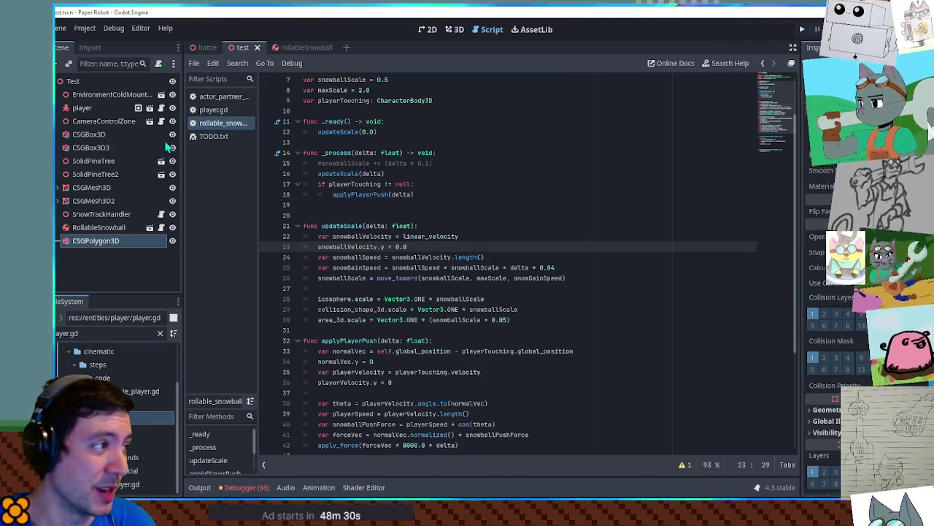
Open TODO.txt to show the Jelly TODO, Schedule and Ch4 story notes
{"action": "left_click", "coordinate": [213, 136]}
{"action": "scroll", "coordinate": [486, 175], "scroll_direction": "up", "scroll_amount": 5}
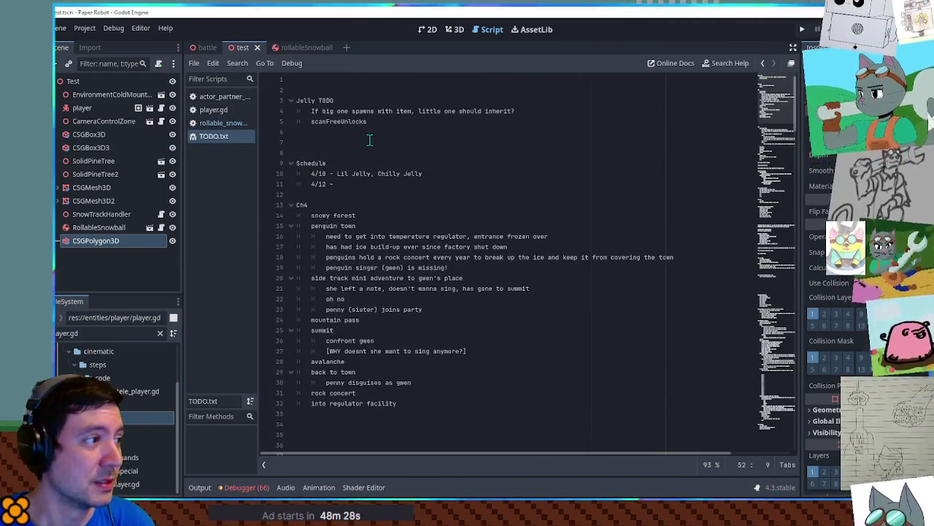
Delete the Schedule and Jelly TODO blocks from the notes
{"action": "left_click_drag", "start_coordinate": [351, 152], "coordinate": [362, 185]}
{"action": "key", "text": "ctrl+x"}
{"action": "key", "text": "shift+Up"}
{"action": "key", "text": "shift+Up"}
{"action": "key", "text": "shift+Up"}
{"action": "key", "text": "ctrl+x"}
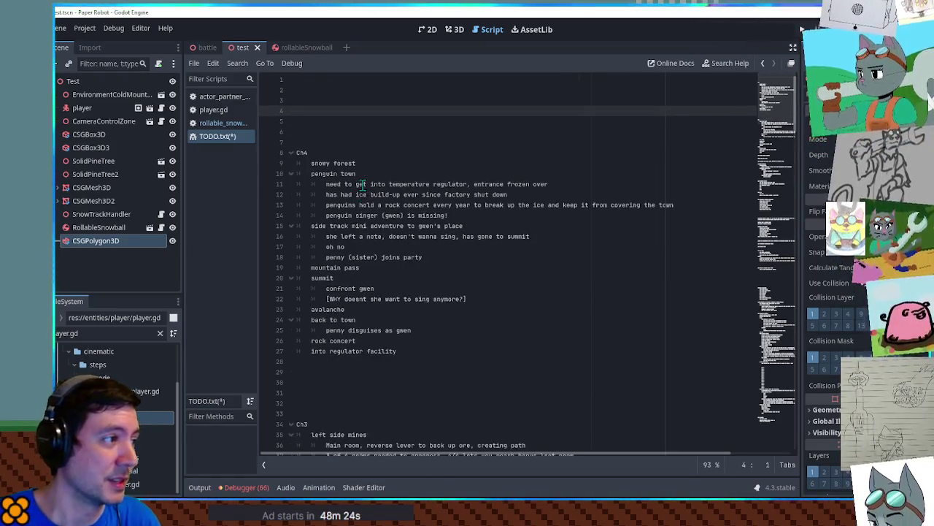
{"action": "key", "text": "Return"}
{"action": "key", "text": "Return"}
{"action": "key", "text": "Down"}
{"action": "key", "text": "Down"}
{"action": "key", "text": "Down"}
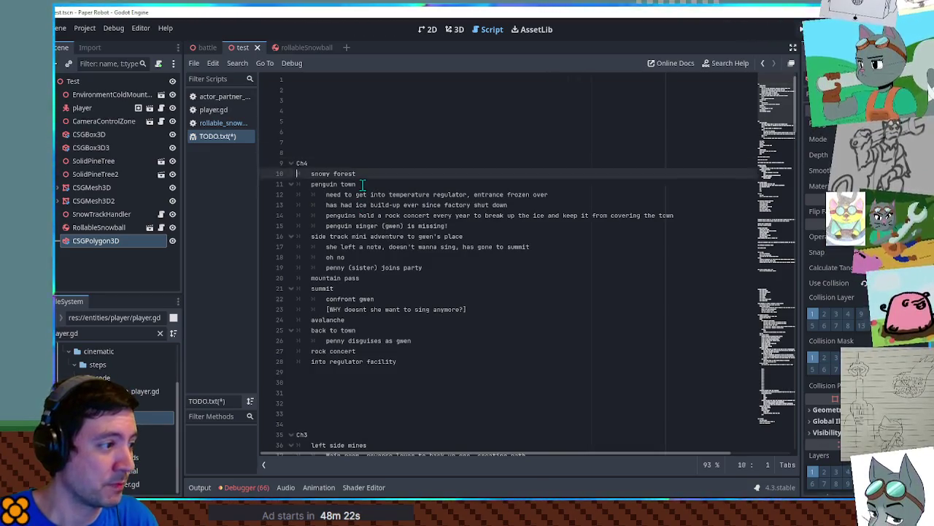
{"action": "key", "text": "Down"}
Write a 'big snowball gimmick' list: platform, roll through enemies, hold down a button, break through a barrier; save
{"action": "type", "text": "big snowball gim"}
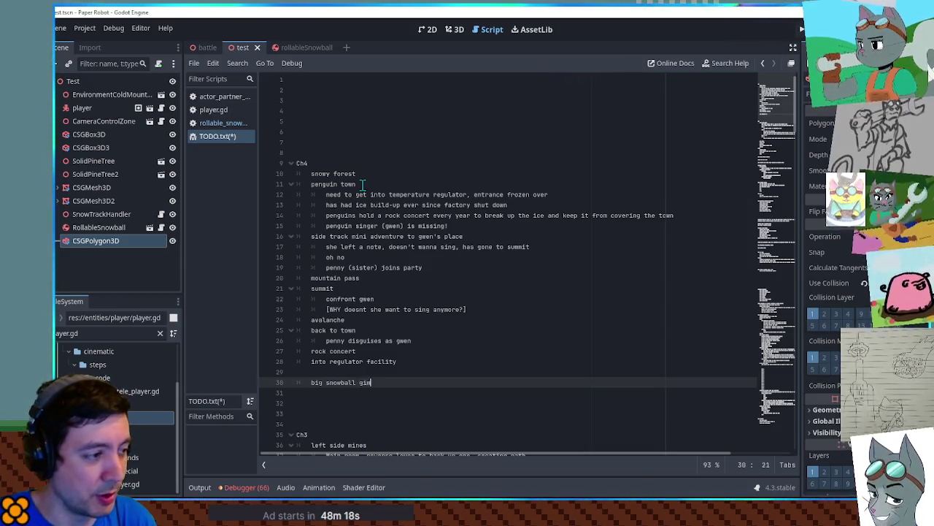
{"action": "type", "text": "mick"}
{"action": "key", "text": "Return"}
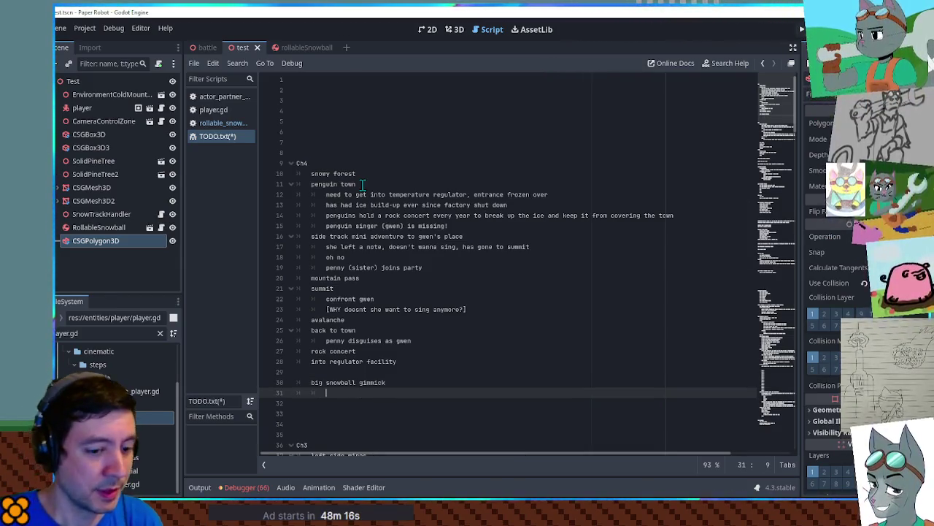
{"action": "type", "text": "rol"}
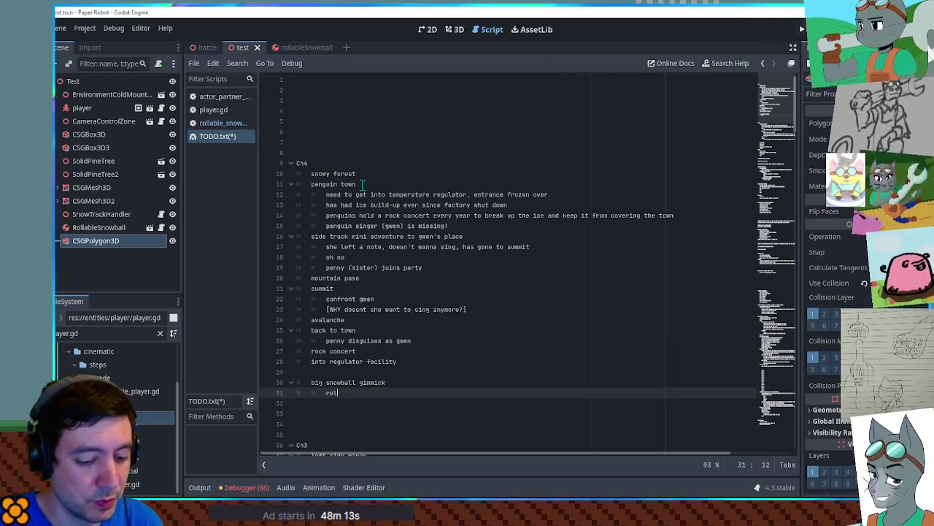
{"action": "type", "text": "l into place to use as platform"}
{"action": "key", "text": "Return"}
{"action": "type", "text": "roll through enemies"}
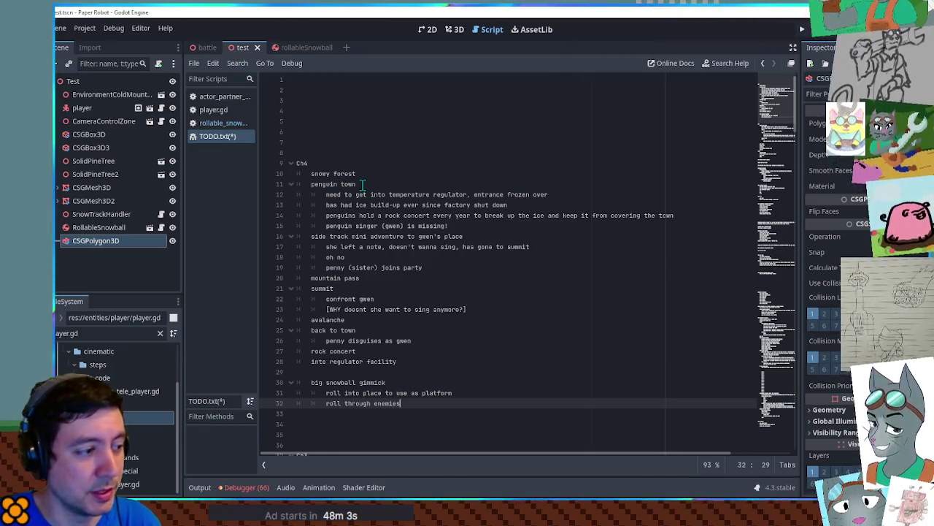
{"action": "key", "text": "Return"}
{"action": "type", "text": "ghol"}
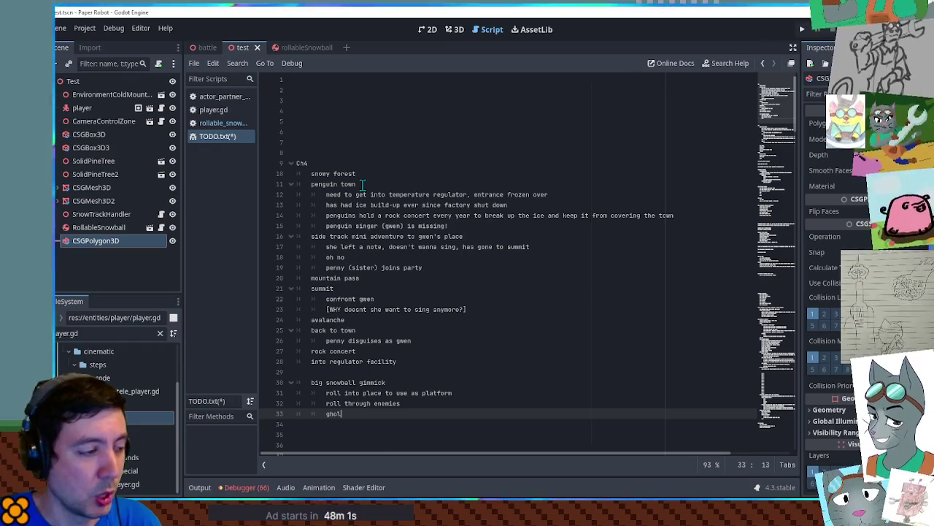
{"action": "key", "text": "BackSpace"}
{"action": "key", "text": "BackSpace"}
{"action": "key", "text": "BackSpace"}
{"action": "type", "text": "hold dow"}
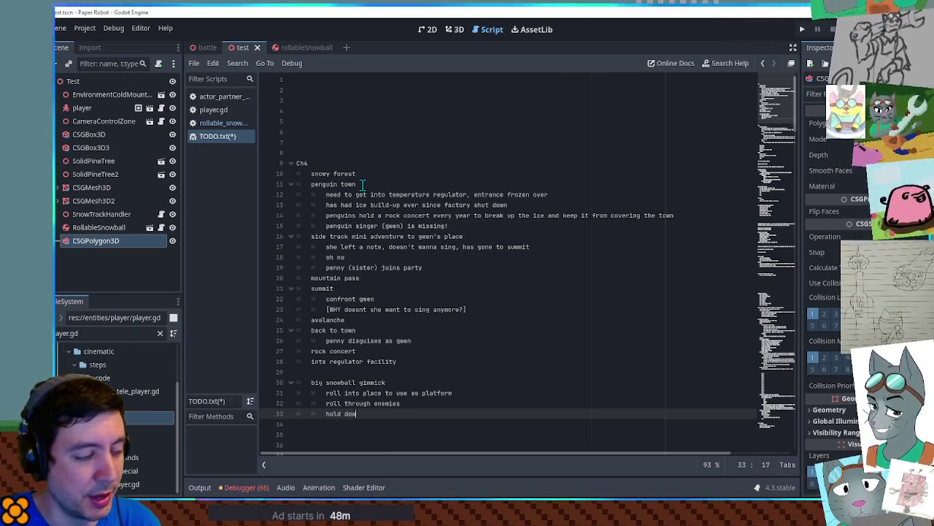
{"action": "type", "text": "n a button"}
{"action": "key", "text": "Return"}
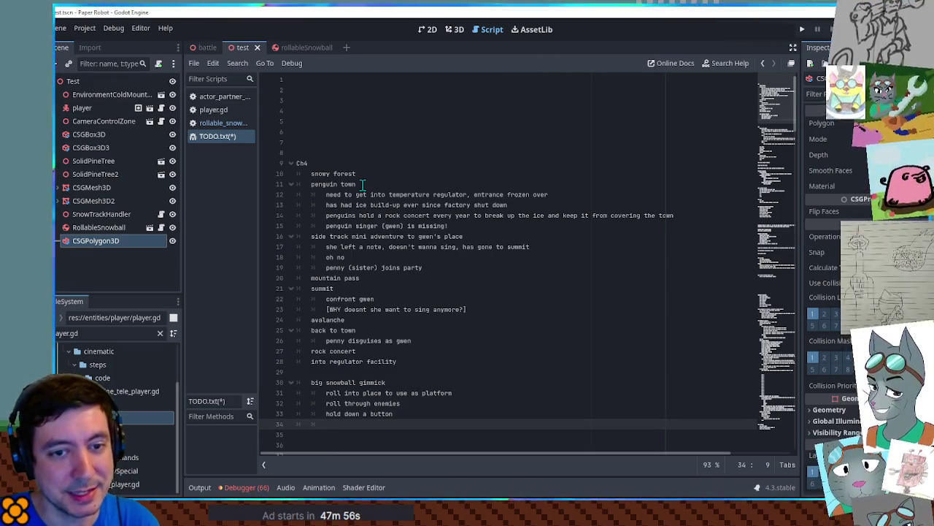
{"action": "type", "text": "break throu"}
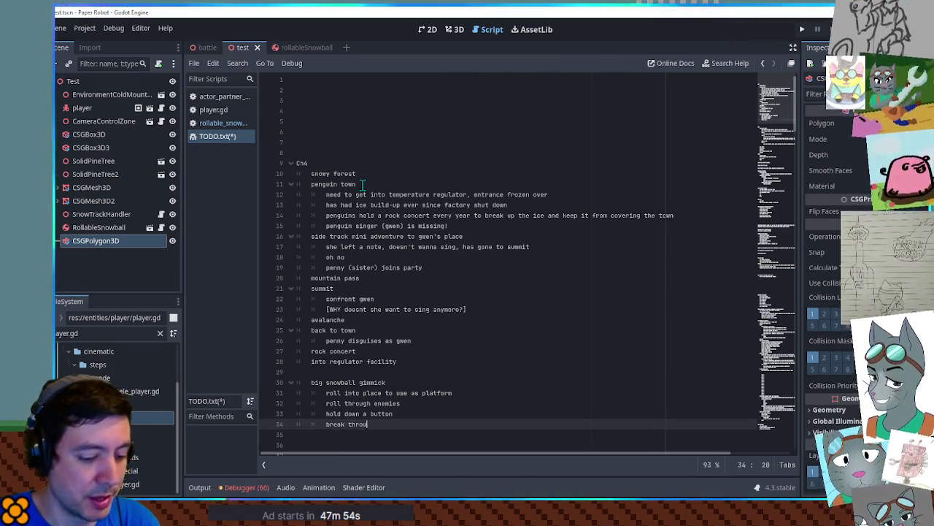
{"action": "type", "text": "gh a barrier"}
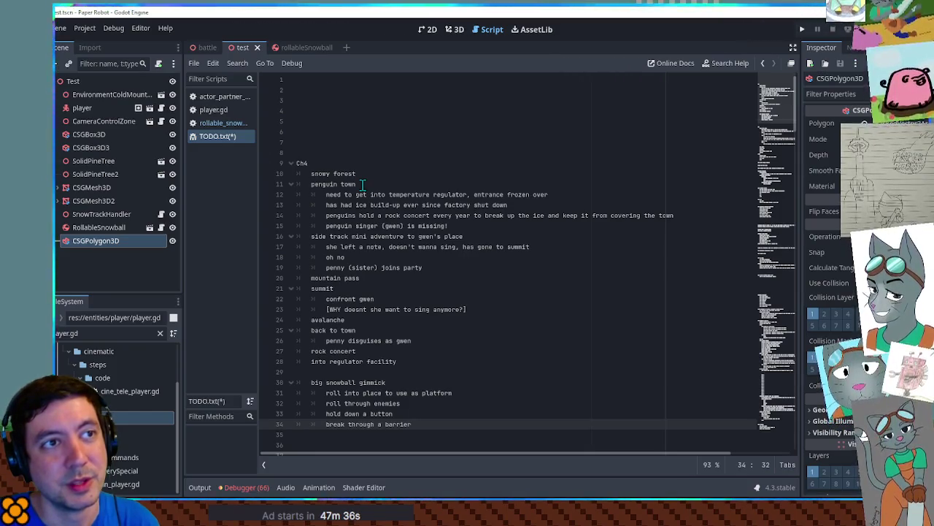
{"action": "key", "text": "ctrl+s"}
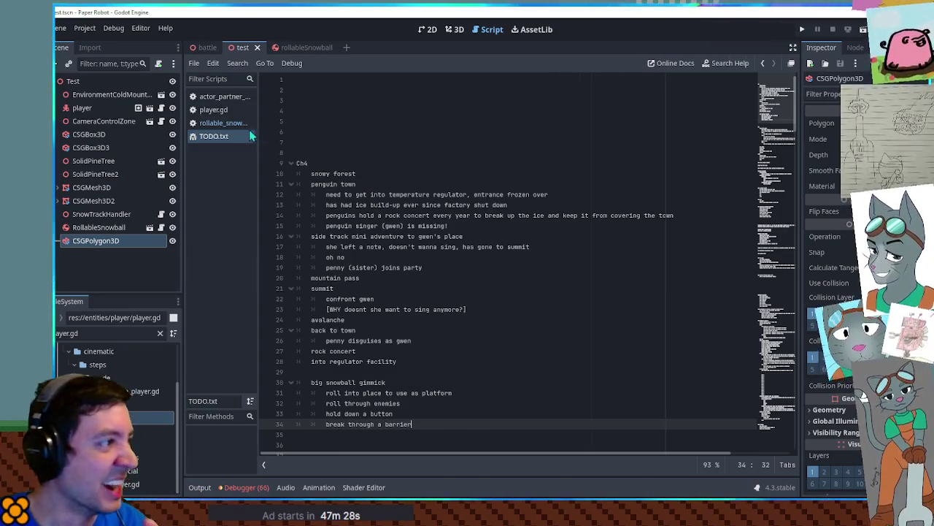
Check the 8000.0 push force in rollable_snowball, then return to the end of the TODO list
{"action": "left_click", "coordinate": [219, 110]}
{"action": "left_click", "coordinate": [229, 123]}
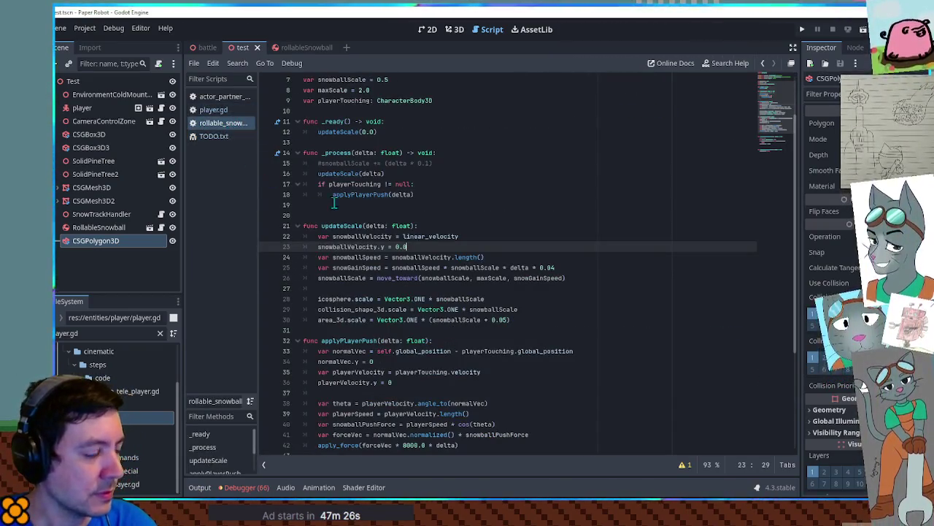
{"action": "scroll", "coordinate": [433, 231], "scroll_direction": "down", "scroll_amount": 2}
{"action": "double_click", "coordinate": [326, 320]}
{"action": "left_click_drag", "start_coordinate": [403, 320], "coordinate": [425, 320]}
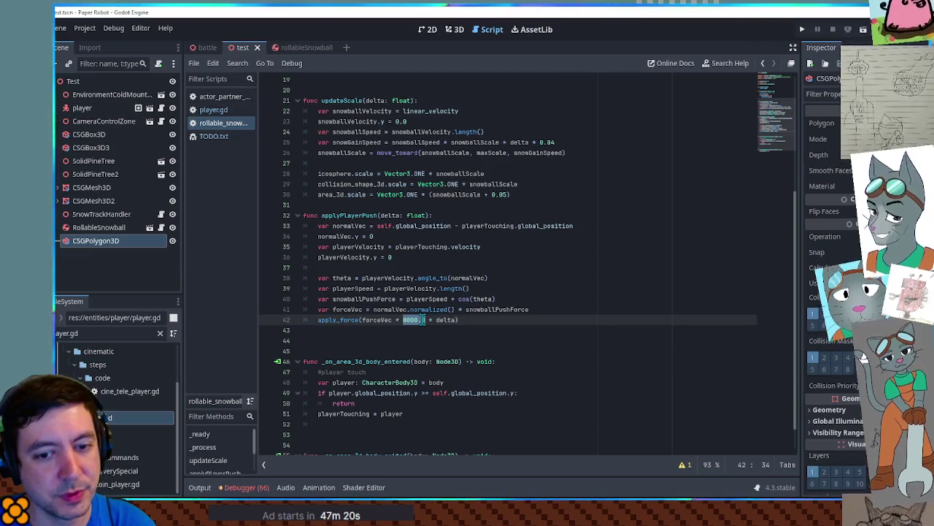
{"action": "scroll", "coordinate": [423, 319], "scroll_direction": "up", "scroll_amount": 2}
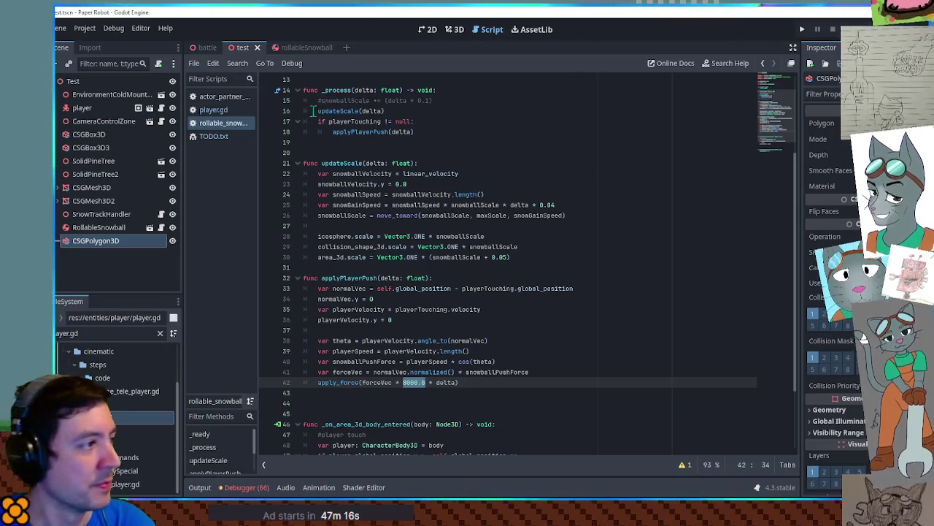
{"action": "left_click", "coordinate": [217, 137]}
{"action": "left_click", "coordinate": [445, 425]}
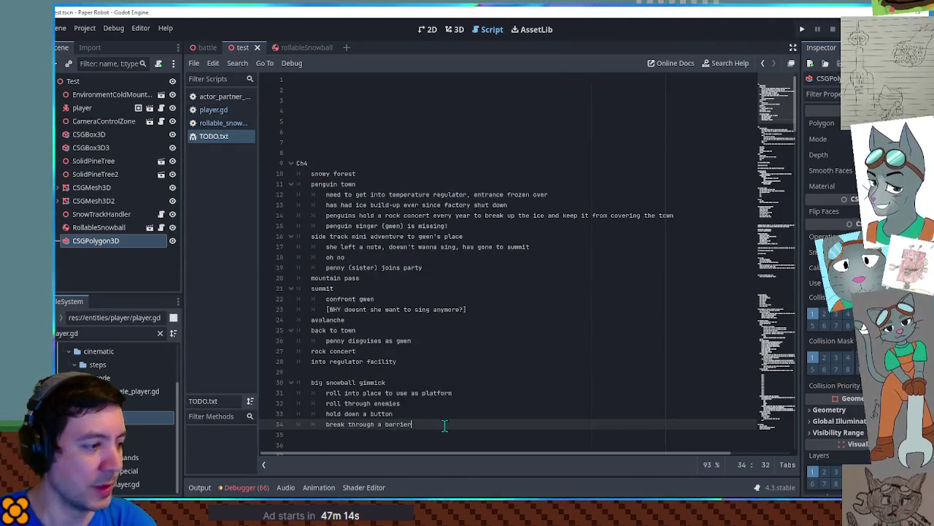
Add 'on to lava to cool it' to the gimmick list and return to rollable_snowball.gd
{"action": "key", "text": "Return"}
{"action": "type", "text": "on to lava"}
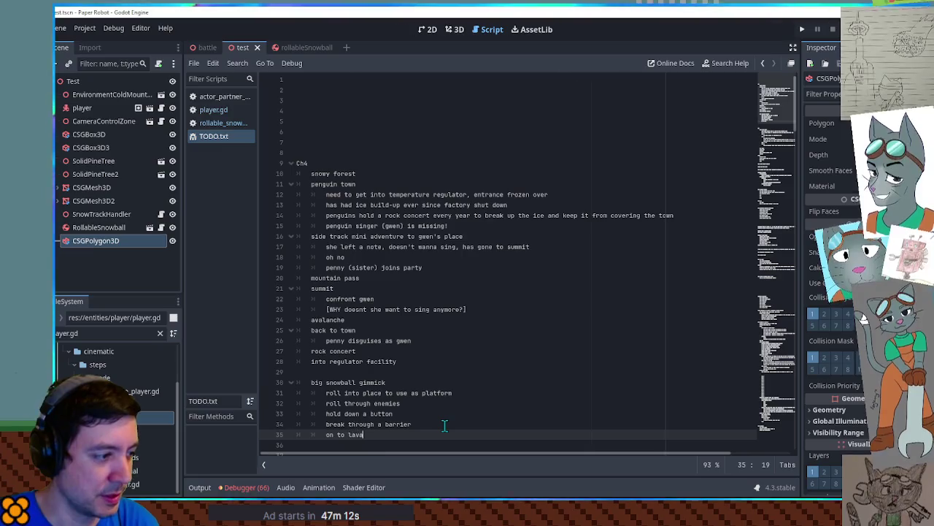
{"action": "type", "text": " to cool it"}
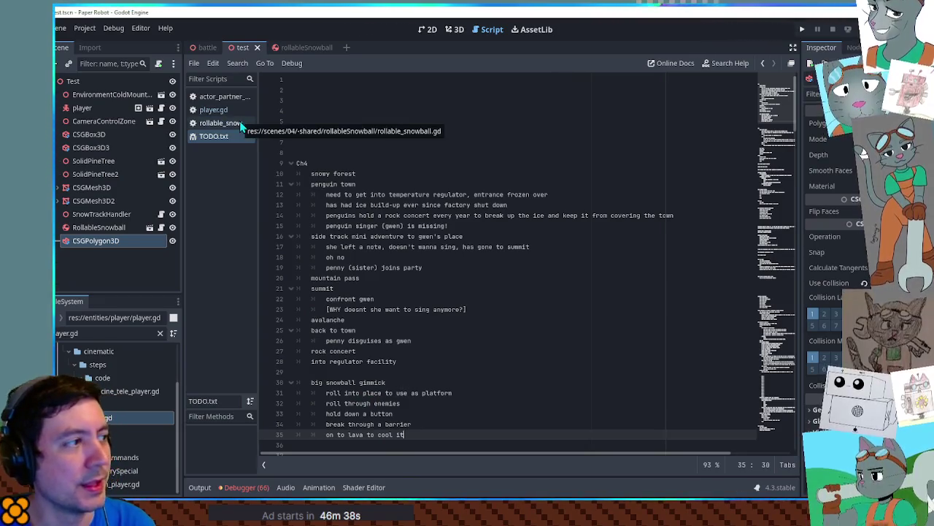
{"action": "mouse_move", "coordinate": [301, 49]}
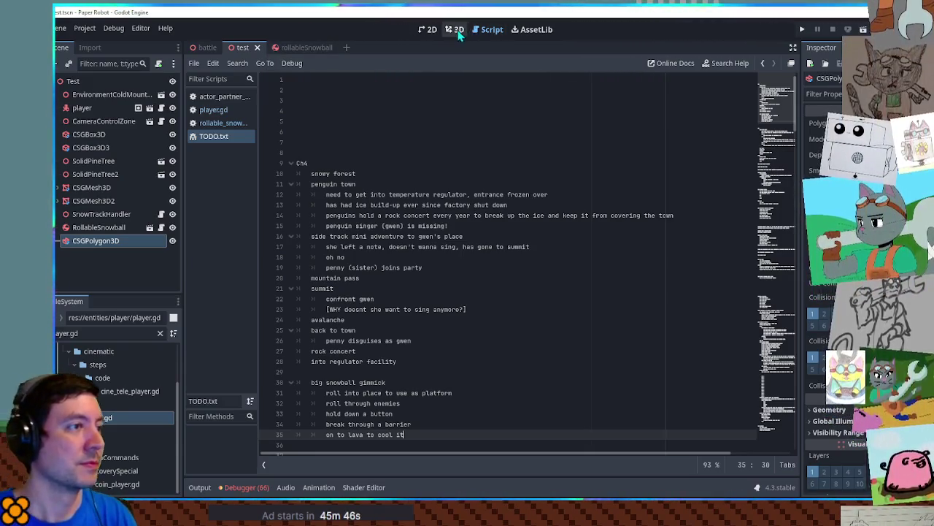
{"action": "left_click", "coordinate": [221, 126]}
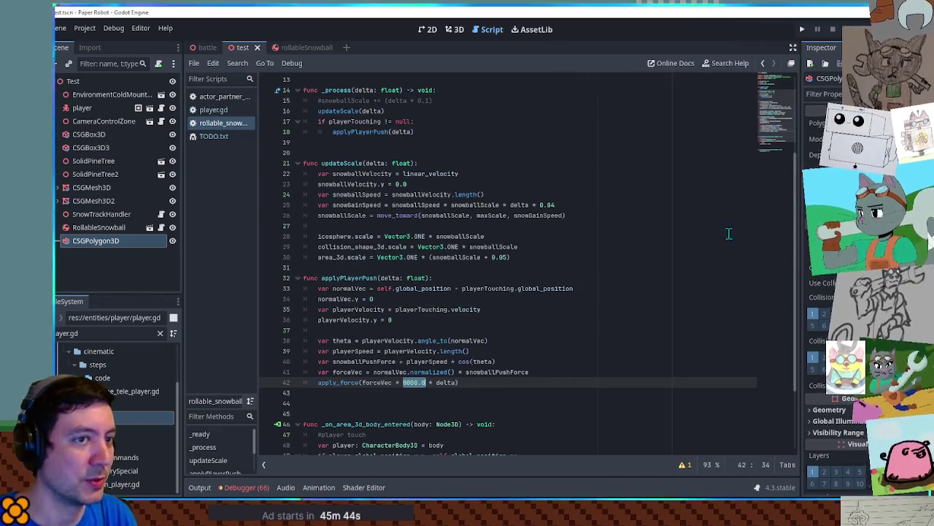
Add 'self.mass = pow(snowballScale, 3.0) * 800.0' after the move_toward line and save
{"action": "left_click", "coordinate": [295, 48]}
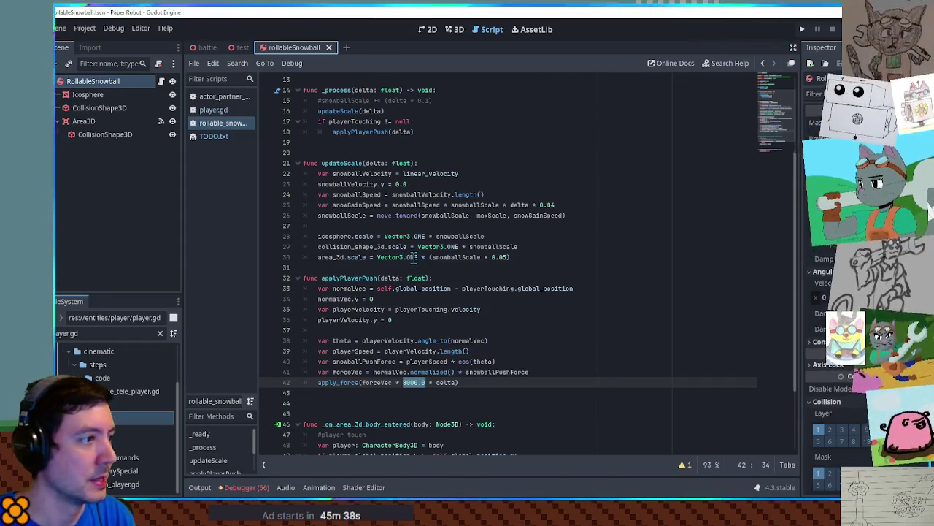
{"action": "scroll", "coordinate": [394, 245], "scroll_direction": "up", "scroll_amount": 4}
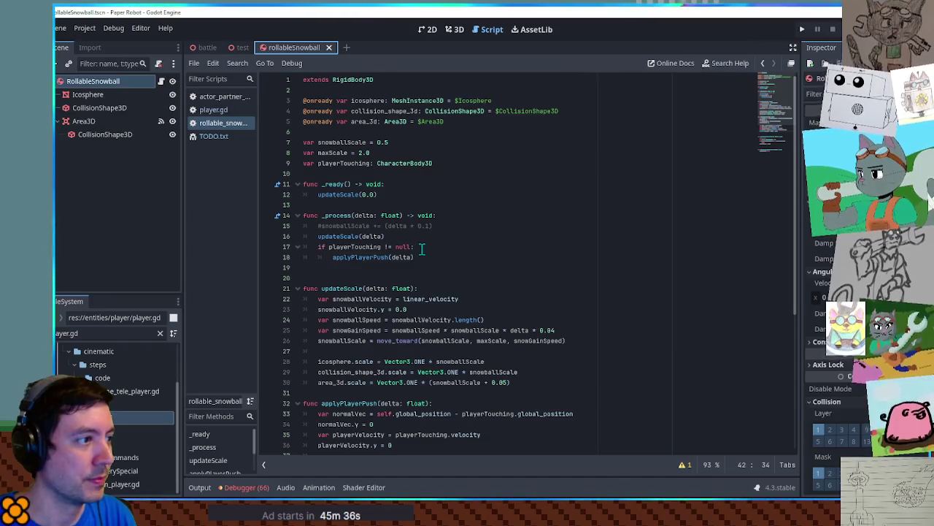
{"action": "scroll", "coordinate": [422, 249], "scroll_direction": "down", "scroll_amount": 1}
{"action": "double_click", "coordinate": [348, 111]}
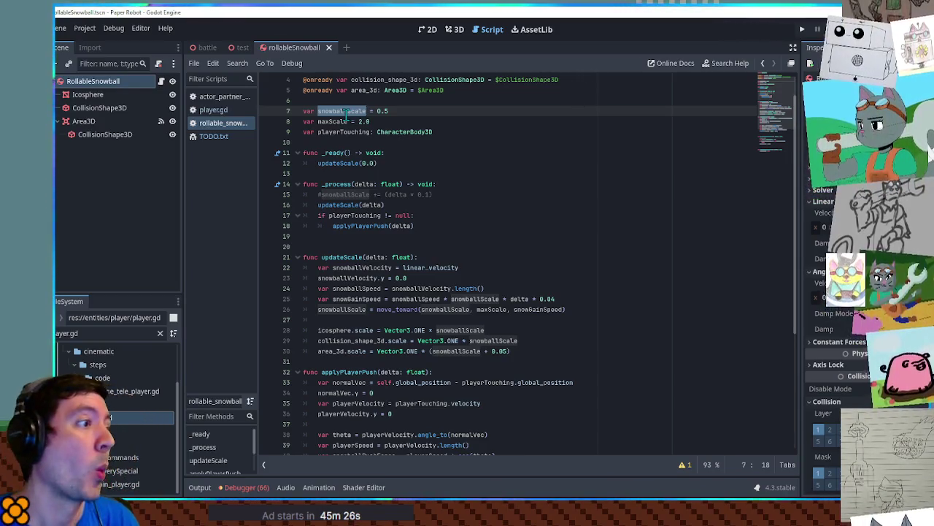
{"action": "left_click", "coordinate": [596, 313]}
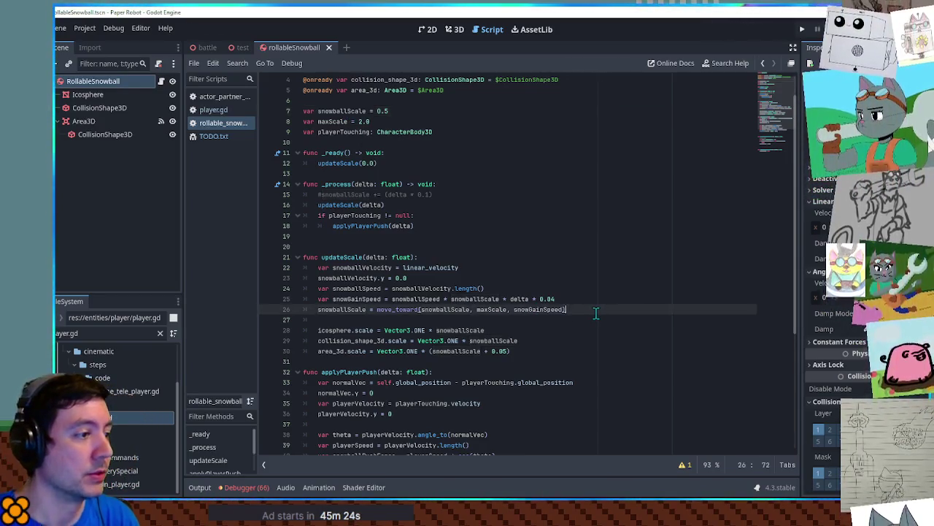
{"action": "key", "text": "Return"}
{"action": "key", "text": "Return"}
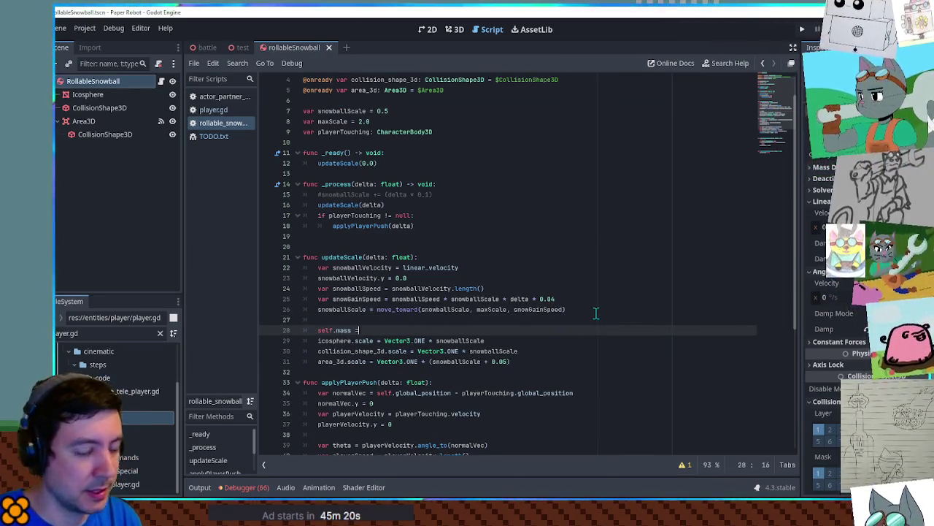
{"action": "type", "text": " pow(snowballScale, 3.0) * 800.0"}
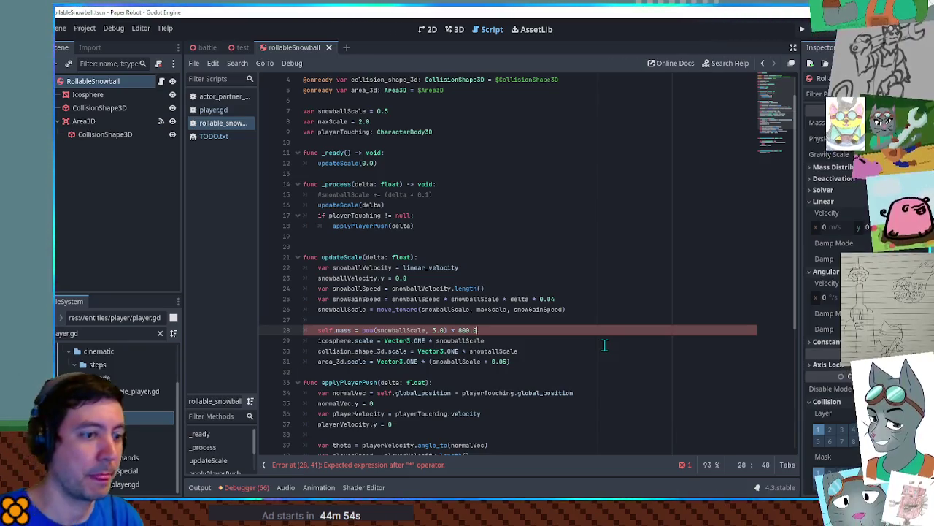
{"action": "left_click", "coordinate": [582, 278]}
{"action": "key", "text": "ctrl+s"}
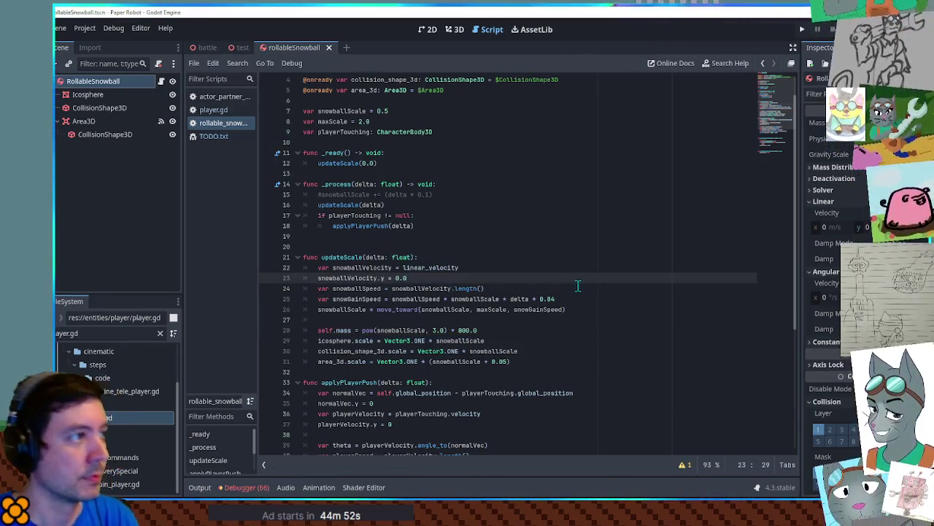
{"action": "left_click", "coordinate": [241, 47]}
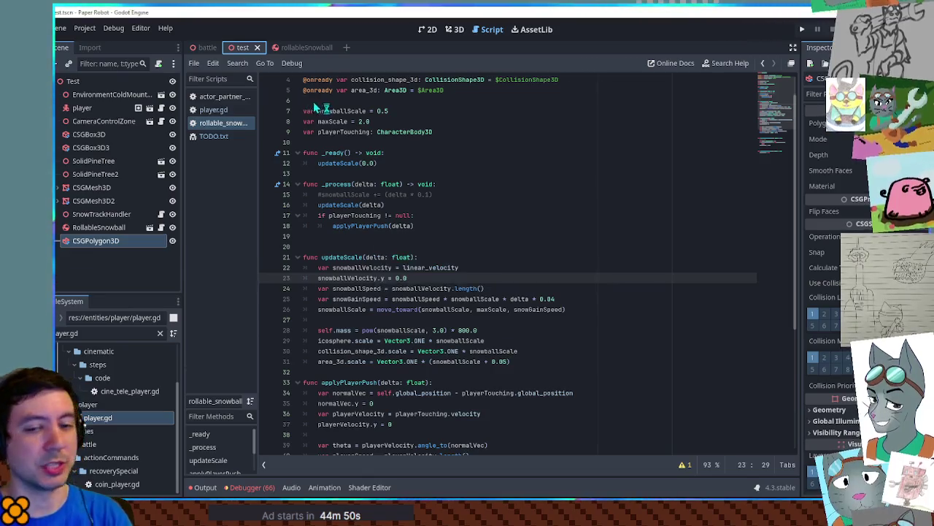
Run the test scene and roll the snowball toward the ramp with the robot, carving a trench
{"action": "key", "text": "F6"}
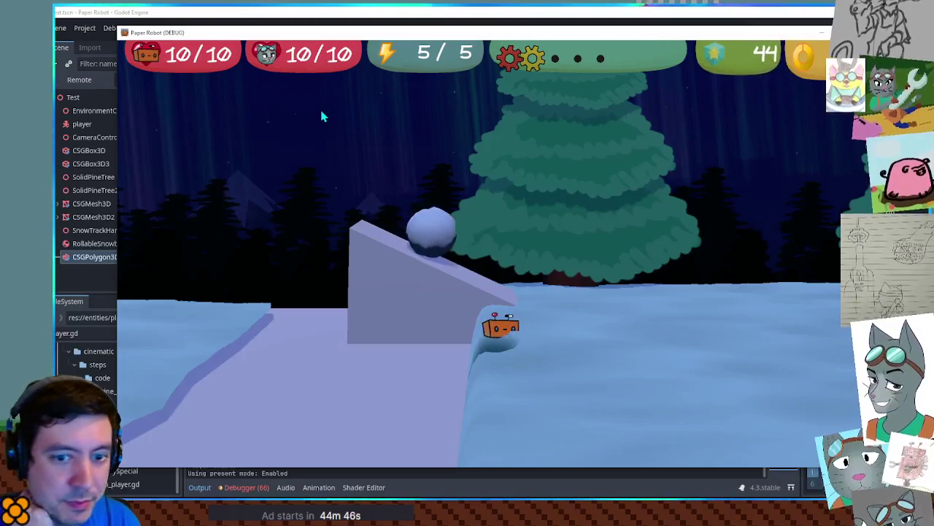
{"action": "key", "text": "d"}
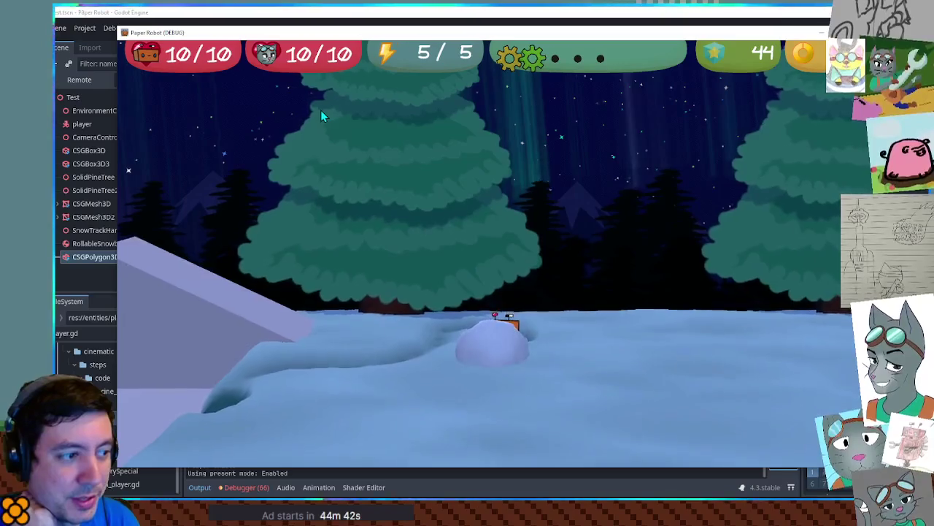
{"action": "key", "text": "a"}
{"action": "key", "text": "w"}
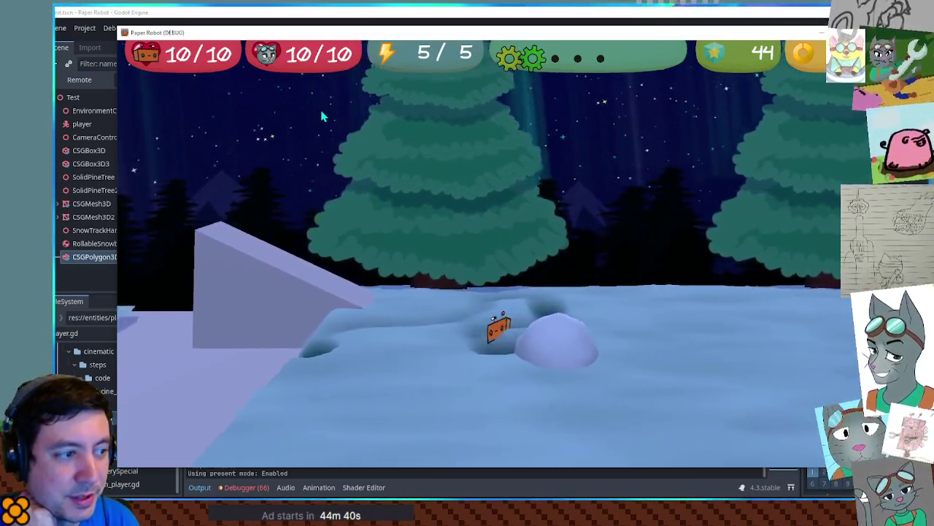
{"action": "key", "text": "d"}
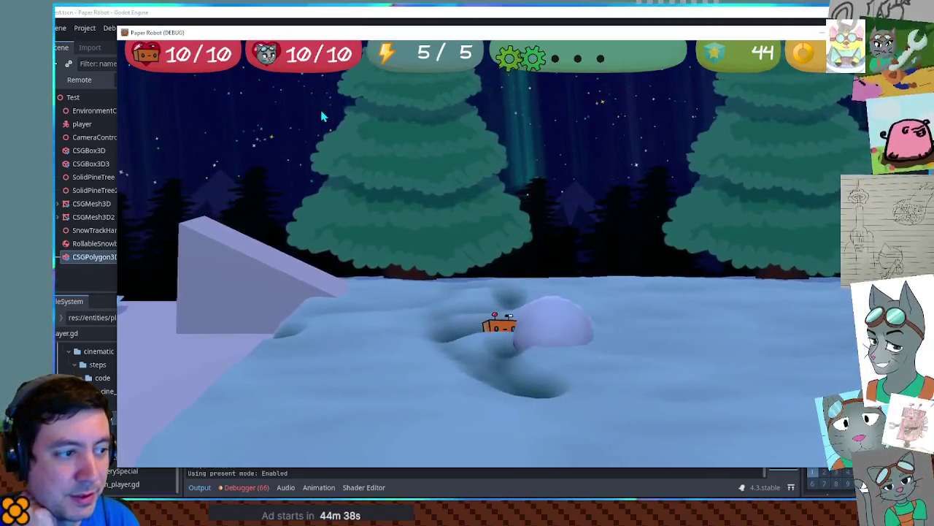
{"action": "key", "text": "a"}
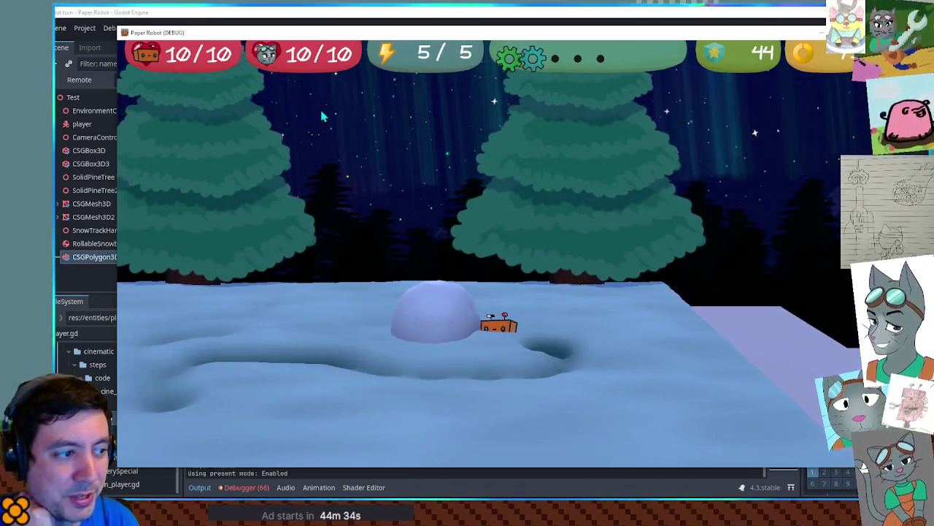
{"action": "key", "text": "a"}
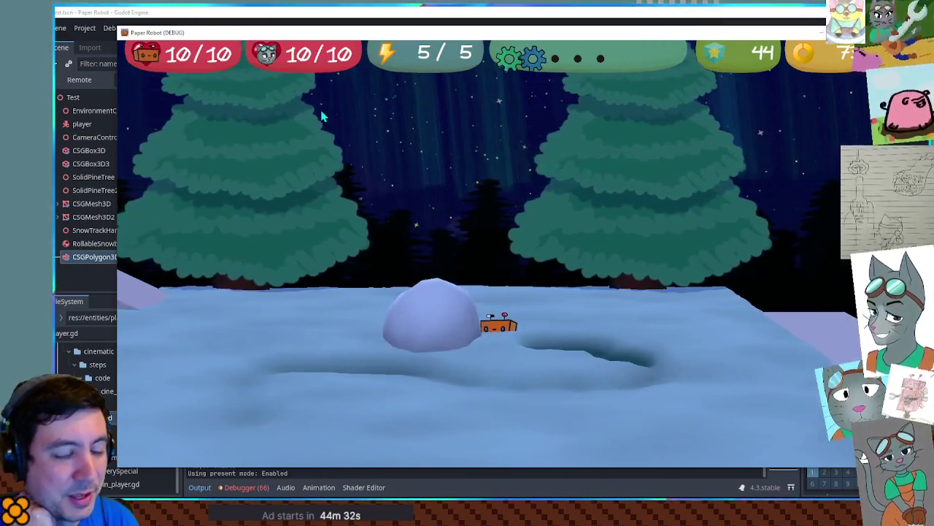
{"action": "key", "text": "a"}
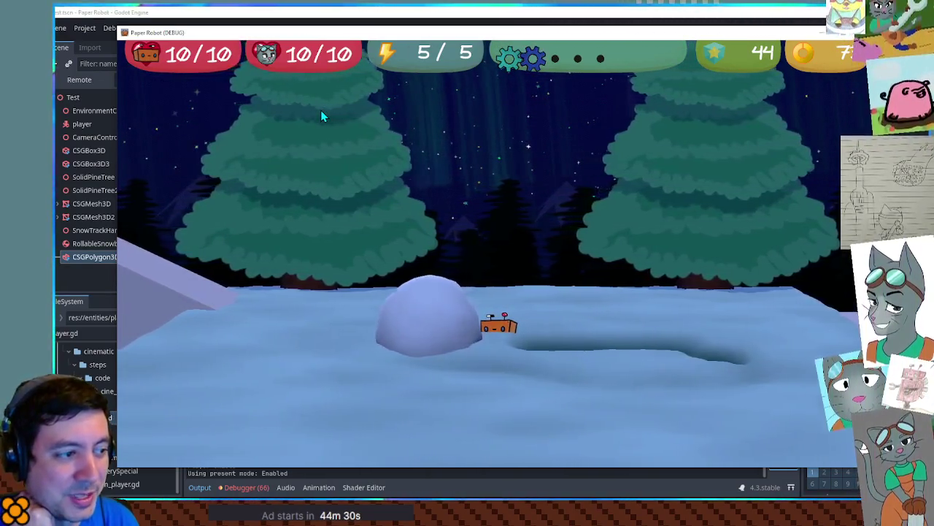
{"action": "key", "text": "a"}
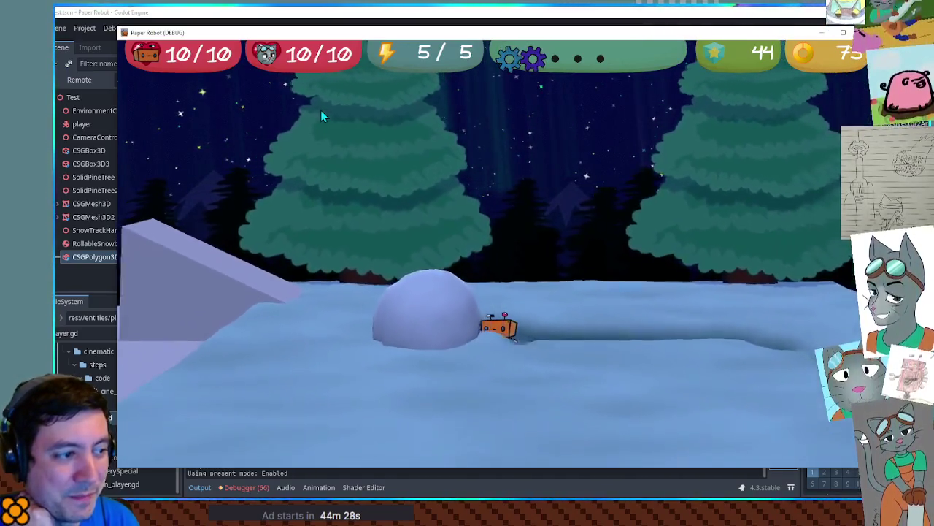
{"action": "key", "text": "a"}
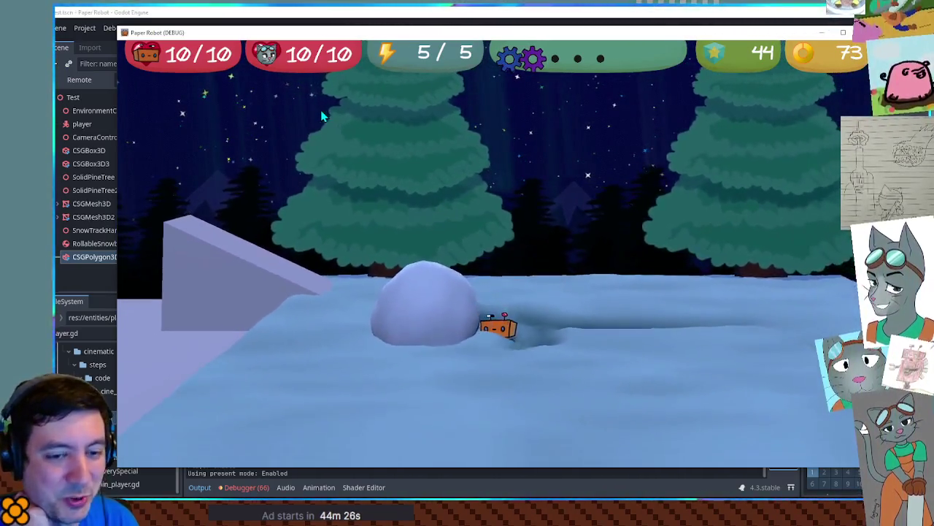
{"action": "key", "text": "a"}
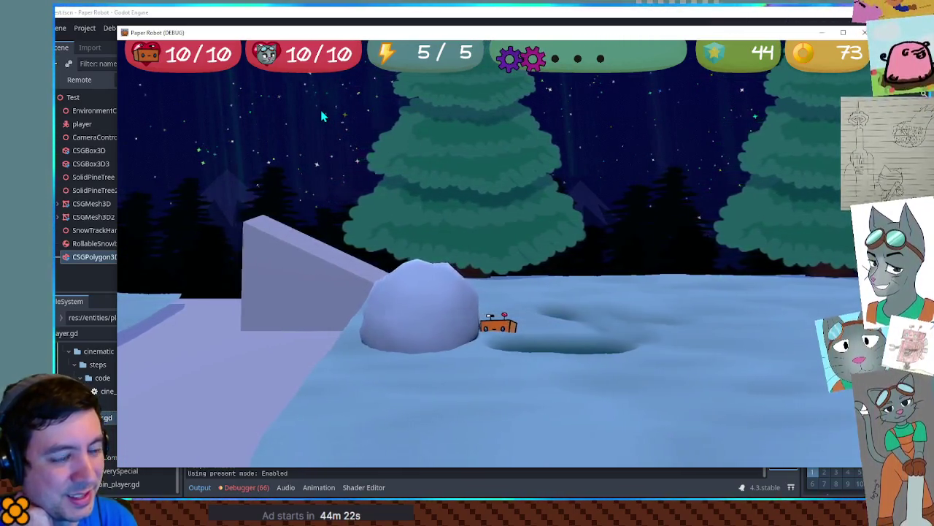
{"action": "key", "text": "a"}
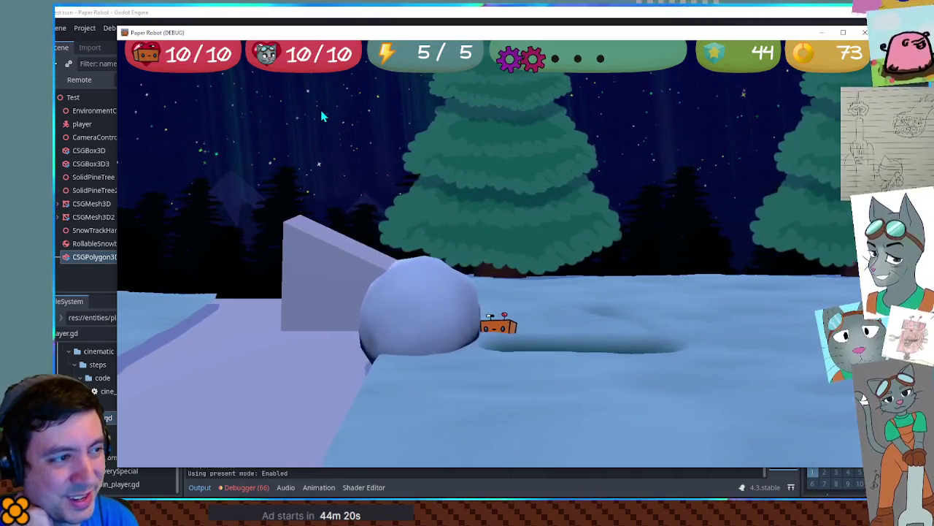
{"action": "key", "text": "a"}
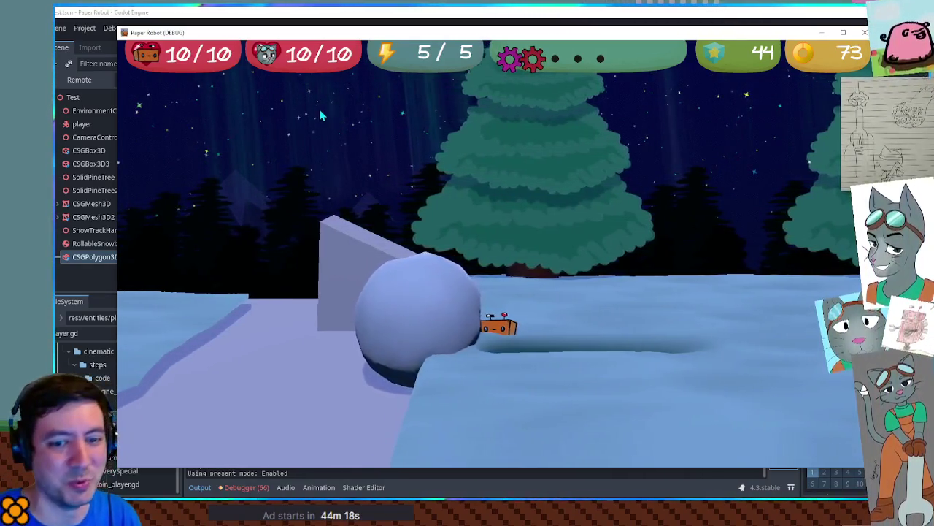
{"action": "key", "text": "a"}
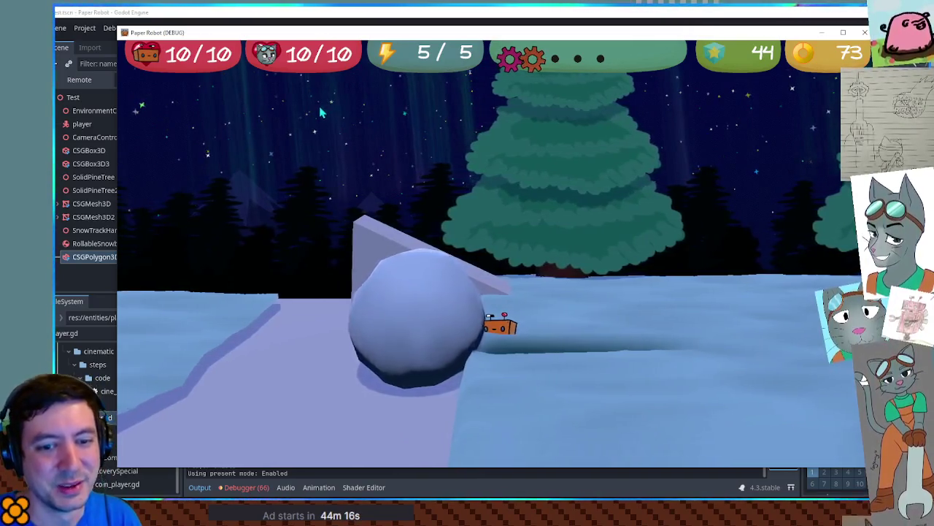
{"action": "key", "text": "a"}
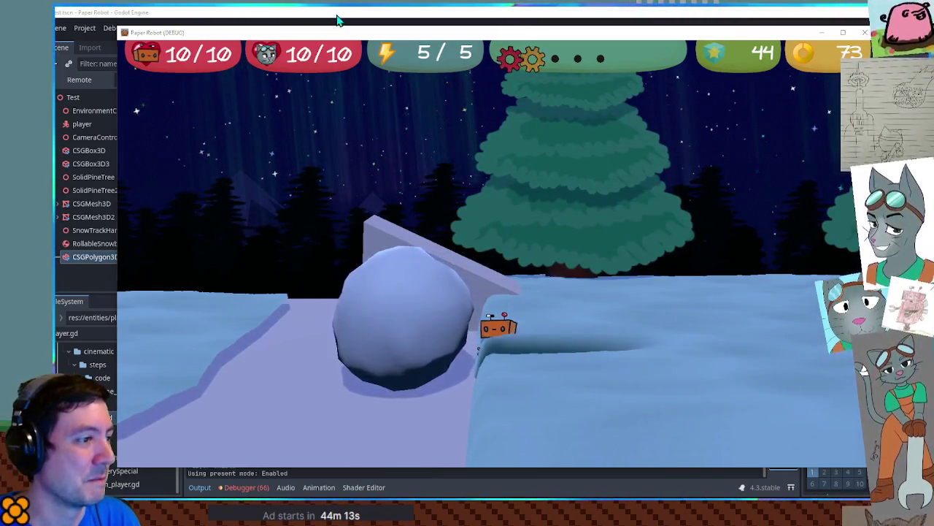
{"action": "left_click", "coordinate": [338, 20]}
{"action": "scroll", "coordinate": [423, 282], "scroll_direction": "down", "scroll_amount": 4}
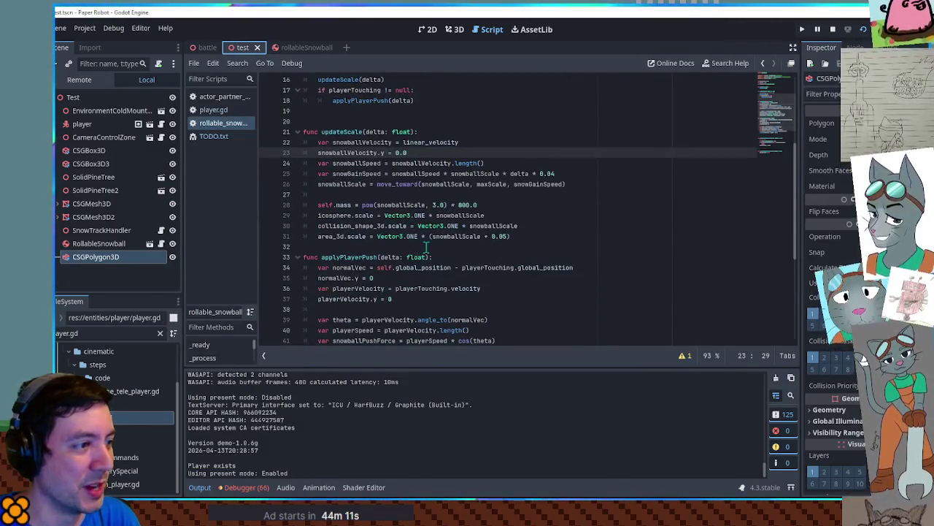
{"action": "scroll", "coordinate": [426, 248], "scroll_direction": "up", "scroll_amount": 3}
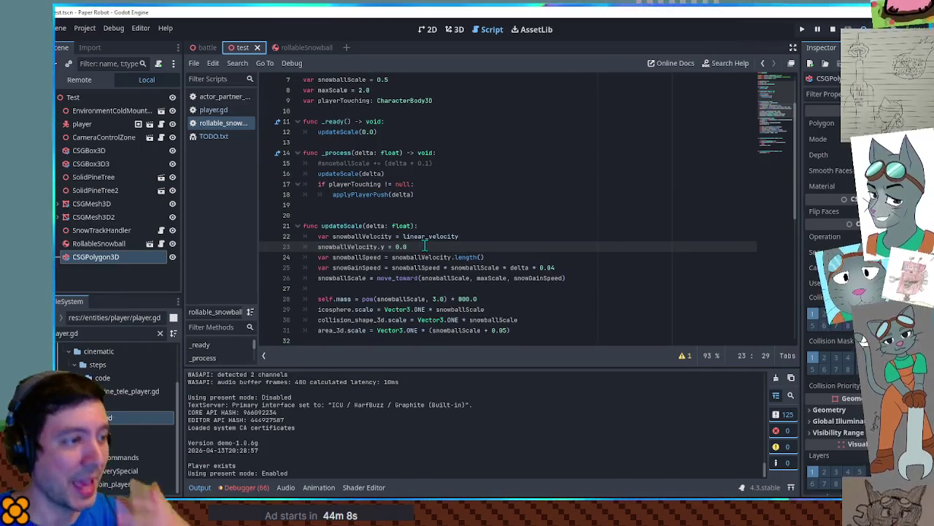
{"action": "scroll", "coordinate": [426, 246], "scroll_direction": "down", "scroll_amount": 2}
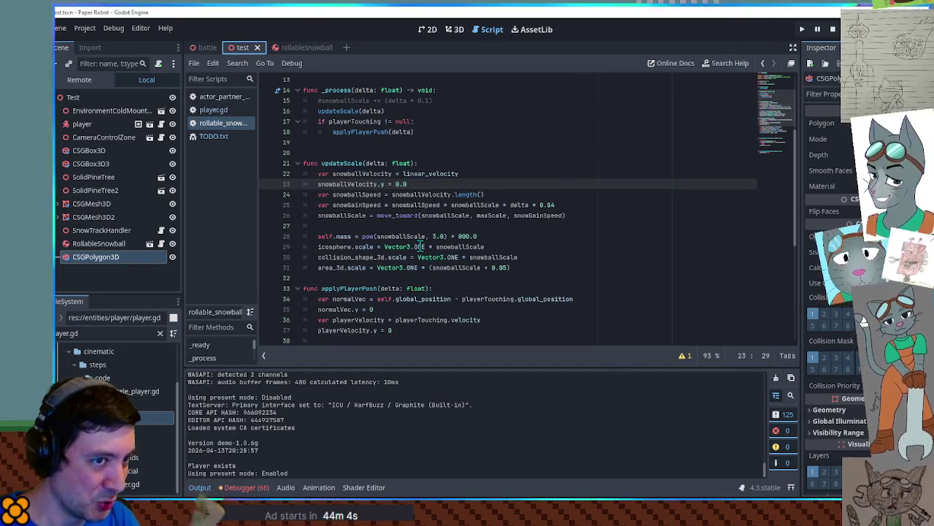
{"action": "scroll", "coordinate": [415, 247], "scroll_direction": "up", "scroll_amount": 1}
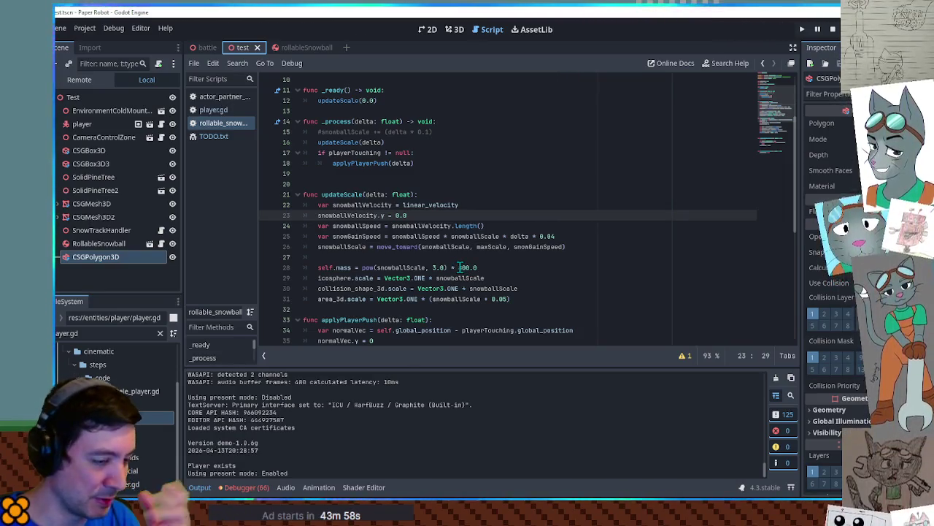
Change the mass formula to snowballScale * 200.0, save, and launch the game
{"action": "double_click", "coordinate": [428, 268]}
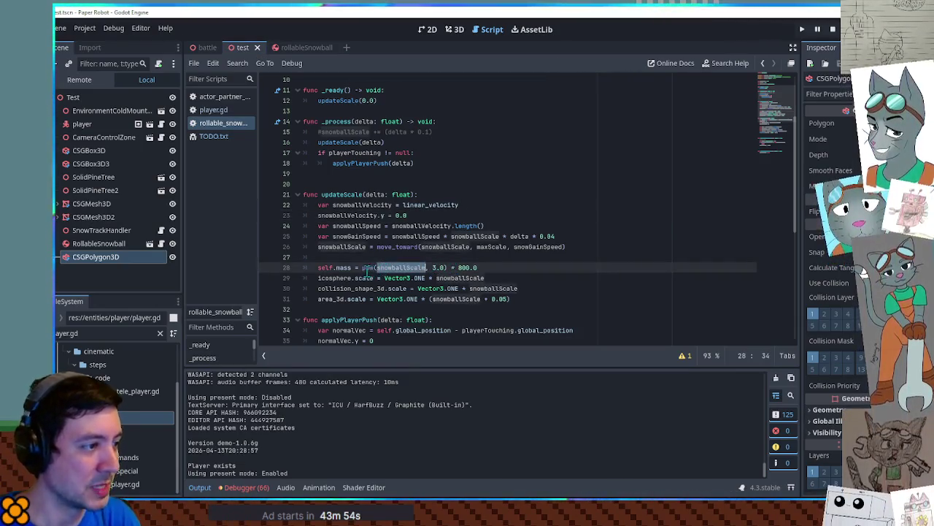
{"action": "left_click_drag", "start_coordinate": [363, 267], "coordinate": [426, 267]}
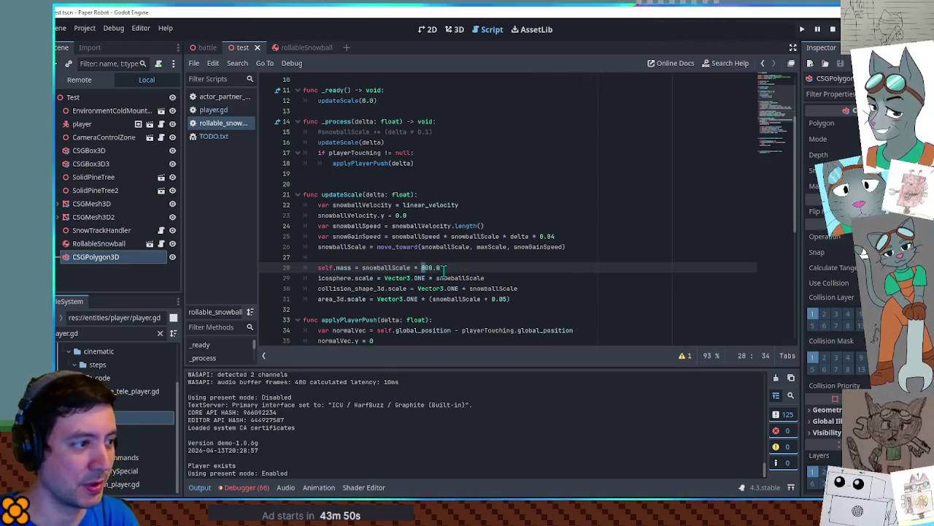
{"action": "key", "text": "ctrl+s"}
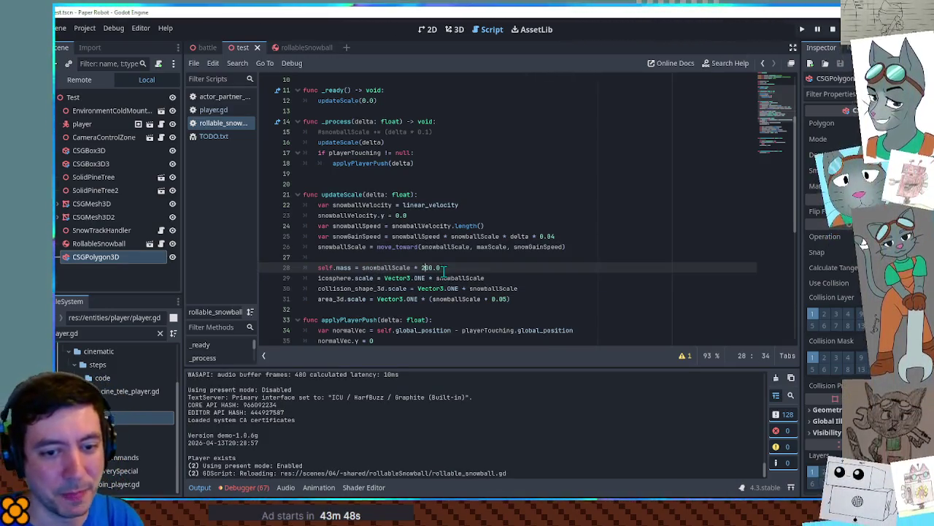
{"action": "key", "text": "F6"}
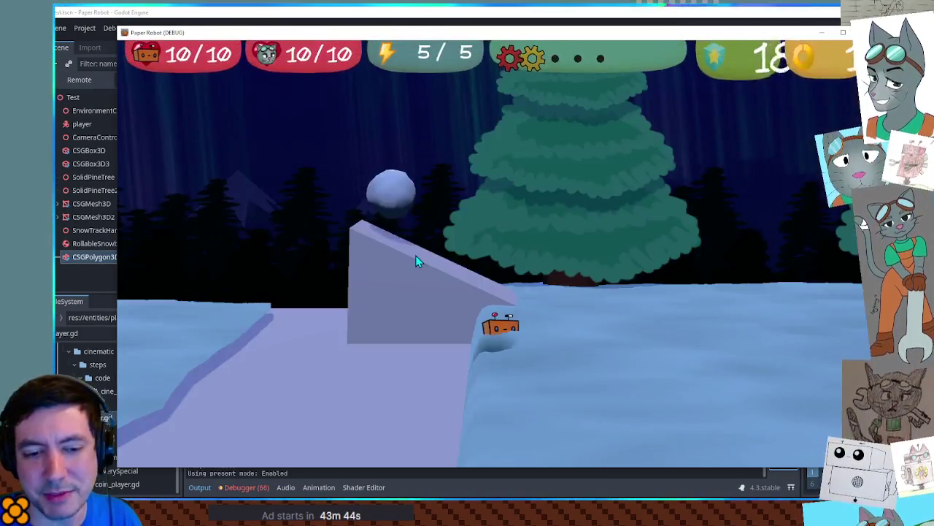
Push the growing snowball toward the ramp with the robot
{"action": "key", "text": "d"}
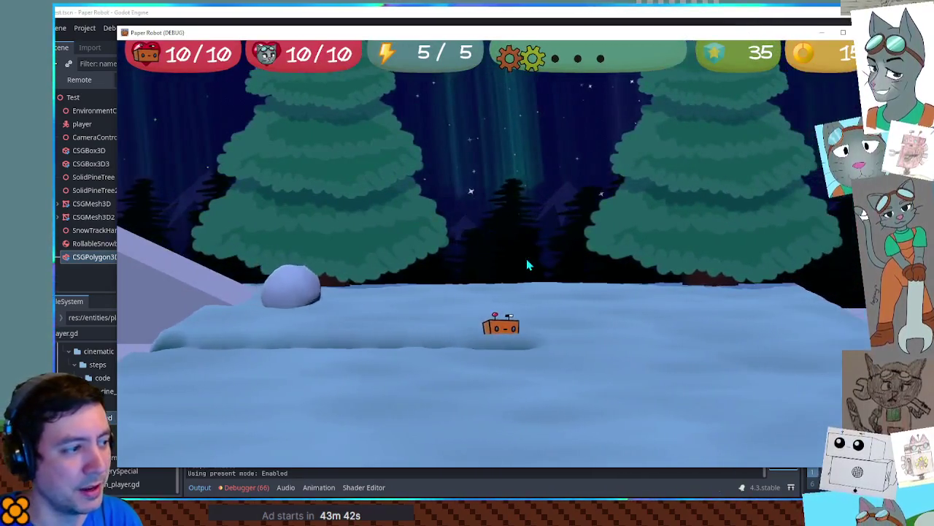
{"action": "key", "text": "a"}
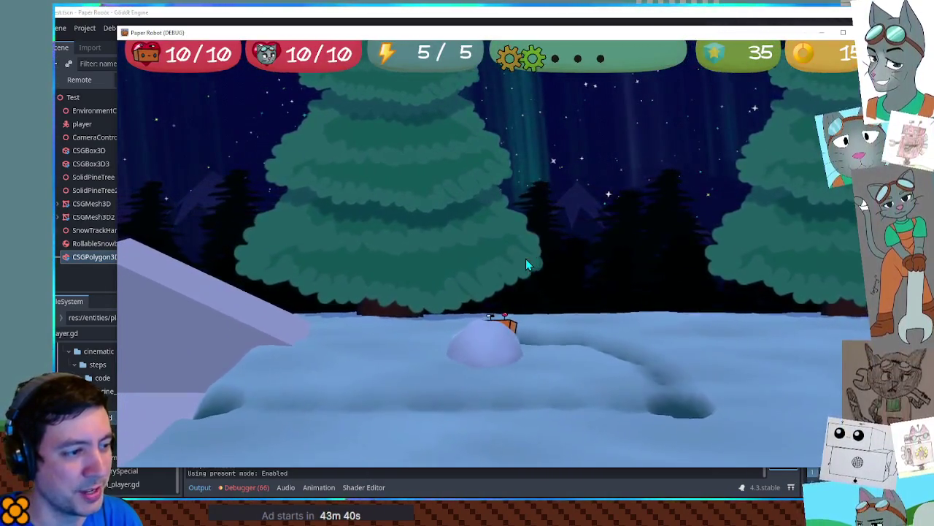
{"action": "key", "text": "a"}
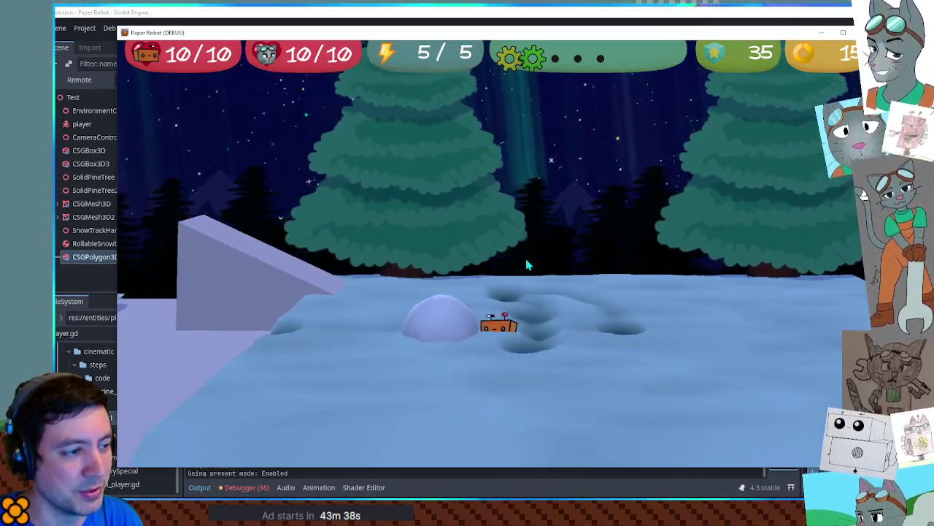
{"action": "key", "text": "a"}
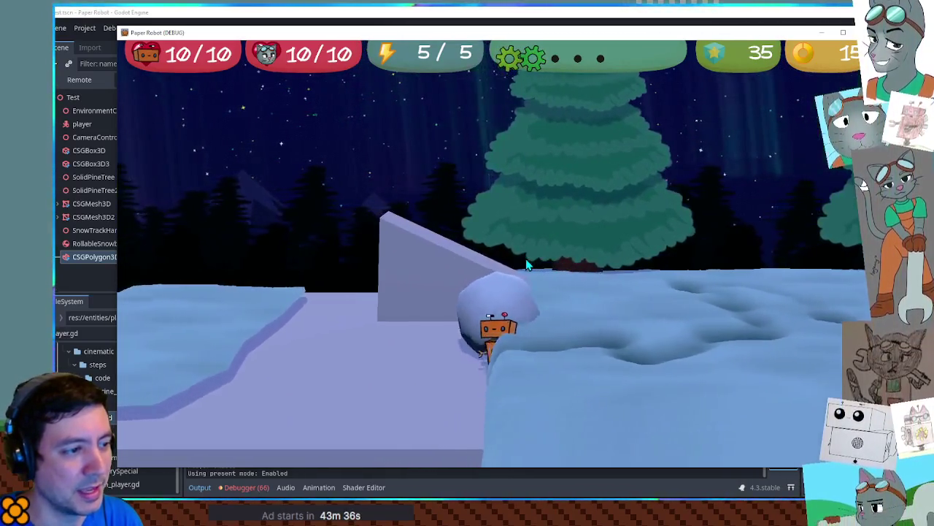
{"action": "key", "text": "s"}
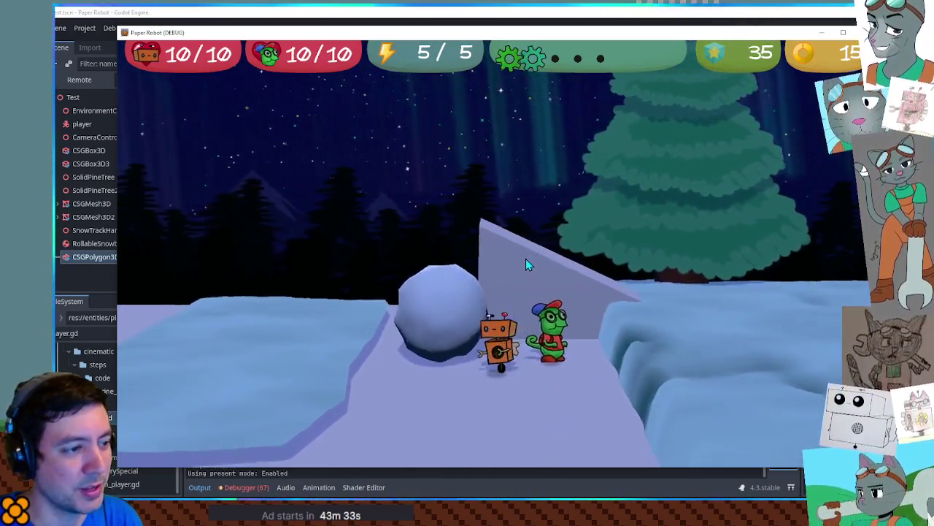
Switch to the cat and keep rolling the snowball left through the snow trench
{"action": "key", "text": "Tab"}
{"action": "key", "text": "a"}
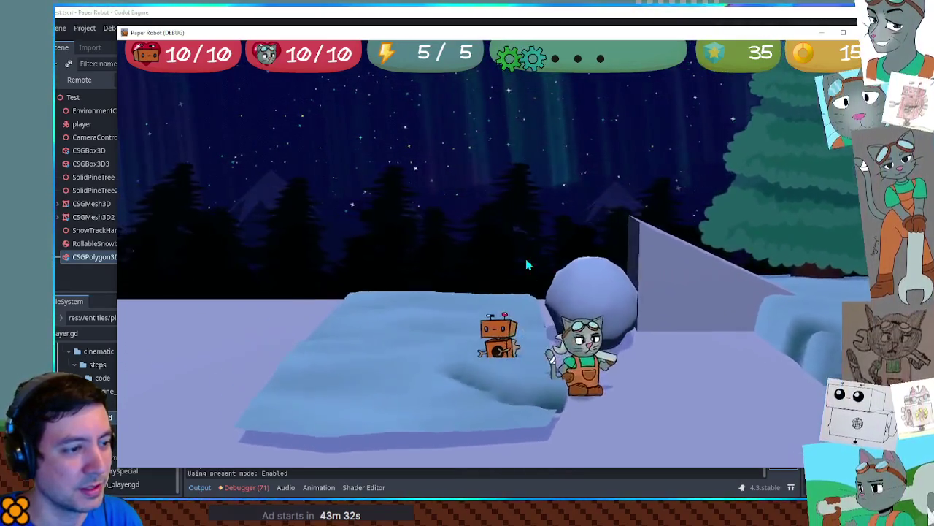
{"action": "key", "text": "d"}
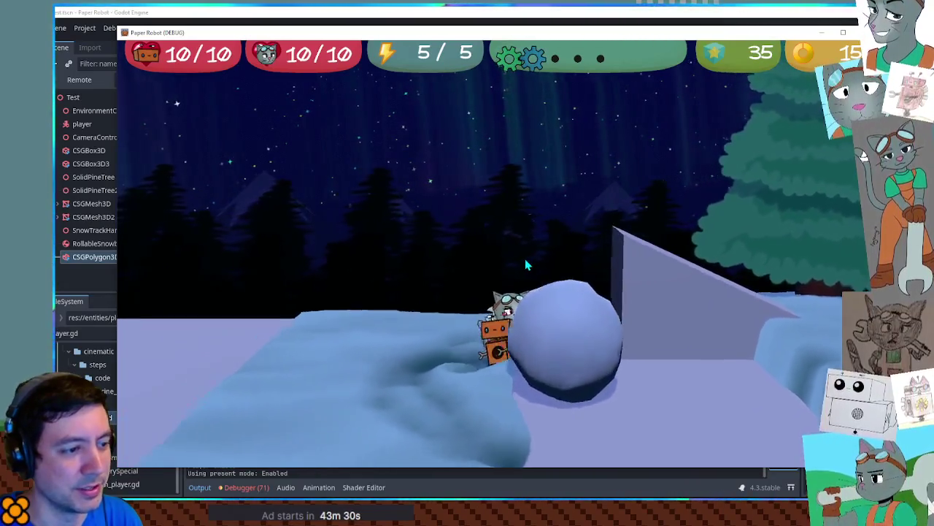
{"action": "key", "text": "a"}
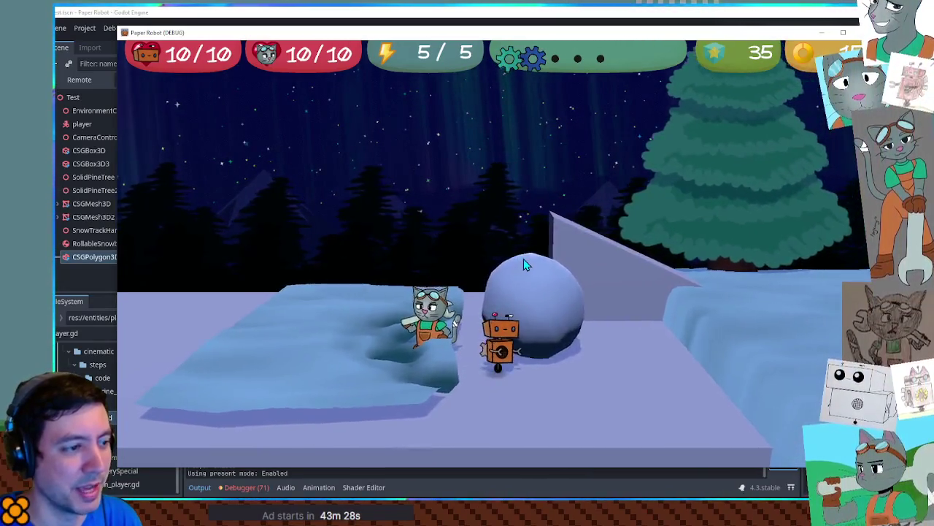
{"action": "key", "text": "d"}
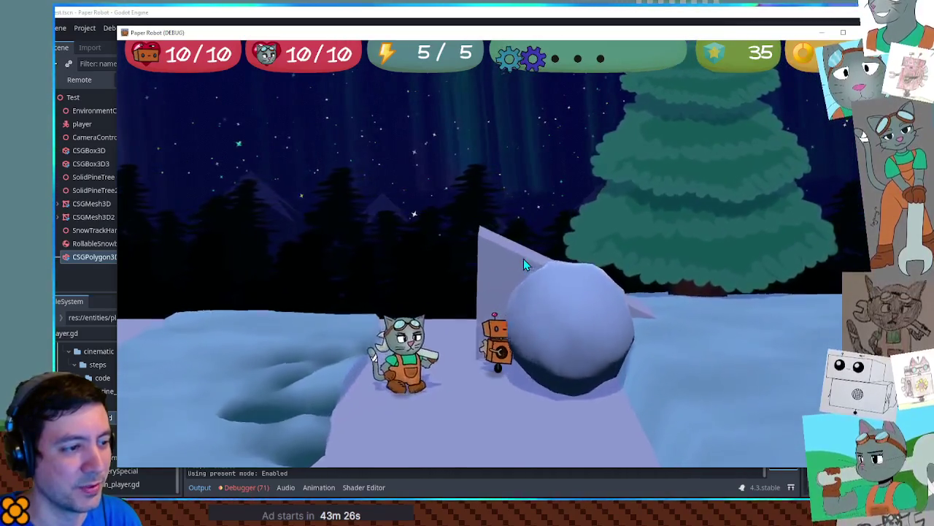
{"action": "key", "text": "d"}
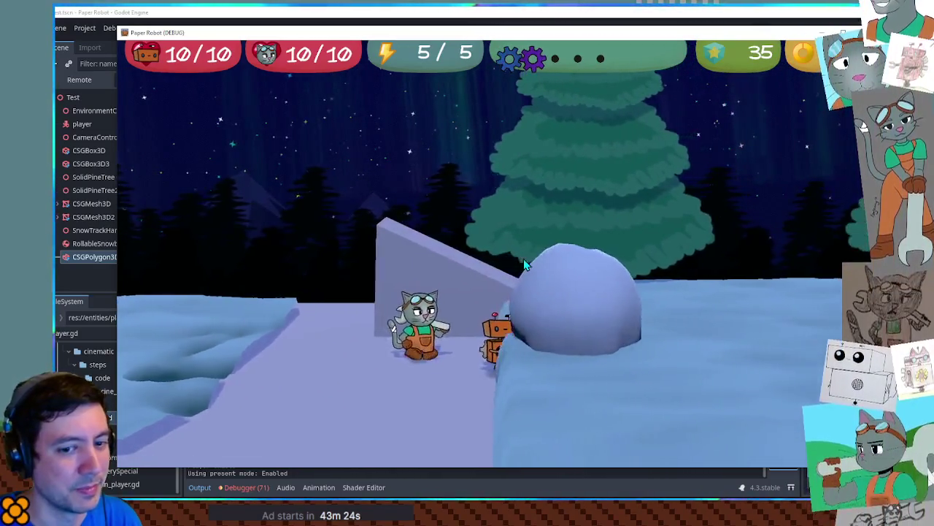
{"action": "key", "text": "d"}
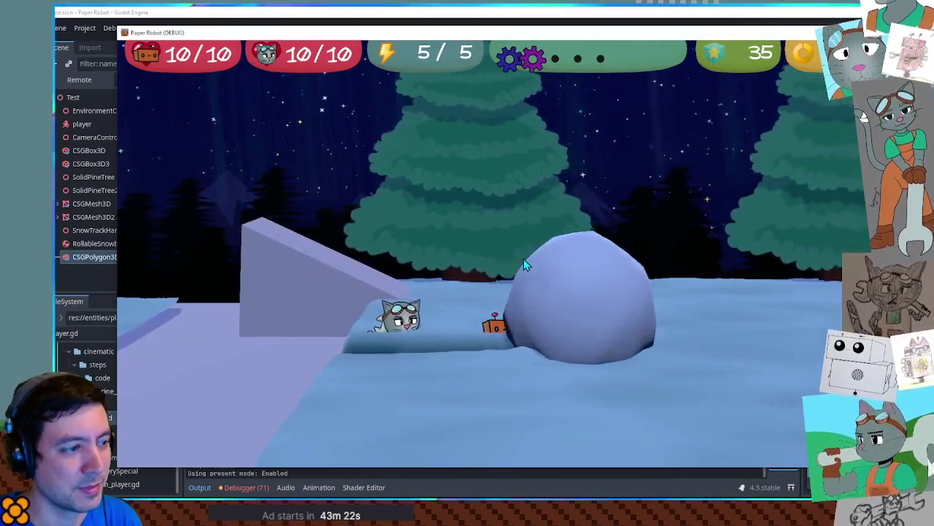
{"action": "key", "text": "d"}
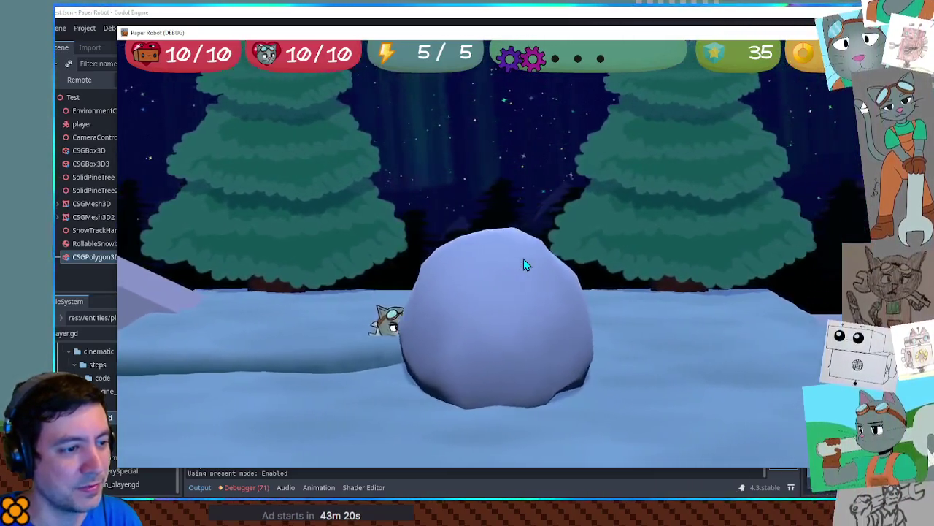
{"action": "key", "text": "d"}
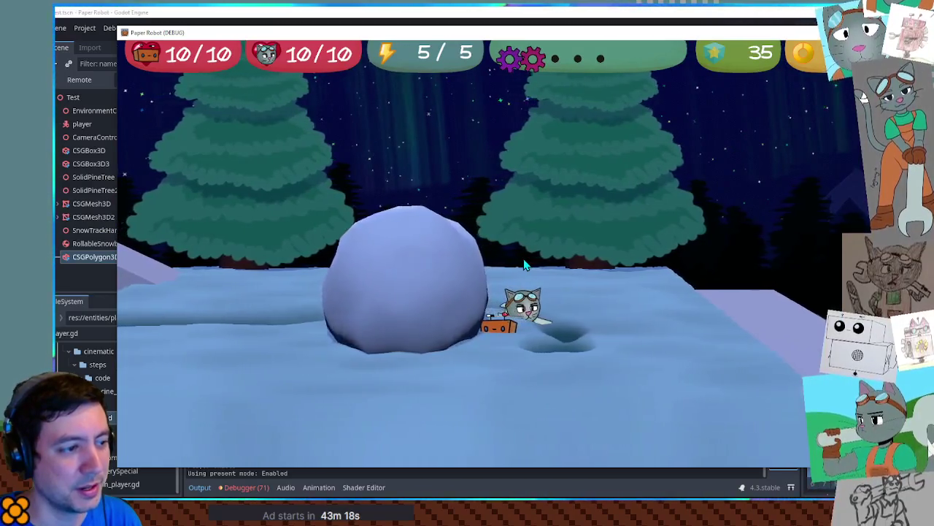
{"action": "key", "text": "a"}
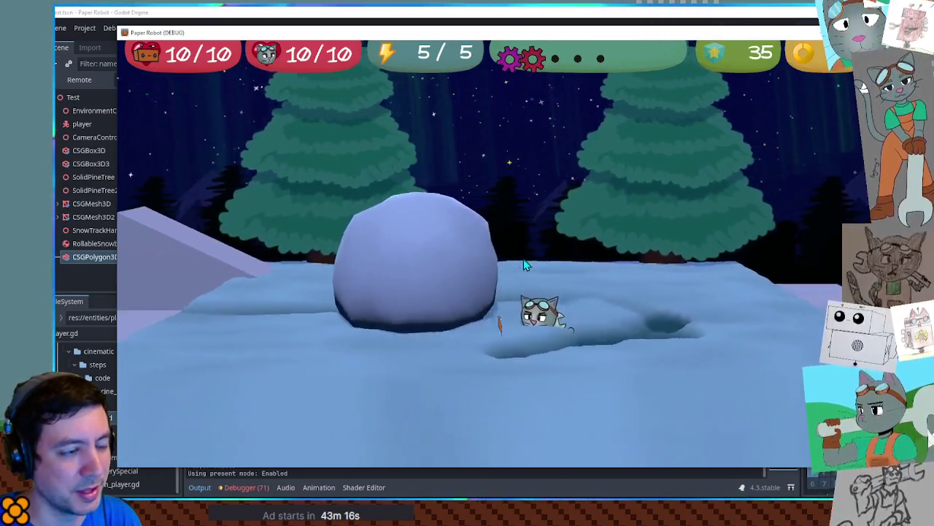
{"action": "key", "text": "d"}
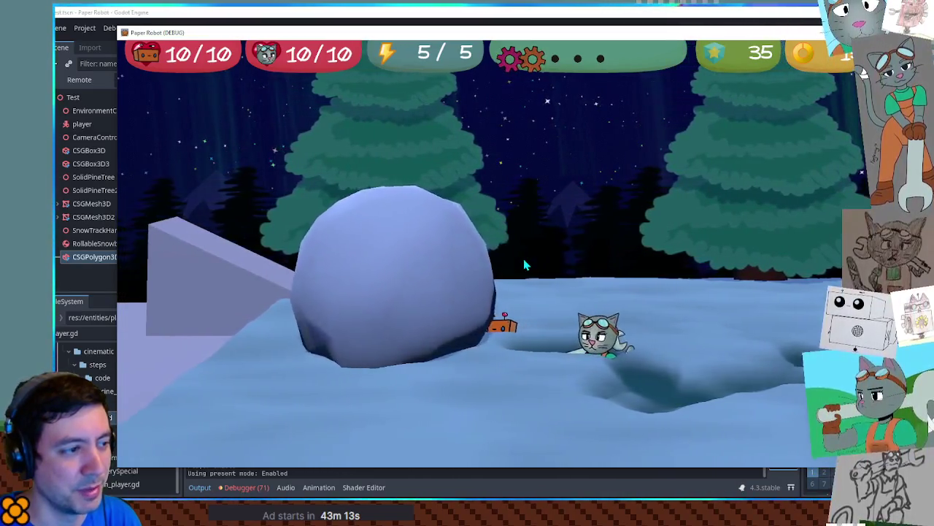
{"action": "key", "text": "a"}
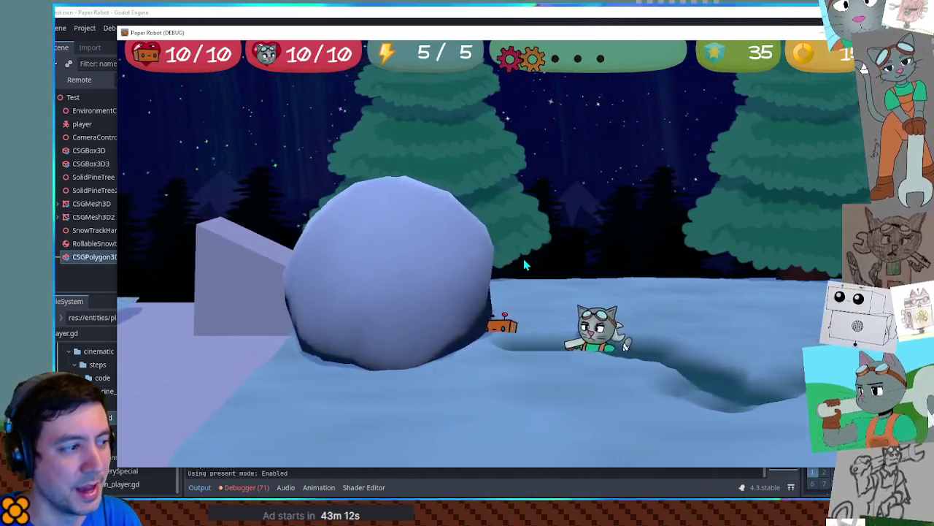
{"action": "key", "text": "a"}
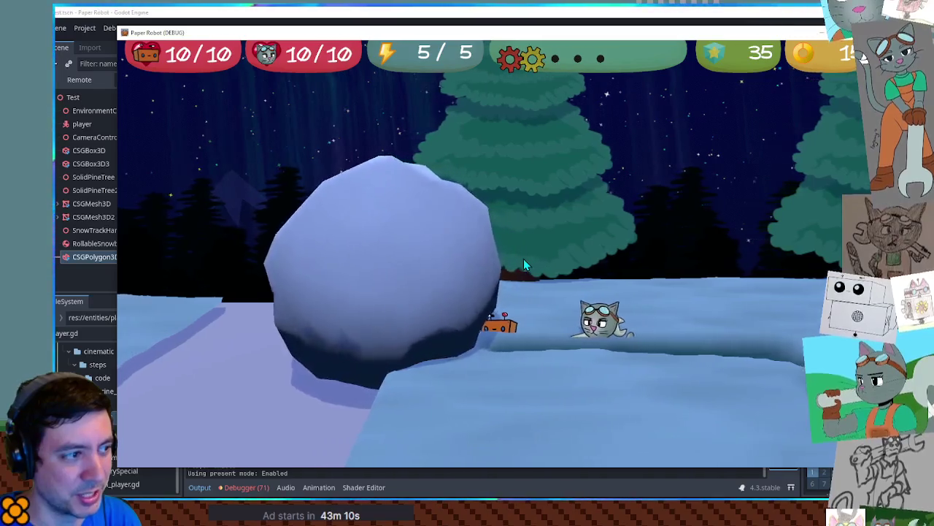
{"action": "key", "text": "s"}
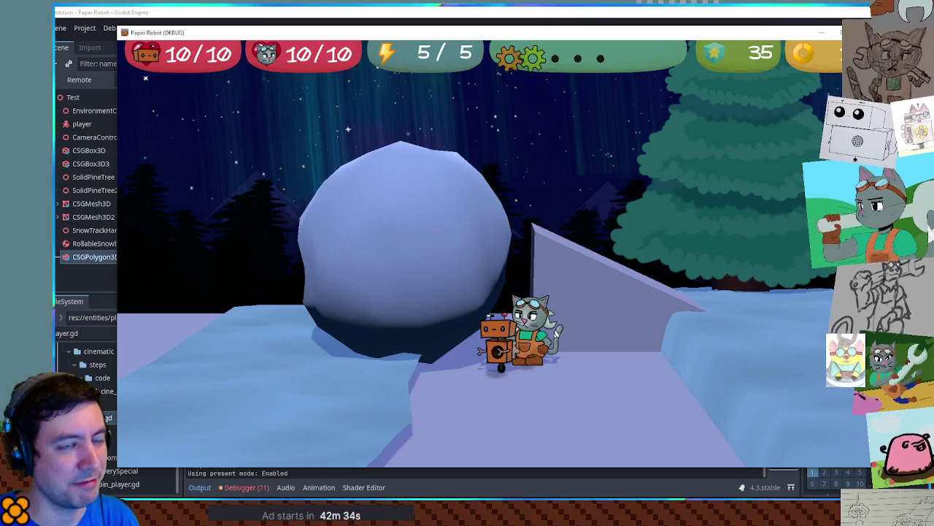
Stop the game, change maxScale on line 8 from 2.0 to 1.5, and relaunch
{"action": "key", "text": "F8"}
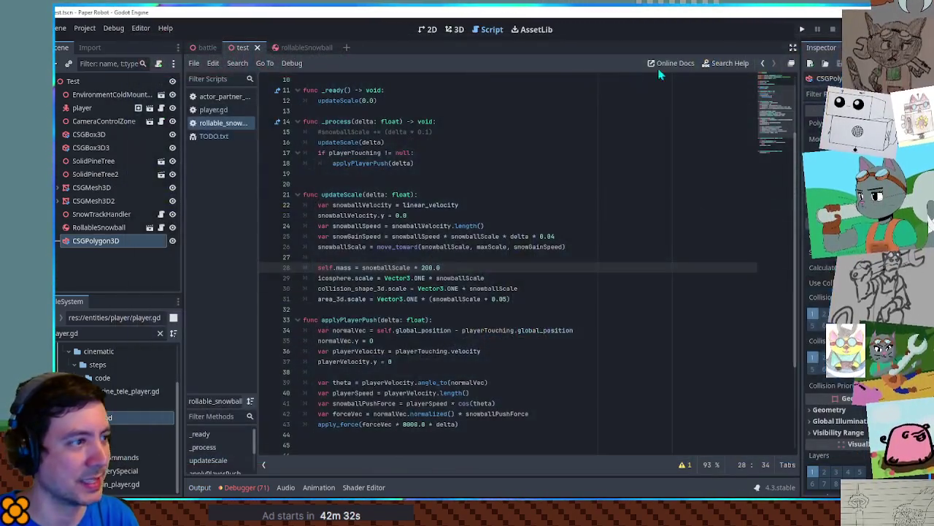
{"action": "scroll", "coordinate": [369, 155], "scroll_direction": "up", "scroll_amount": 3}
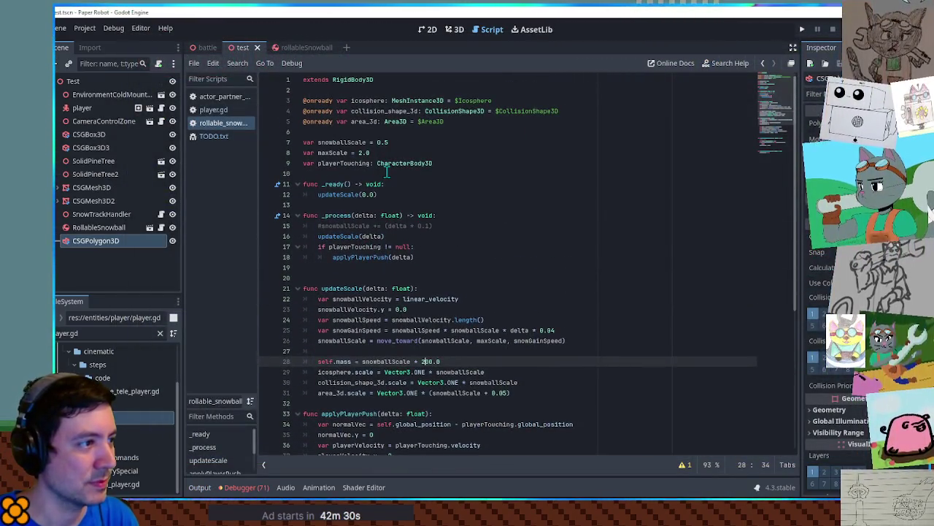
{"action": "left_click_drag", "start_coordinate": [358, 153], "coordinate": [374, 153]}
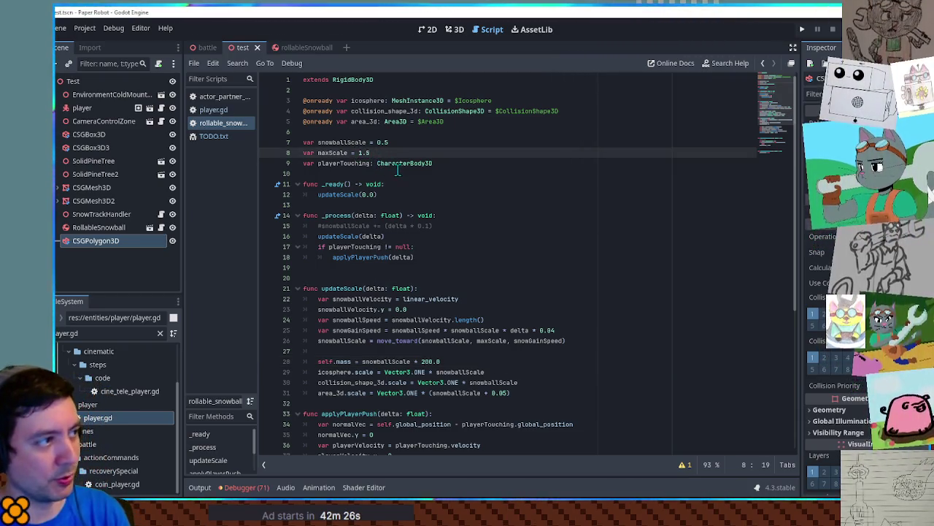
{"action": "key", "text": "F6"}
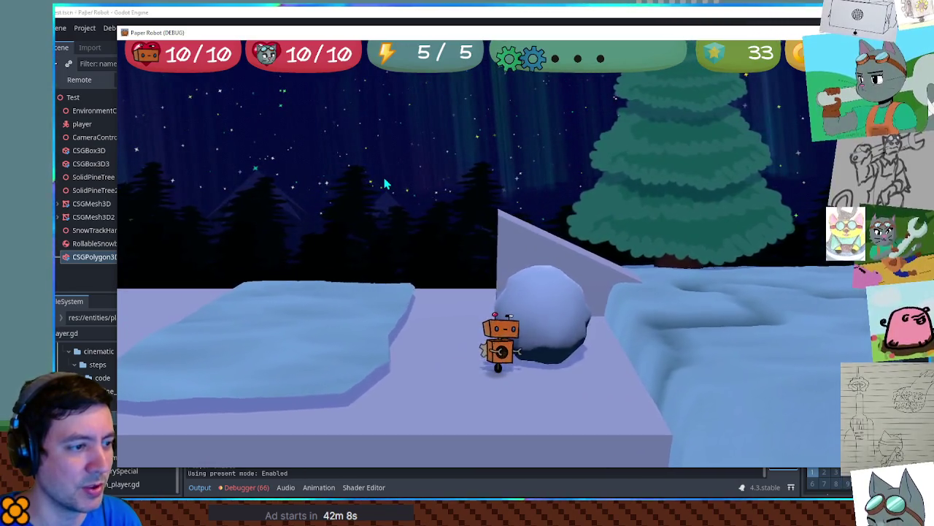
Walk the robot into the deep snow and push the snowball left, carving a trench
{"action": "key", "text": "d"}
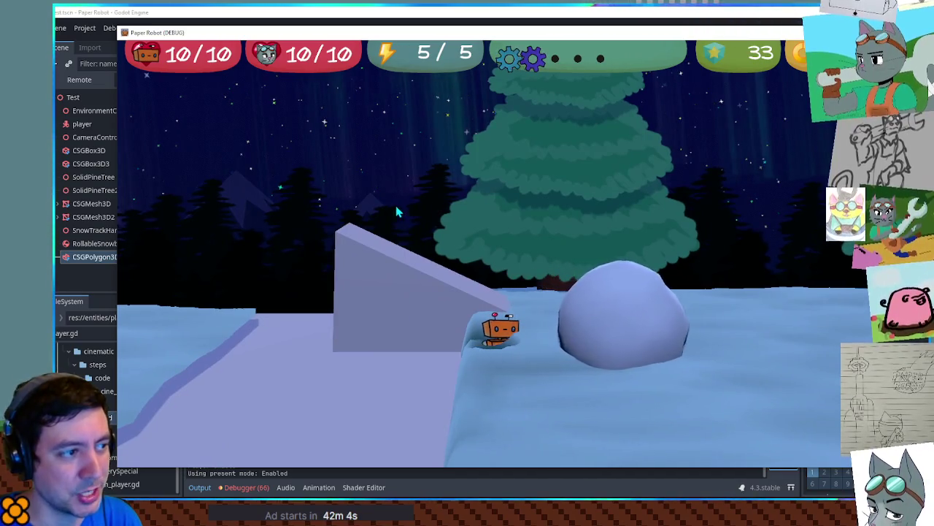
{"action": "key", "text": "w"}
{"action": "key", "text": "a"}
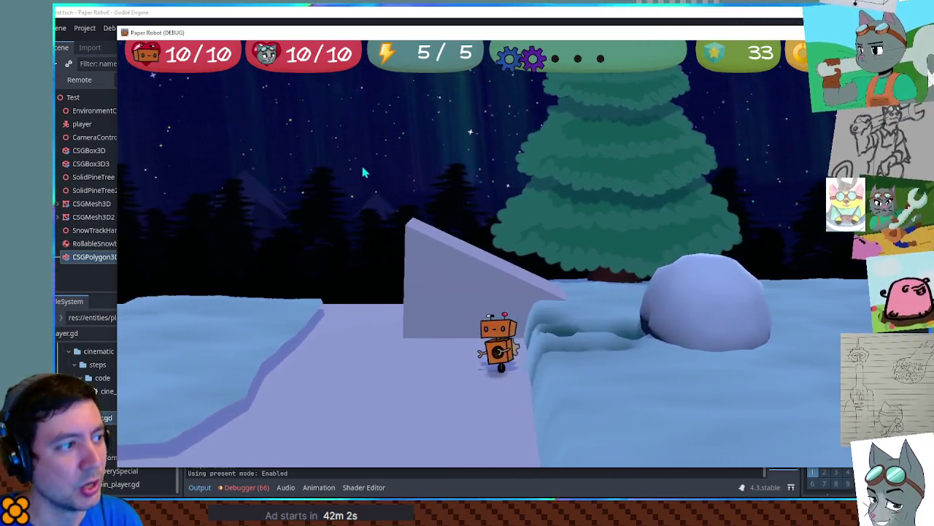
{"action": "key", "text": "d"}
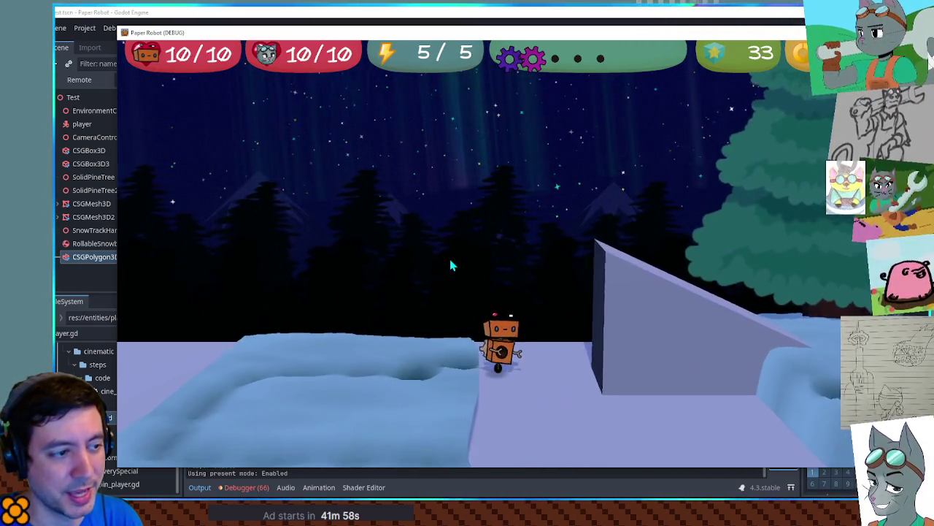
{"action": "key", "text": "w"}
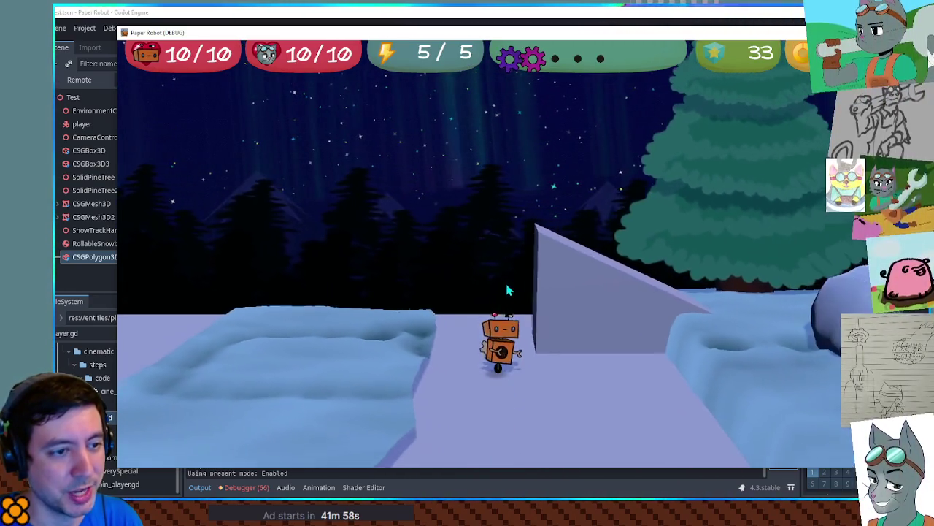
{"action": "key", "text": "w"}
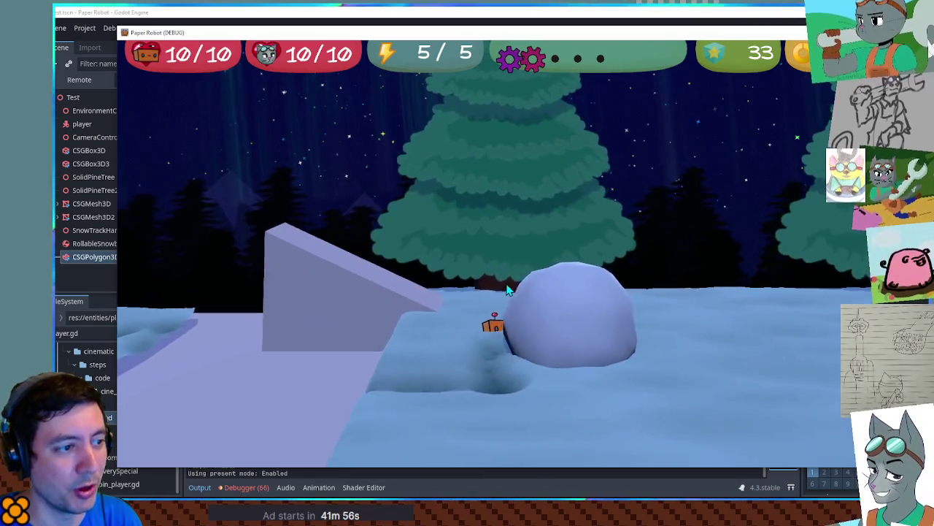
{"action": "key", "text": "a"}
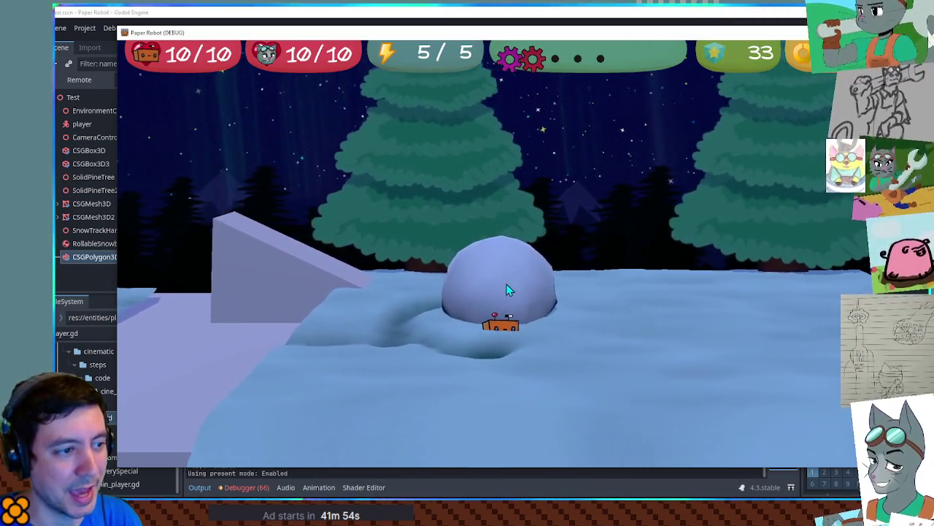
{"action": "key", "text": "a"}
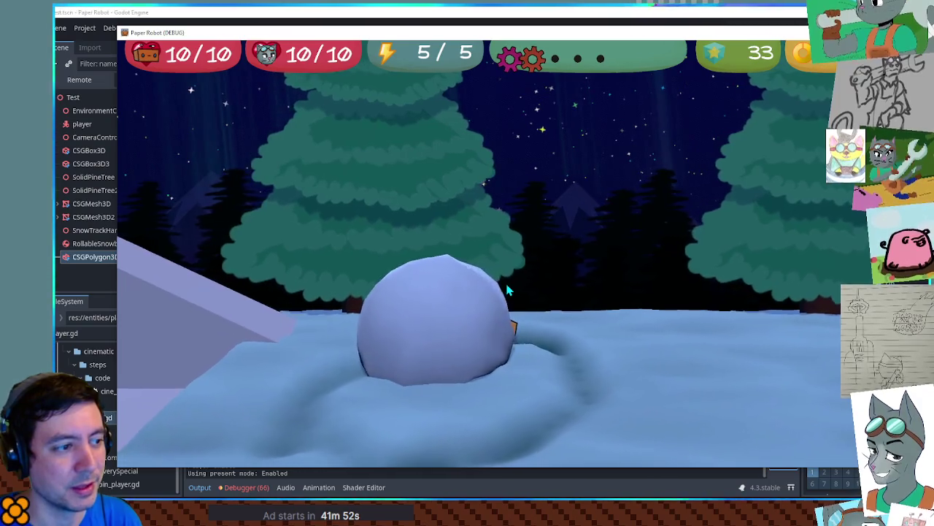
{"action": "key", "text": "a"}
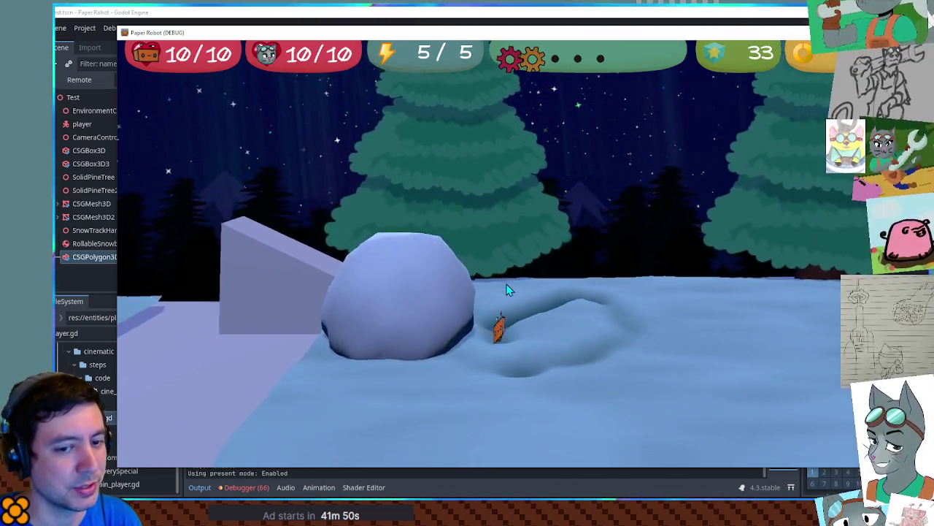
{"action": "key", "text": "a"}
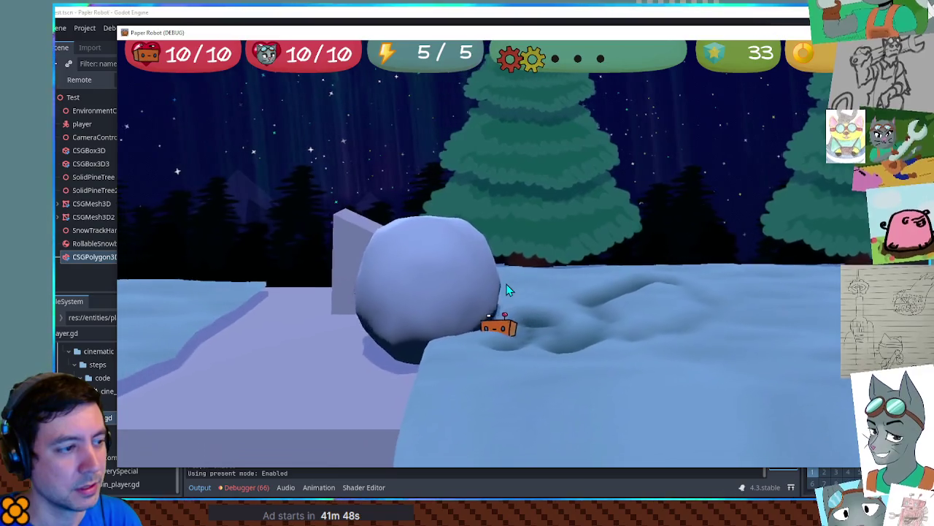
{"action": "key", "text": "s"}
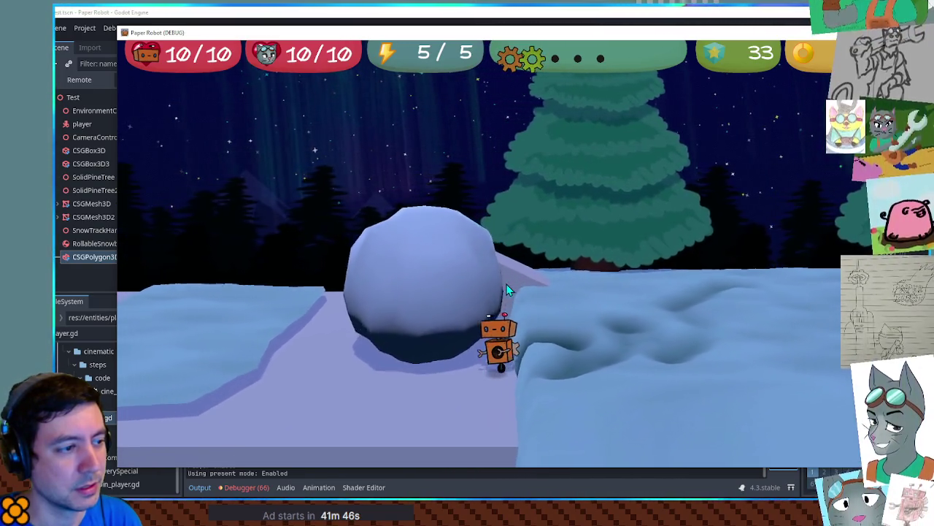
{"action": "key", "text": "s"}
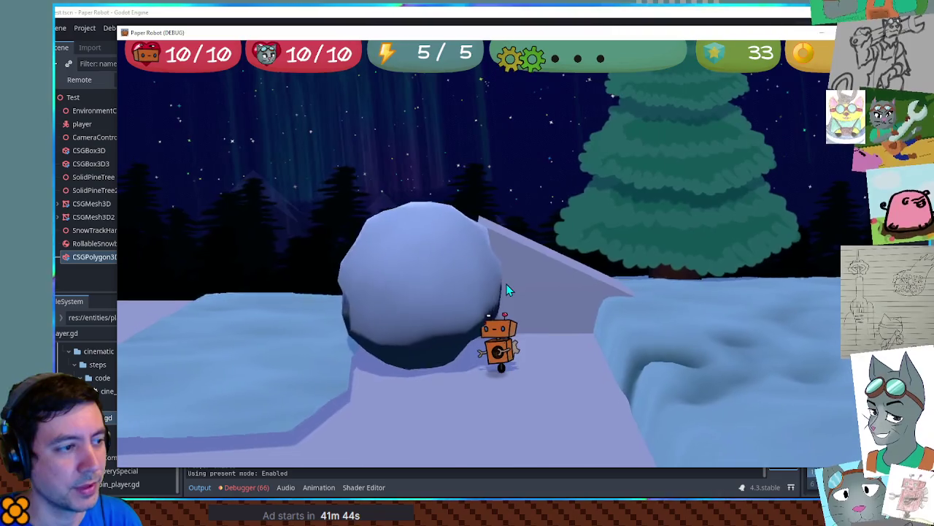
Jump from the ramp onto the snowball and ride it, rolling it left and right
{"action": "key", "text": "d"}
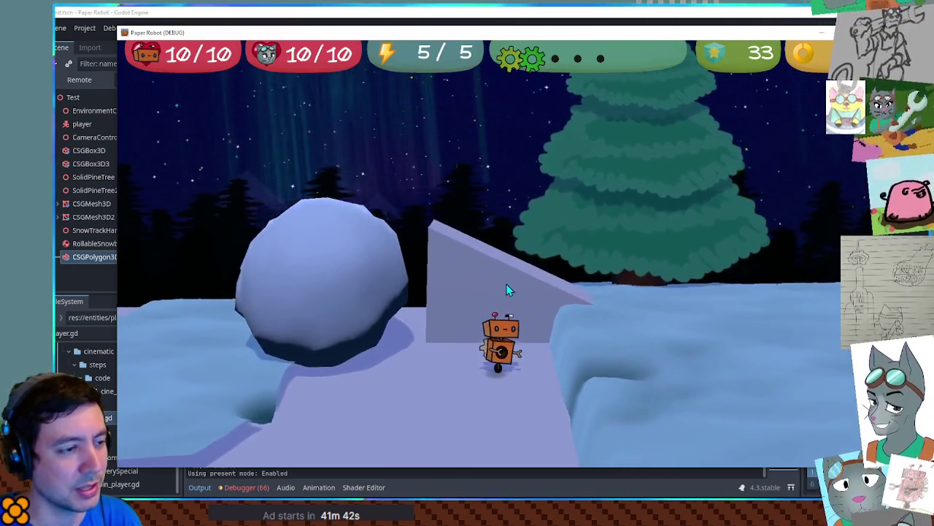
{"action": "key", "text": "space"}
{"action": "key", "text": "a"}
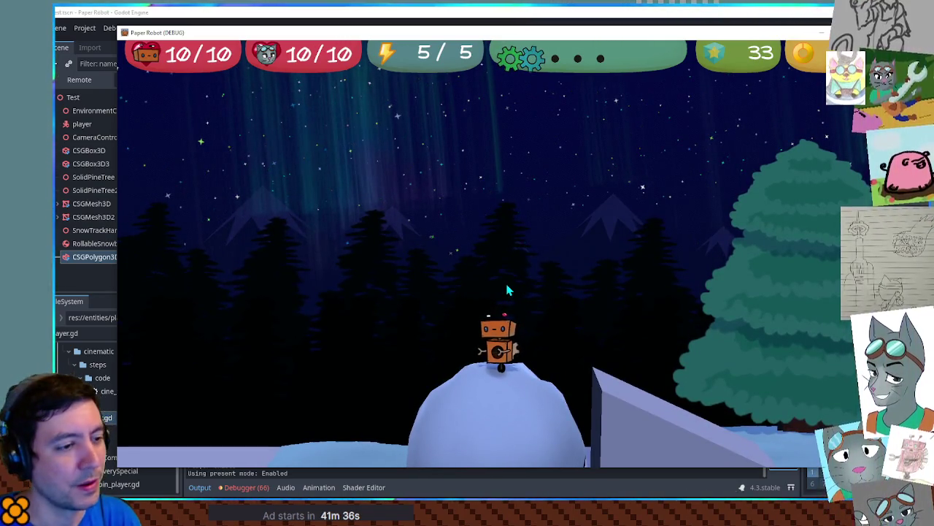
{"action": "key", "text": "space"}
{"action": "key", "text": "a"}
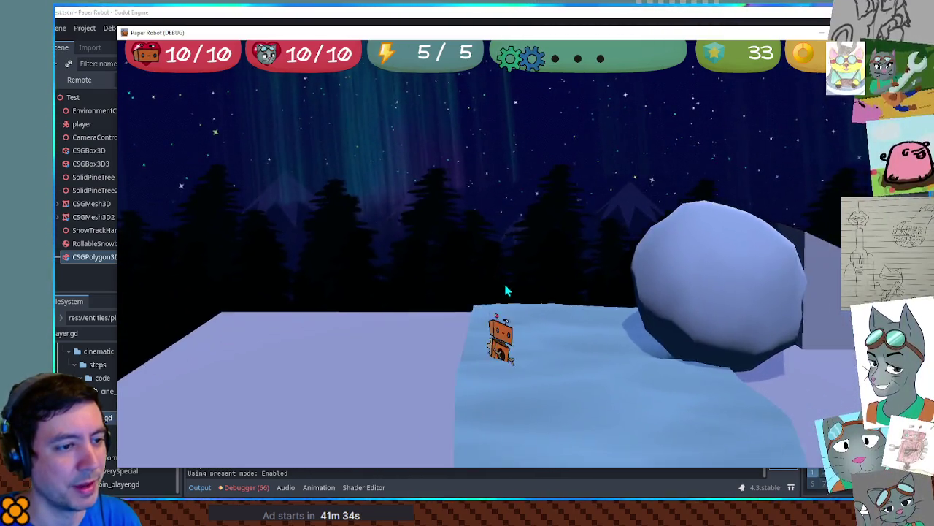
{"action": "key", "text": "d"}
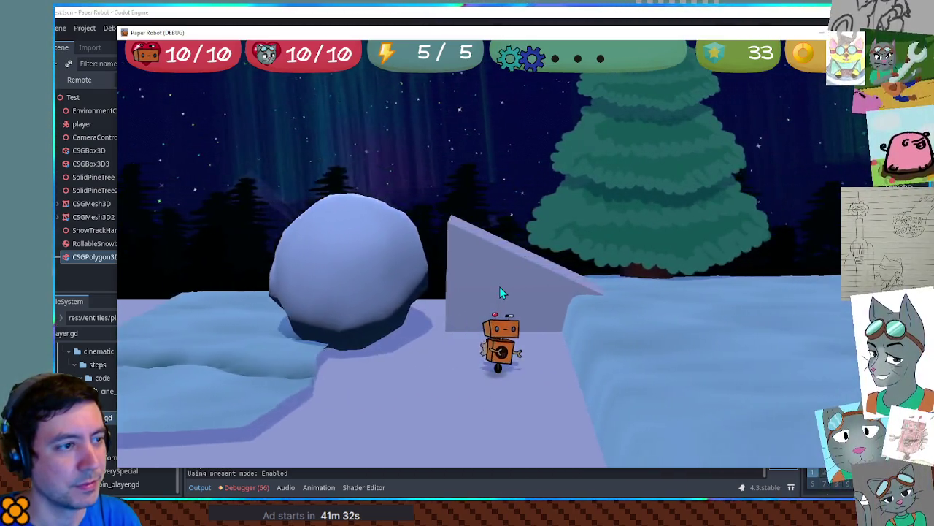
{"action": "key", "text": "space"}
{"action": "key", "text": "a"}
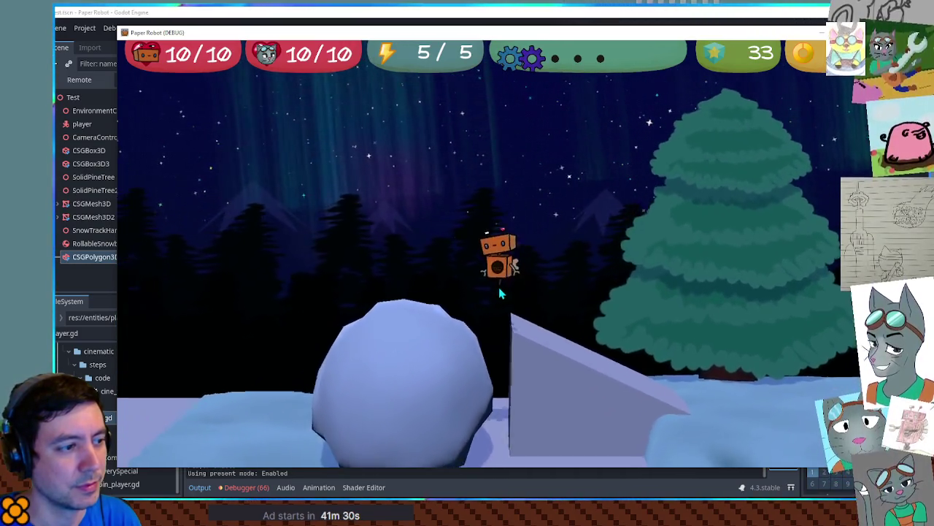
{"action": "key", "text": "d"}
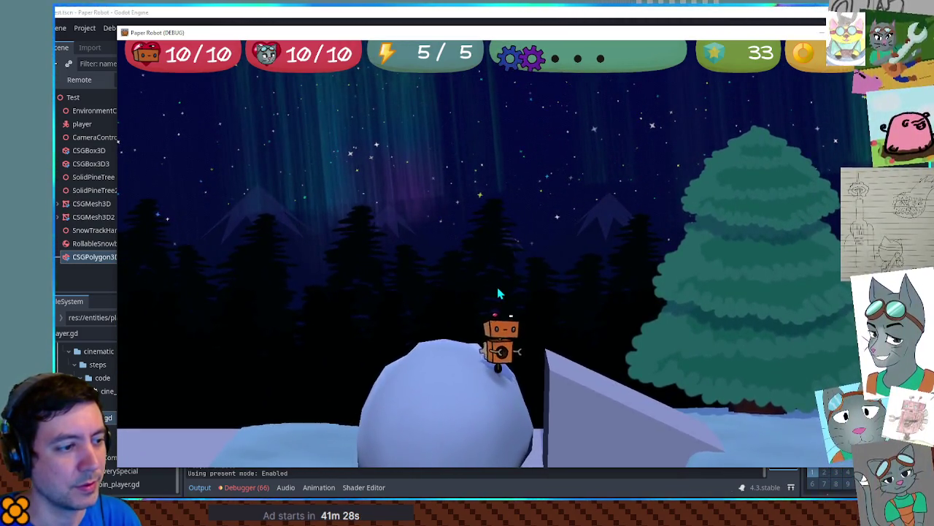
{"action": "key", "text": "a"}
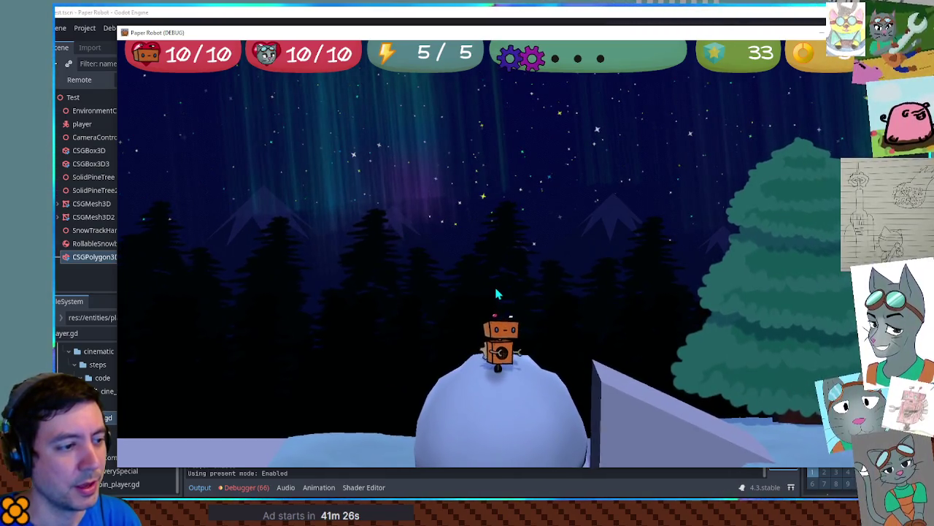
{"action": "key", "text": "a"}
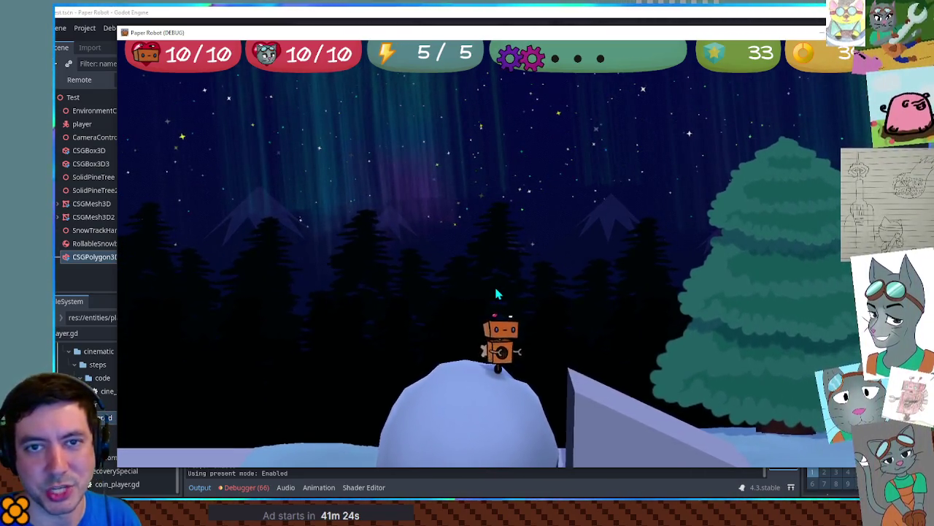
{"action": "key", "text": "d"}
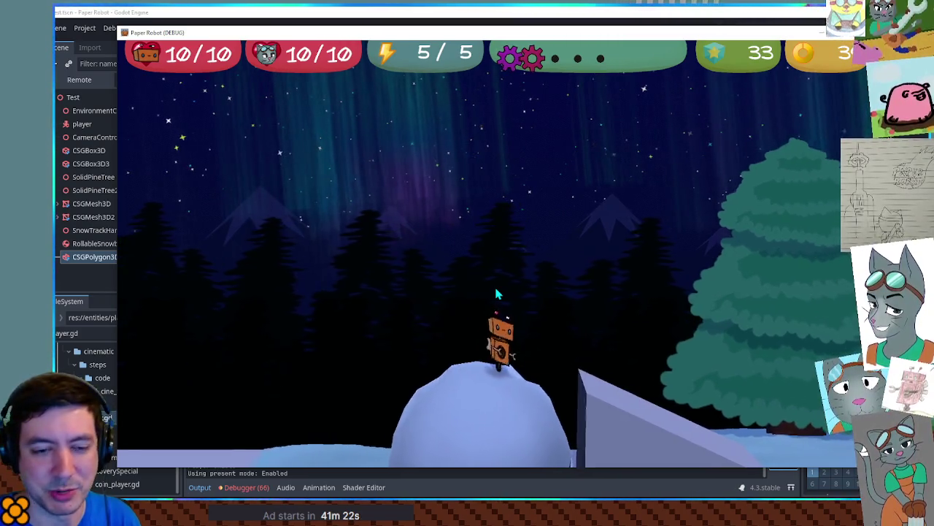
{"action": "key", "text": "a"}
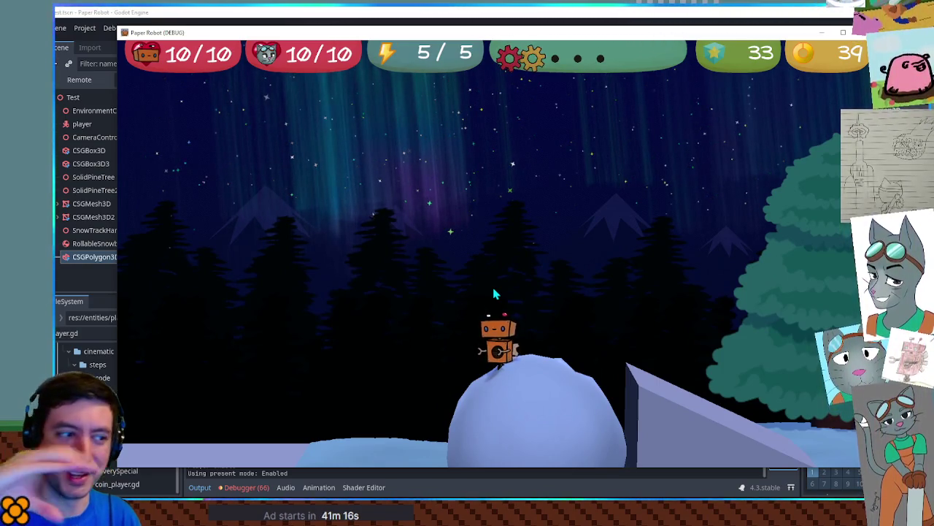
{"action": "key", "text": "d"}
{"action": "key", "text": "a"}
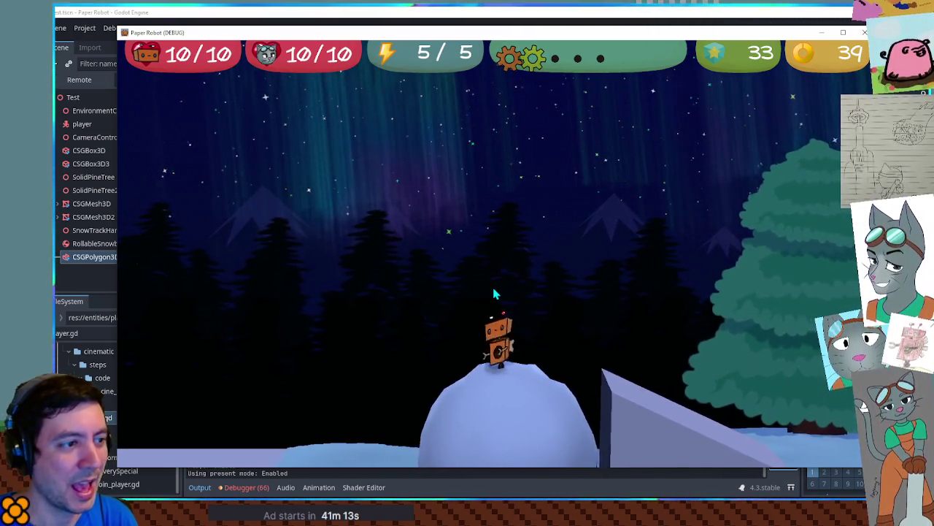
{"action": "key", "text": "d"}
{"action": "key", "text": "a"}
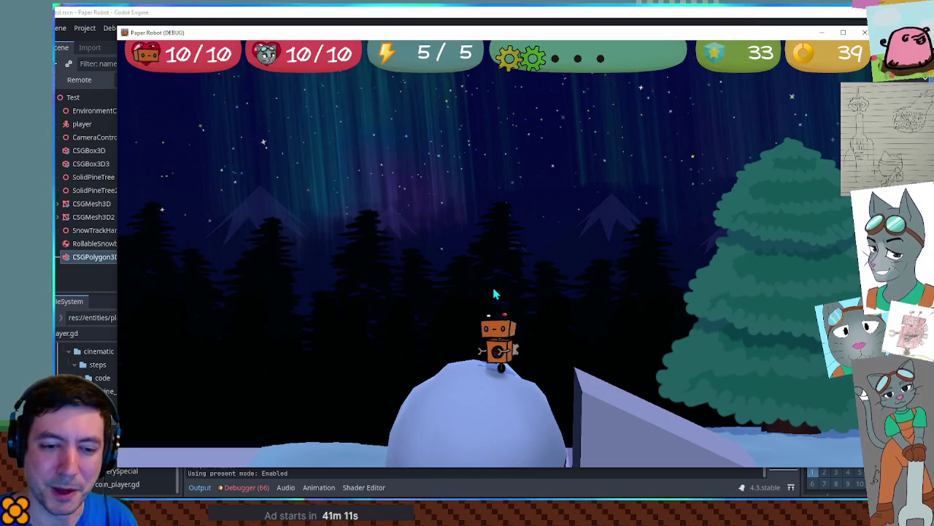
{"action": "key", "text": "a"}
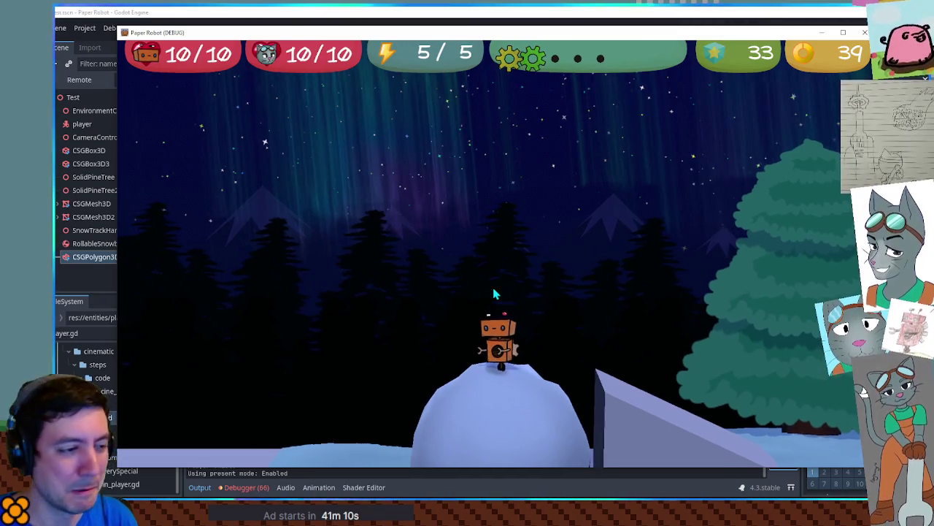
{"action": "key", "text": "d"}
{"action": "key", "text": "d"}
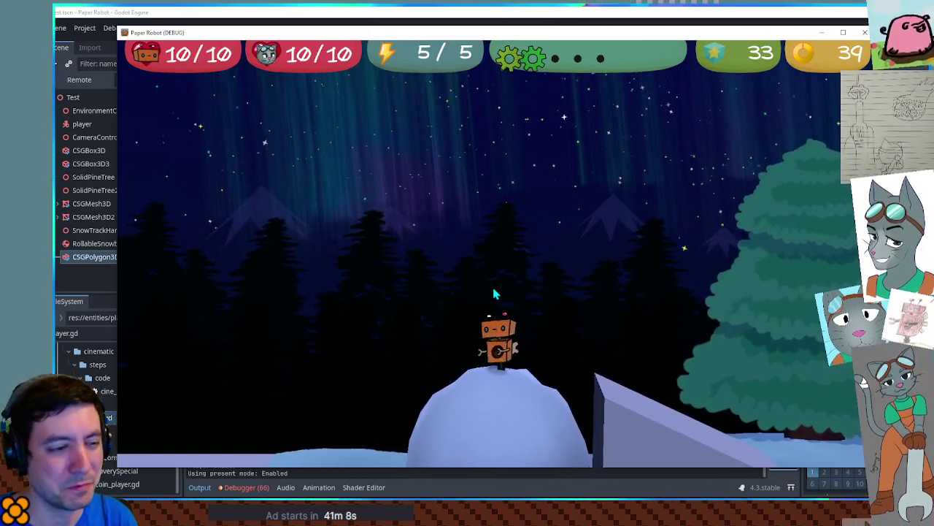
Push the snowball right and forward from behind to lengthen its trail, then close the game
{"action": "key", "text": "a"}
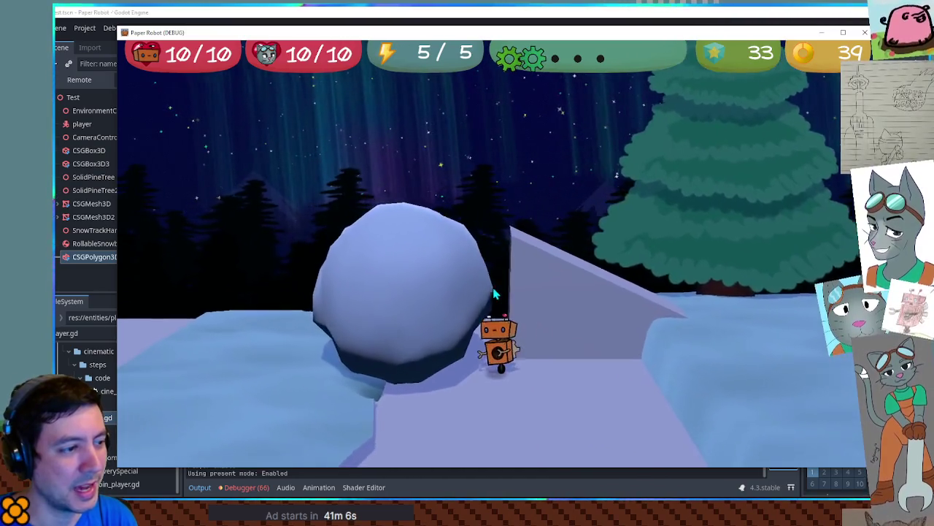
{"action": "key", "text": "a"}
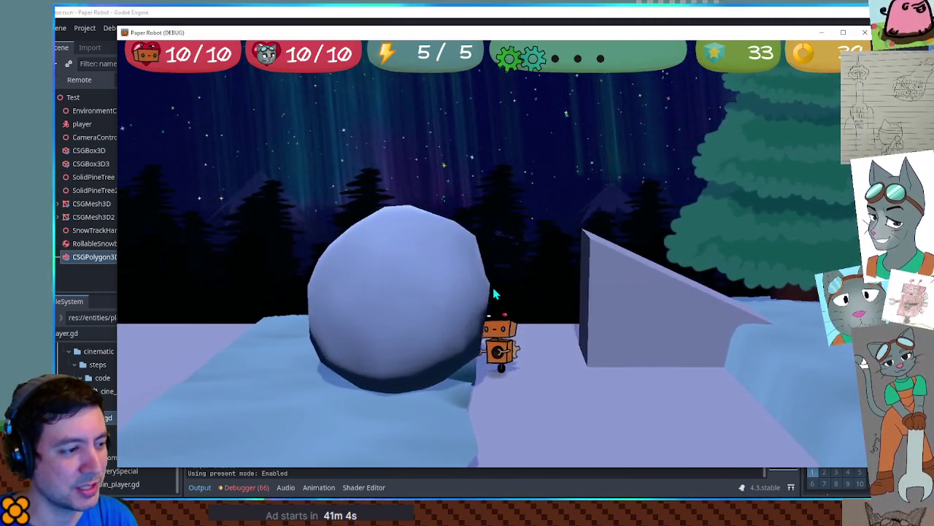
{"action": "key", "text": "a"}
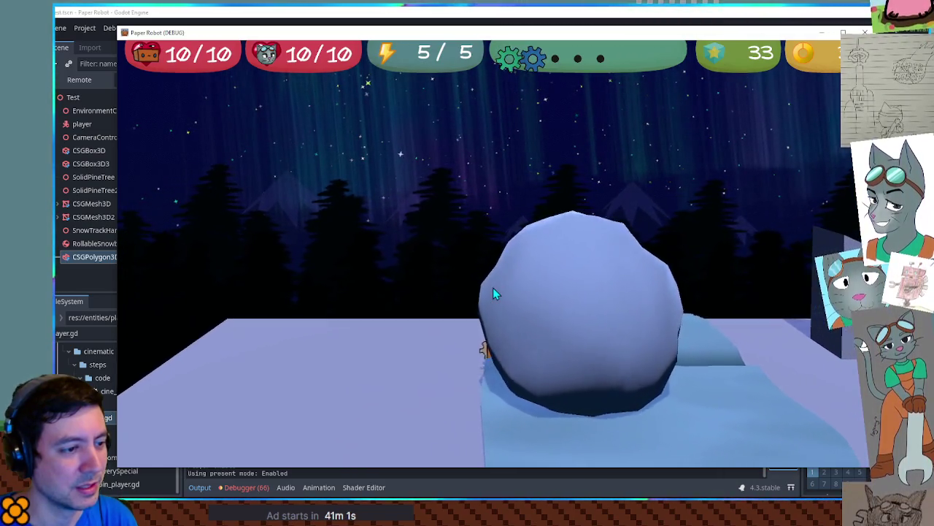
{"action": "key", "text": "d"}
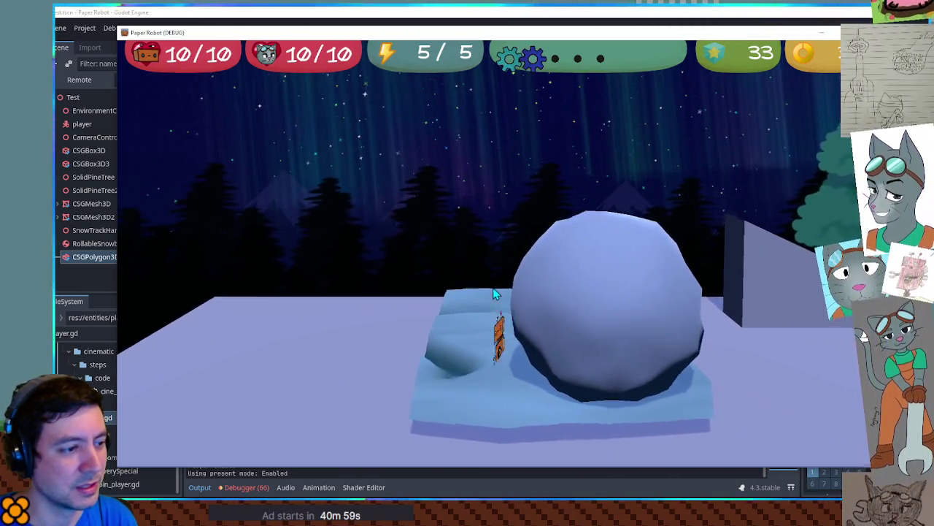
{"action": "key", "text": "d"}
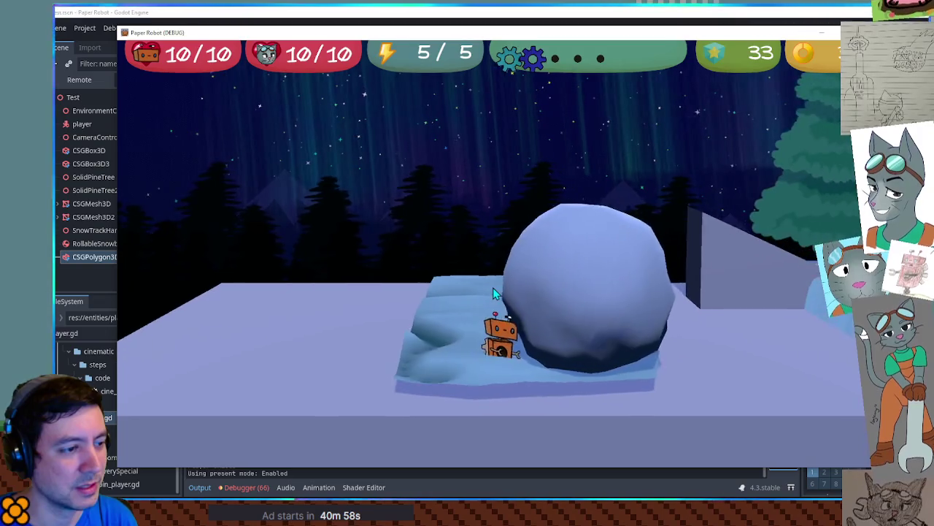
{"action": "key", "text": "s"}
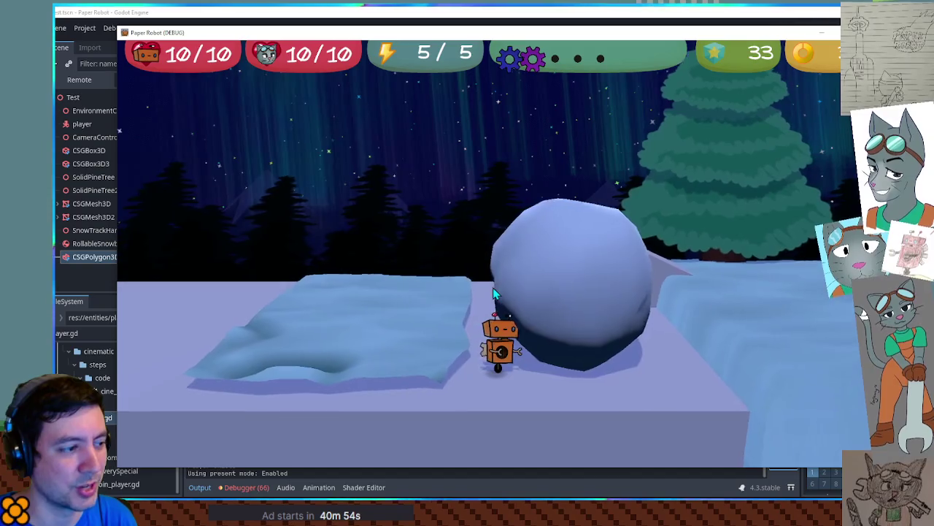
{"action": "key", "text": "a"}
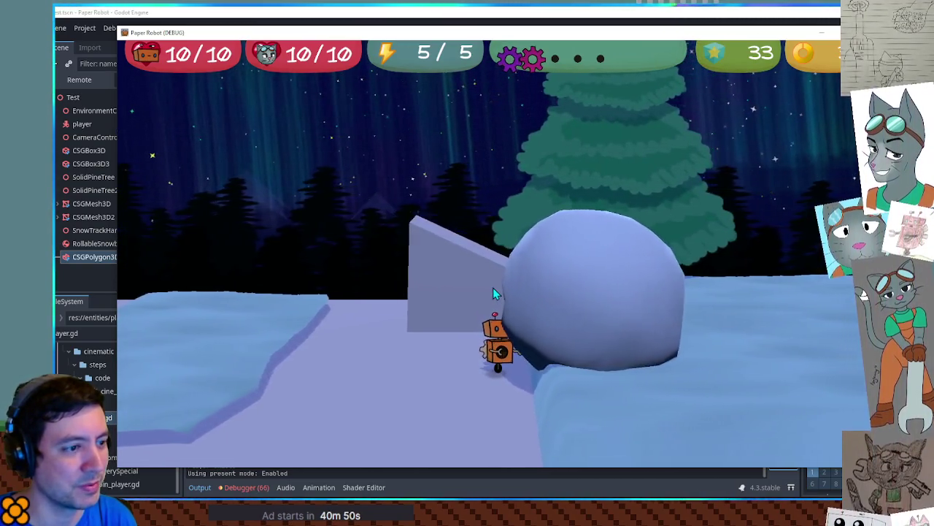
{"action": "key", "text": "w"}
{"action": "key", "text": "s"}
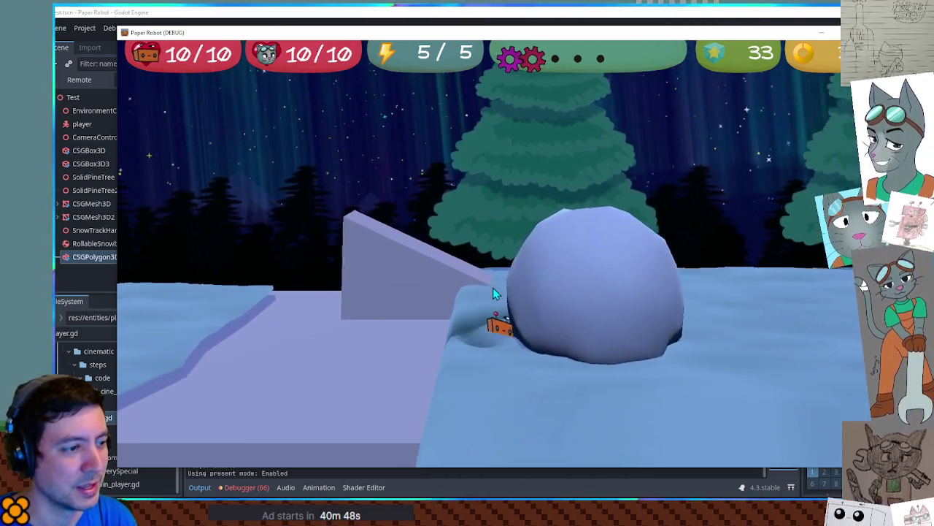
{"action": "key", "text": "w"}
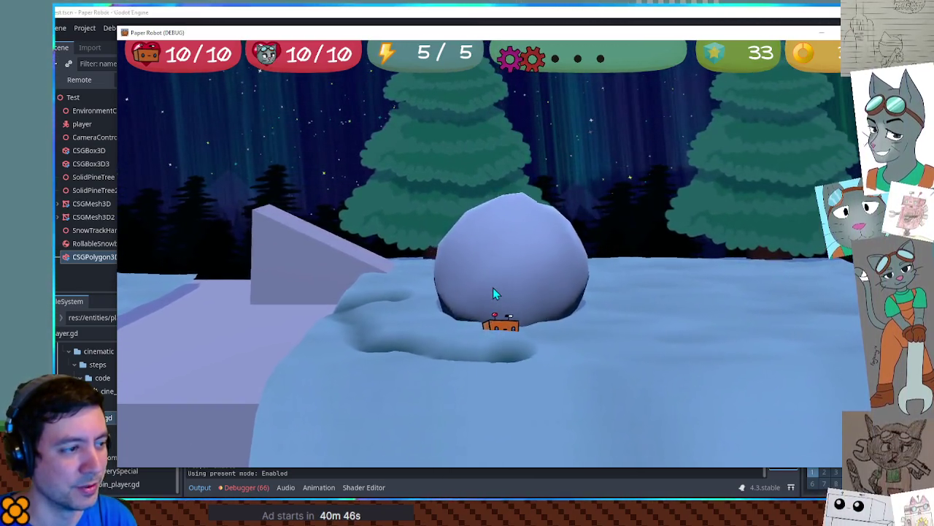
{"action": "key", "text": "w"}
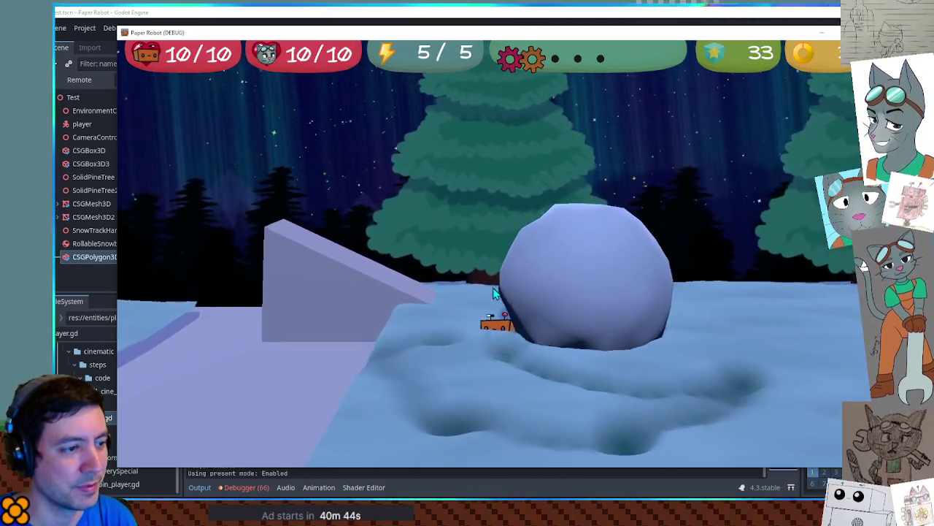
{"action": "key", "text": "s"}
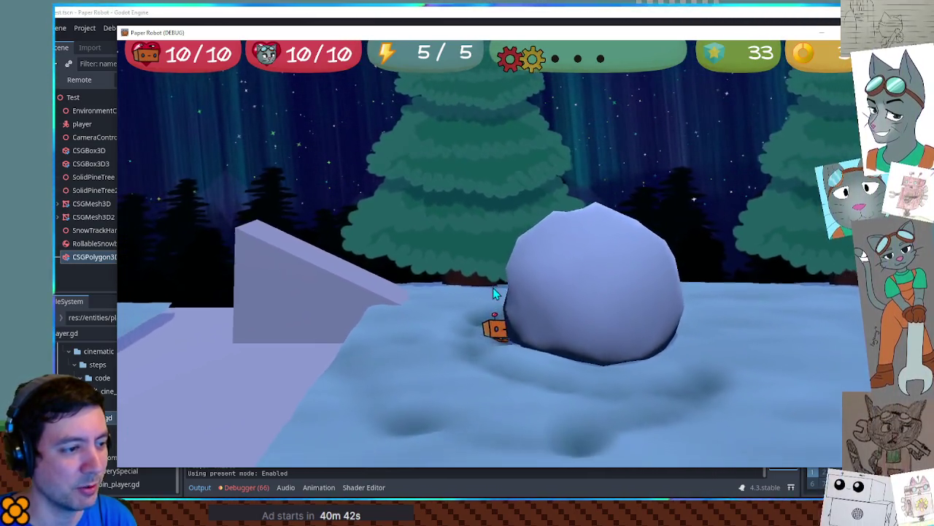
{"action": "key", "text": "w"}
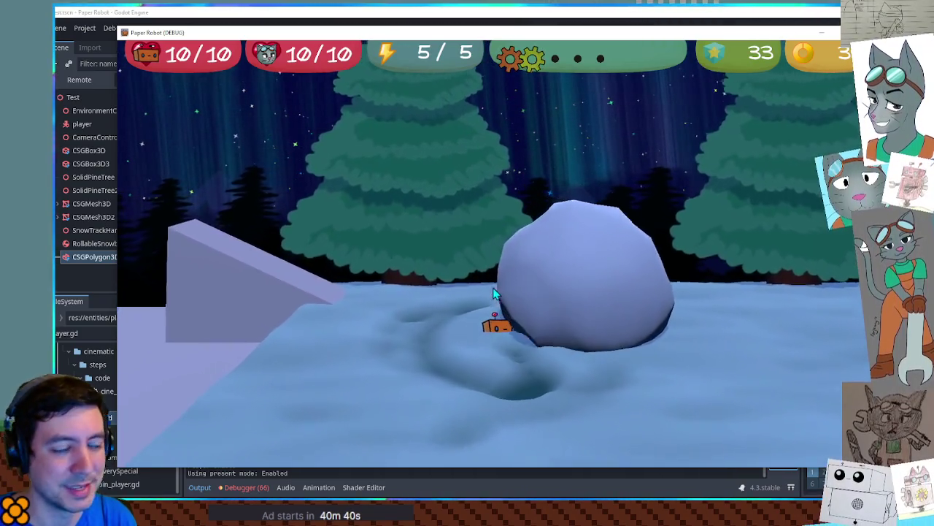
{"action": "key", "text": "s"}
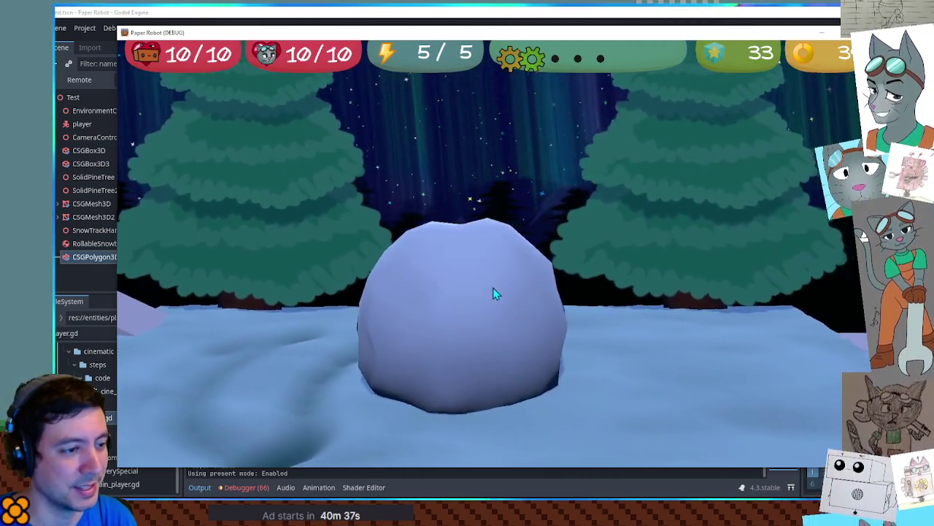
{"action": "key", "text": "w"}
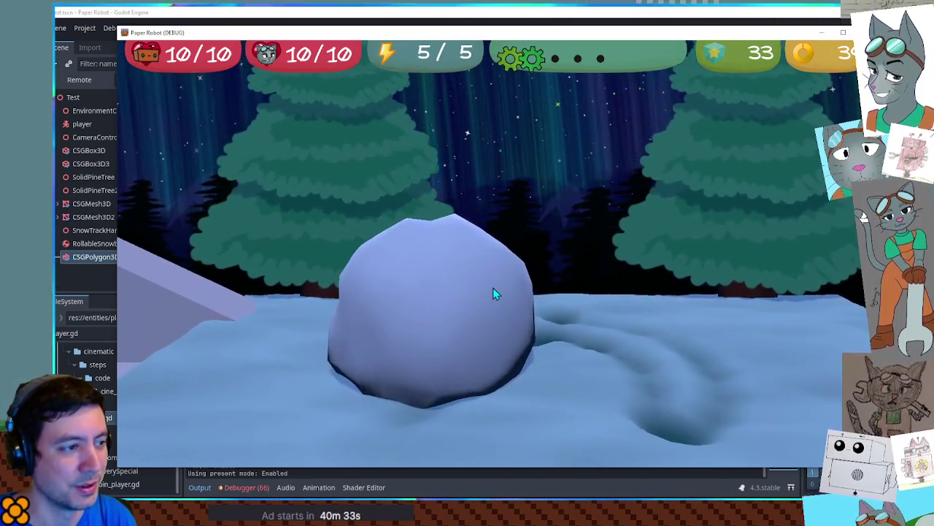
{"action": "key", "text": "s"}
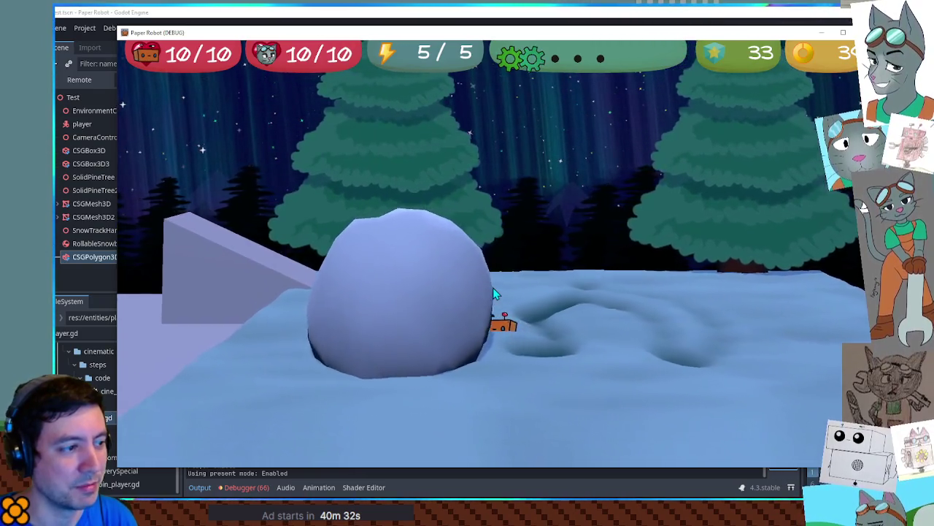
{"action": "key", "text": "w"}
{"action": "key", "text": "s"}
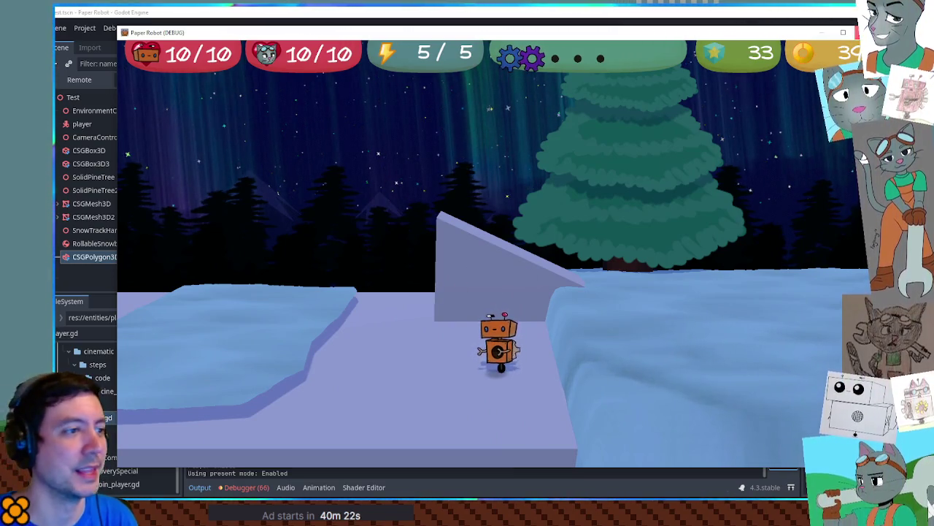
{"action": "key", "text": "F8"}
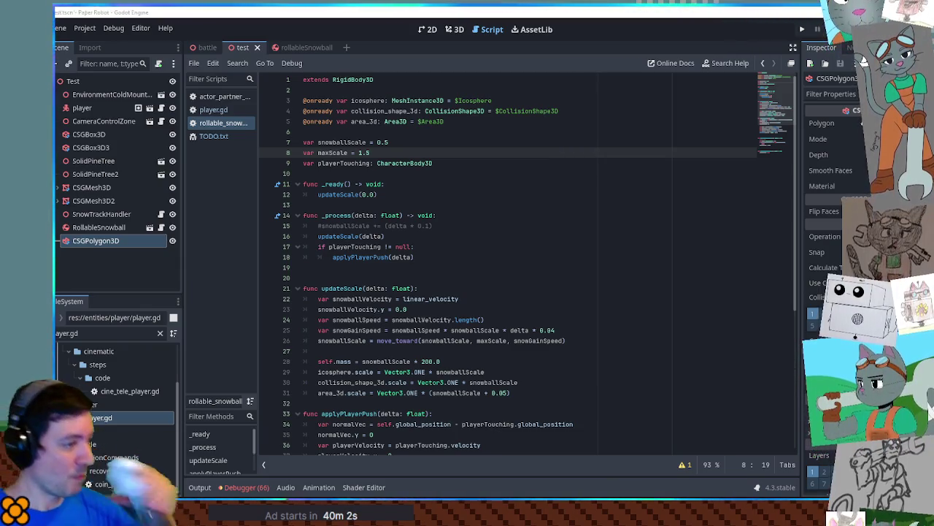
{"action": "scroll", "coordinate": [575, 181], "scroll_direction": "down", "scroll_amount": 6}
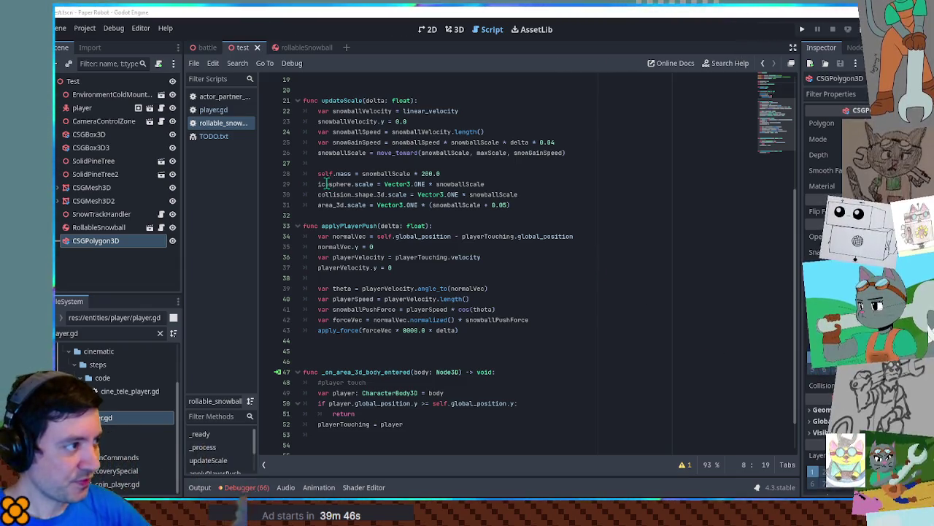
{"action": "left_click", "coordinate": [213, 136]}
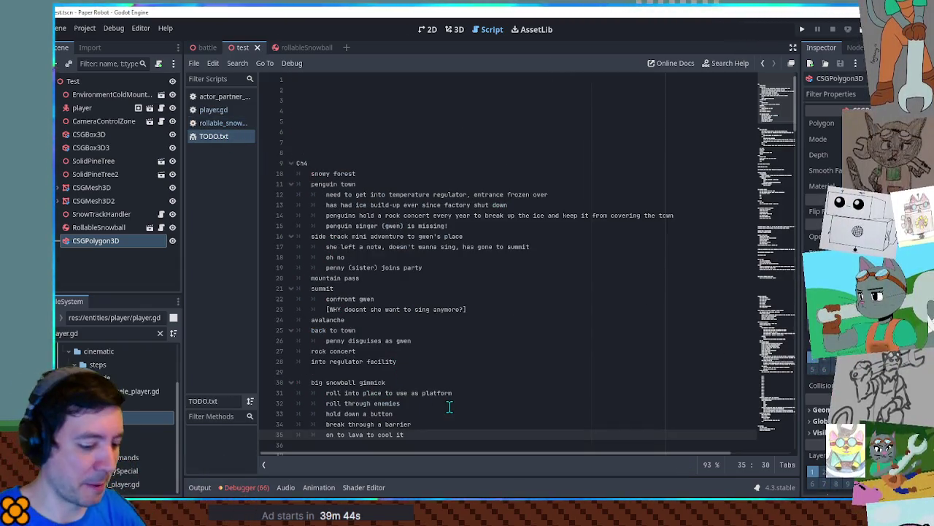
Add a snowball-building note to TODO.txt, save it, and return to the rollable snowball script and scene
{"action": "key", "text": "Return"}
{"action": "type", "text": "w"}
{"action": "key", "text": "ctrl+s"}
{"action": "left_click", "coordinate": [220, 125]}
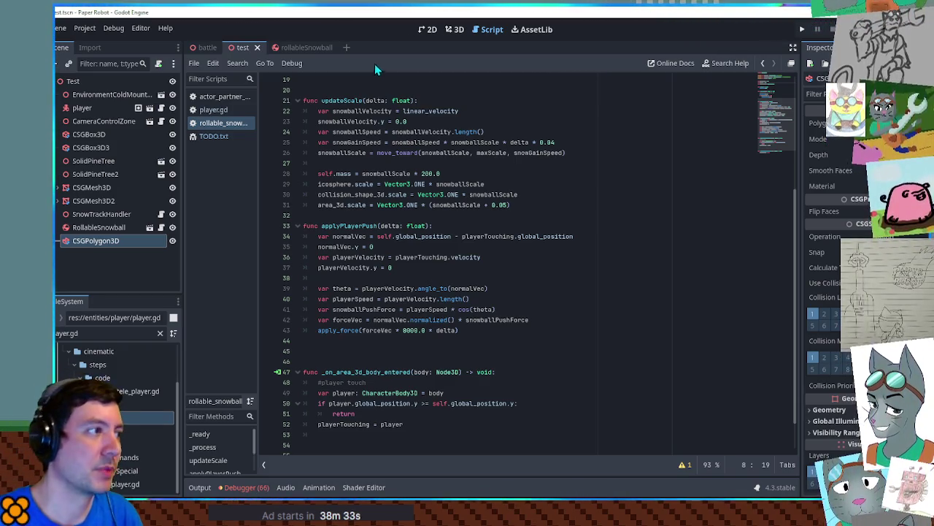
{"action": "left_click", "coordinate": [300, 48]}
Show the rollableSnowball scene in the 3D view and select the Icosphere mesh
{"action": "left_click", "coordinate": [454, 29]}
{"action": "scroll", "coordinate": [501, 204], "scroll_direction": "up", "scroll_amount": 3}
{"action": "scroll", "coordinate": [504, 171], "scroll_direction": "down", "scroll_amount": 2}
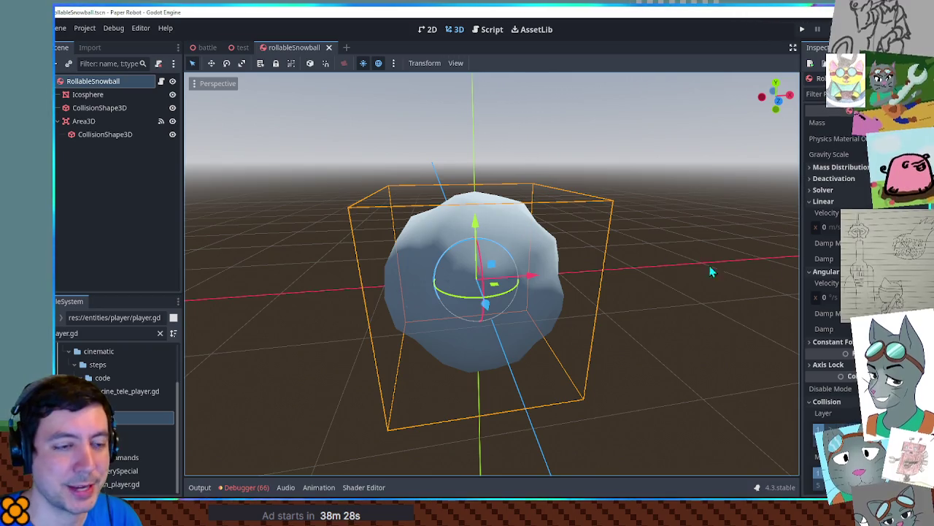
{"action": "scroll", "coordinate": [832, 306], "scroll_direction": "down", "scroll_amount": 3}
{"action": "scroll", "coordinate": [832, 219], "scroll_direction": "up", "scroll_amount": 3}
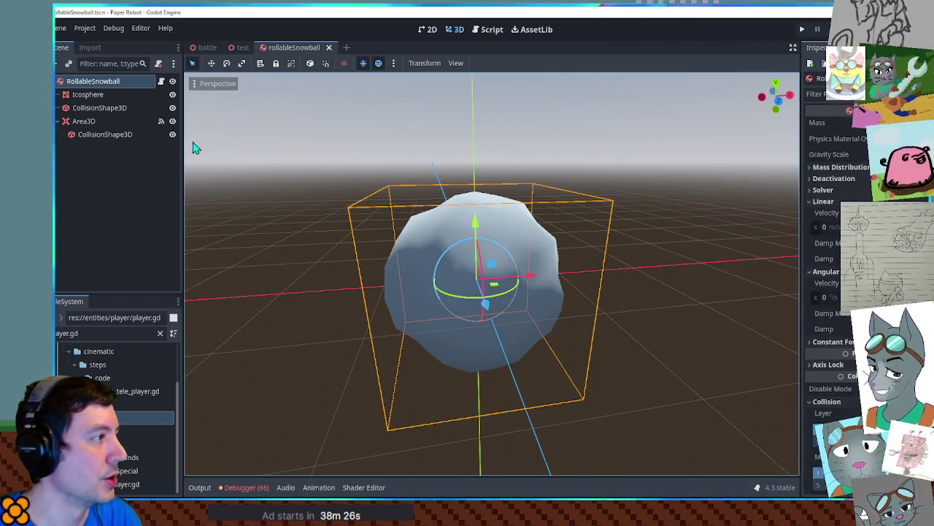
{"action": "left_click", "coordinate": [89, 95]}
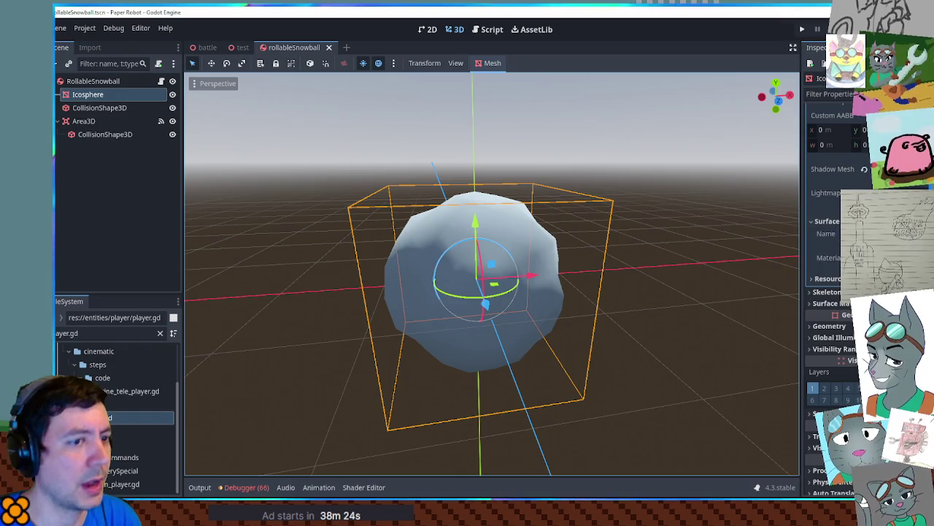
{"action": "scroll", "coordinate": [833, 292], "scroll_direction": "down", "scroll_amount": 2}
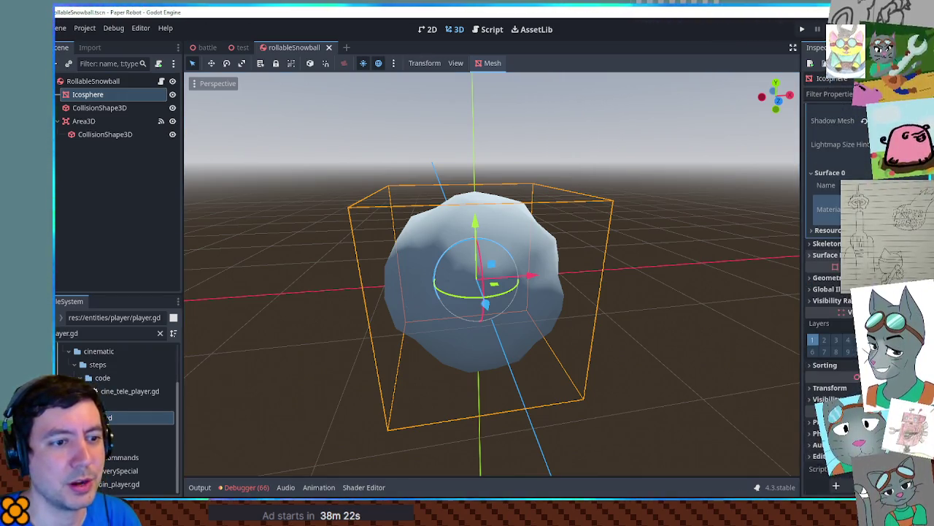
Inspect the Icosphere's Surface, Geometry and Material Overlay Albedo settings in the Inspector
{"action": "left_click", "coordinate": [818, 255]}
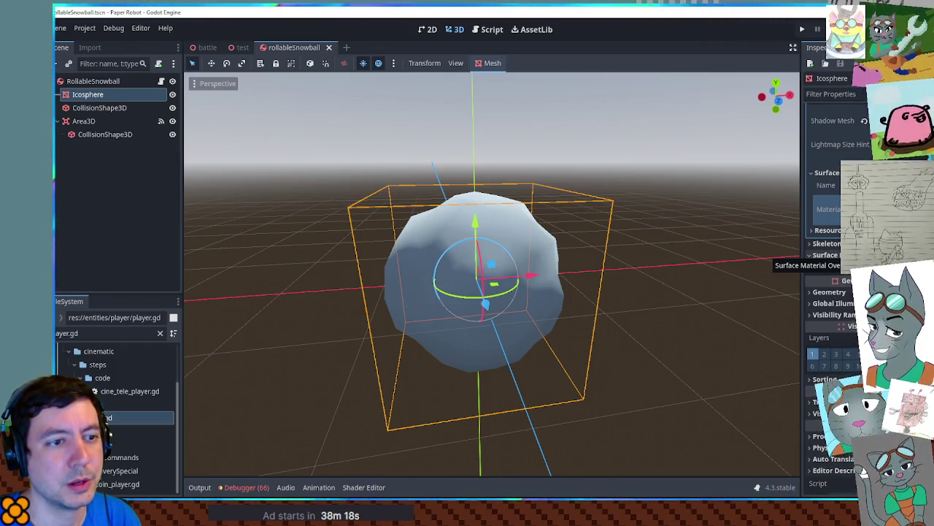
{"action": "left_click", "coordinate": [825, 255]}
{"action": "left_click", "coordinate": [829, 278]}
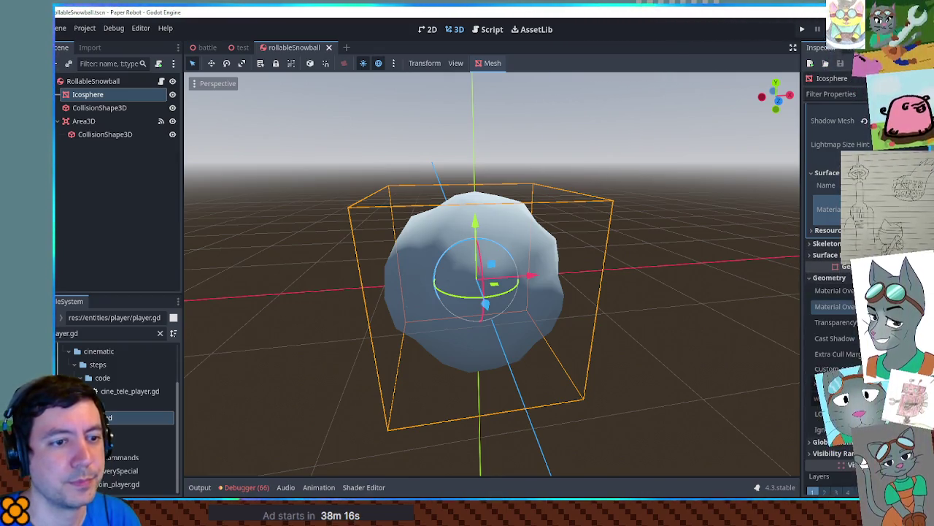
{"action": "scroll", "coordinate": [832, 292], "scroll_direction": "down", "scroll_amount": 5}
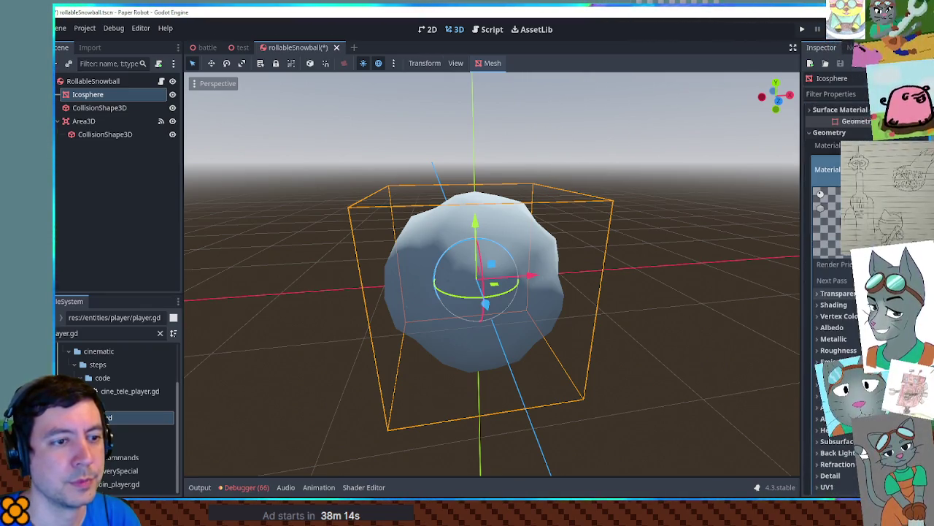
{"action": "left_click", "coordinate": [831, 279]}
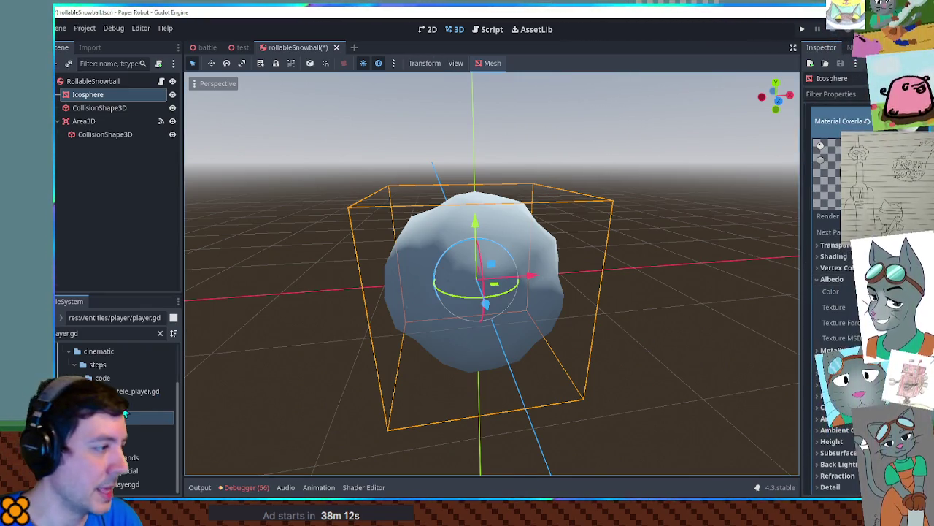
{"action": "scroll", "coordinate": [135, 409], "scroll_direction": "up", "scroll_amount": 5}
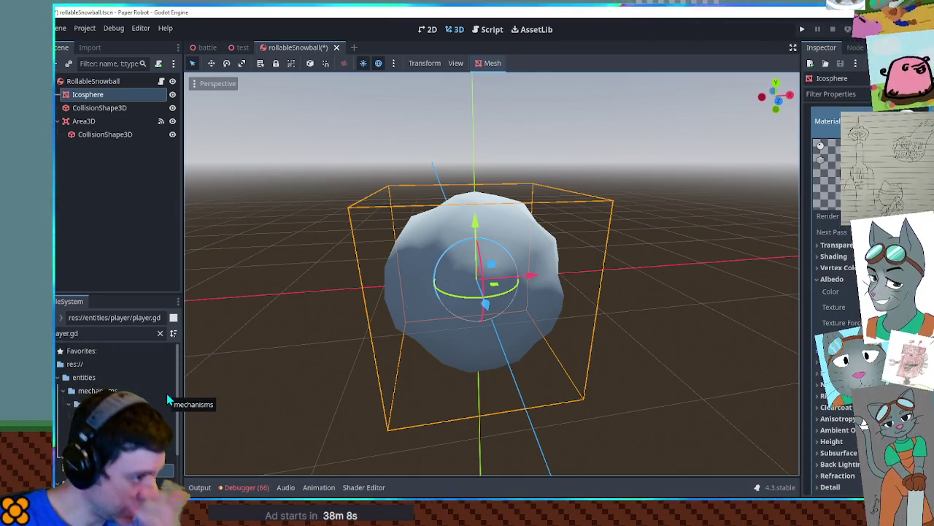
{"action": "left_click", "coordinate": [828, 121]}
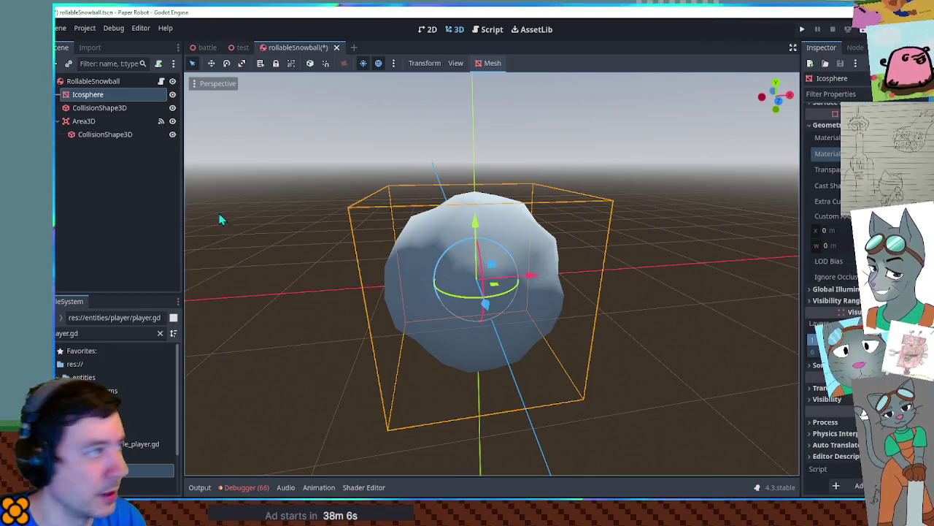
{"action": "left_click", "coordinate": [93, 97]}
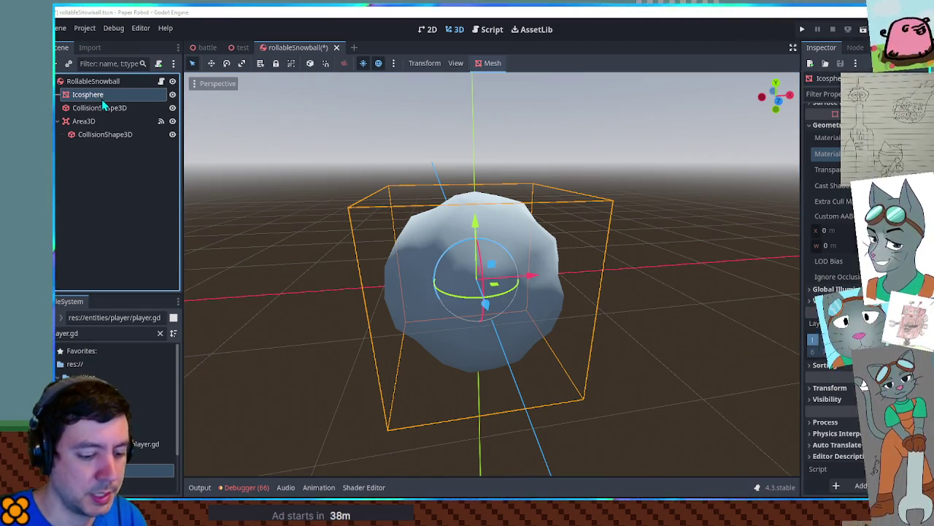
Try a CSG sphere under the Icosphere in front view, then delete it
{"action": "key", "text": "ctrl+v"}
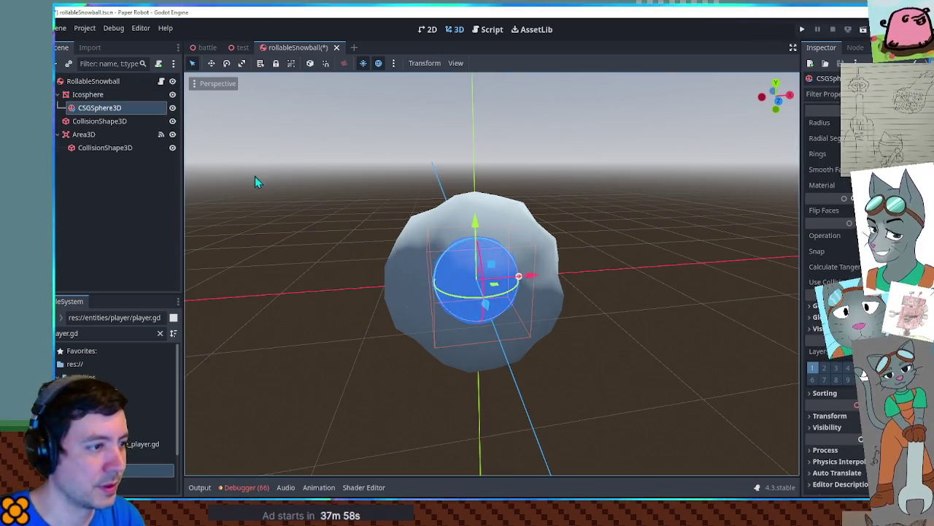
{"action": "key", "text": "KP_1"}
{"action": "left_click_drag", "start_coordinate": [530, 291], "coordinate": [580, 299]}
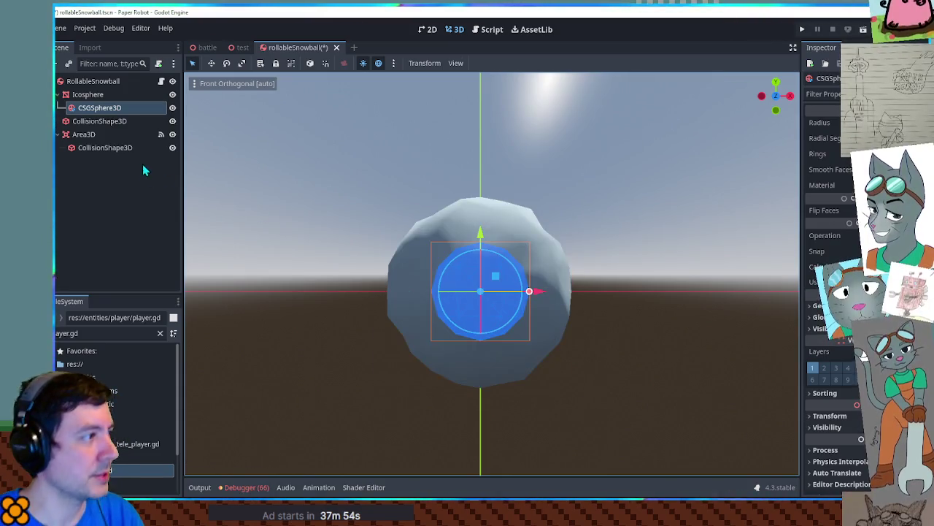
{"action": "key", "text": "Delete"}
Paste a copy of Icosphere beneath itself and set its Scale x to 1.04
{"action": "key", "text": "ctrl+v"}
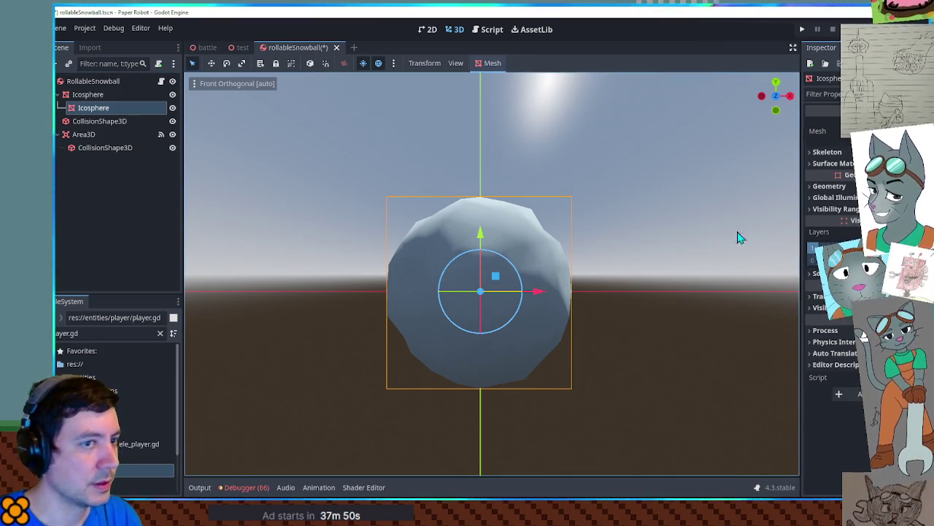
{"action": "scroll", "coordinate": [538, 224], "scroll_direction": "down", "scroll_amount": 1}
{"action": "left_click", "coordinate": [820, 296]}
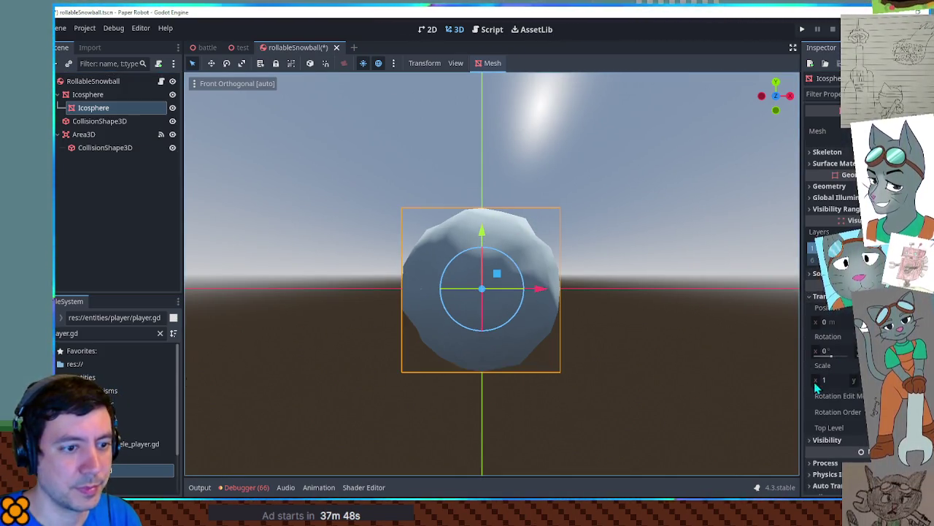
{"action": "left_click_drag", "start_coordinate": [817, 385], "coordinate": [825, 385]}
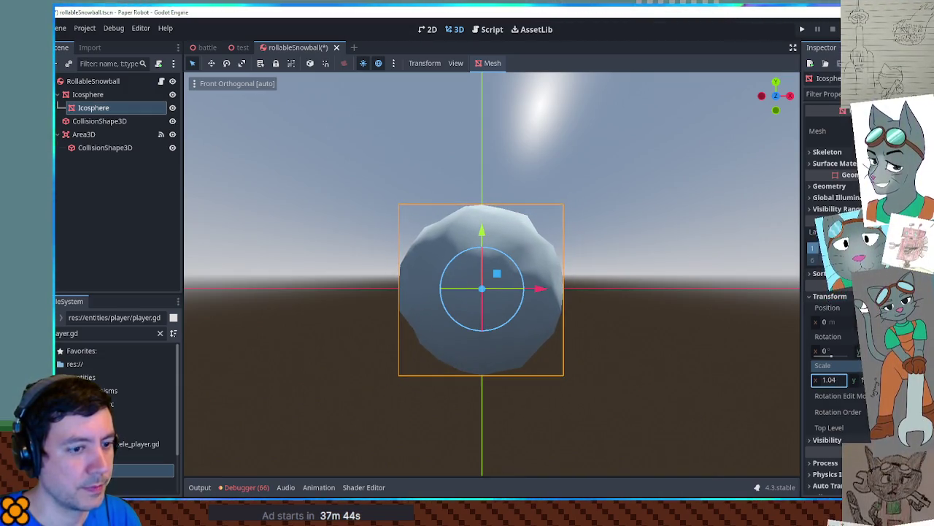
{"action": "scroll", "coordinate": [836, 411], "scroll_direction": "down", "scroll_amount": 2}
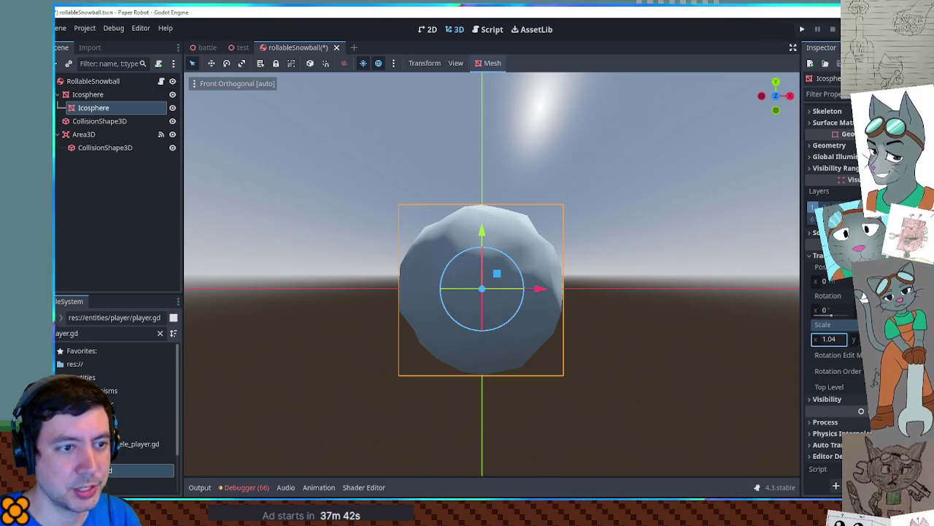
{"action": "left_click", "coordinate": [827, 145]}
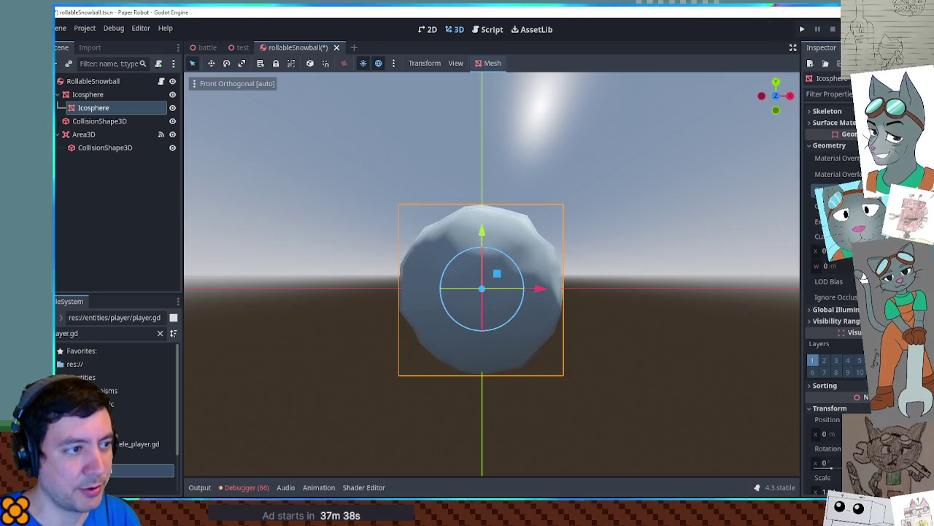
{"action": "left_click_drag", "start_coordinate": [650, 221], "coordinate": [653, 288]}
{"action": "scroll", "coordinate": [538, 265], "scroll_direction": "up", "scroll_amount": 5}
Give the shell copy a new material with drybranches.png as its albedo texture
{"action": "mouse_move", "coordinate": [538, 265]}
{"action": "left_mouse_down"}
{"action": "mouse_move", "coordinate": [594, 259]}
{"action": "mouse_move", "coordinate": [634, 238]}
{"action": "mouse_move", "coordinate": [636, 226]}
{"action": "mouse_move", "coordinate": [321, 233]}
{"action": "mouse_move", "coordinate": [417, 222]}
{"action": "mouse_move", "coordinate": [766, 307]}
{"action": "left_mouse_up"}
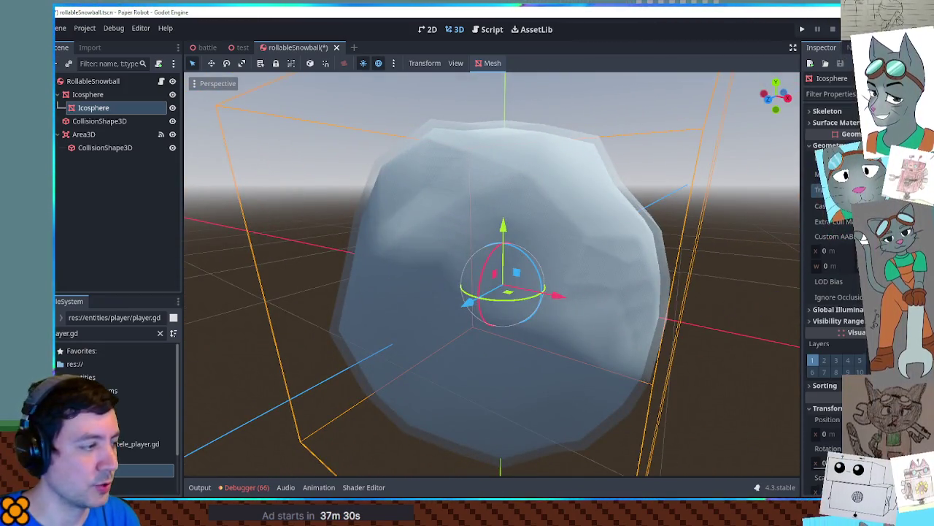
{"action": "left_click", "coordinate": [863, 235]}
{"action": "left_click", "coordinate": [847, 189]}
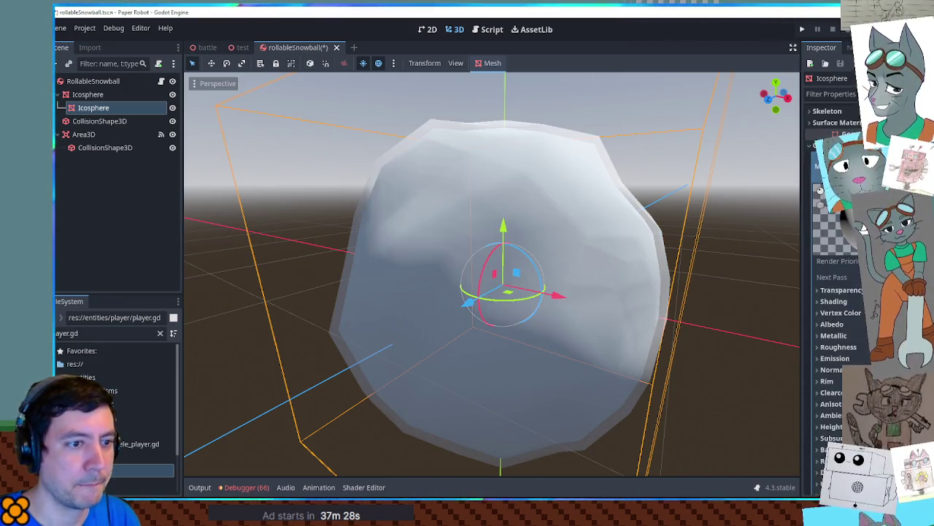
{"action": "scroll", "coordinate": [863, 230], "scroll_direction": "down", "scroll_amount": 3}
{"action": "left_click", "coordinate": [864, 227]}
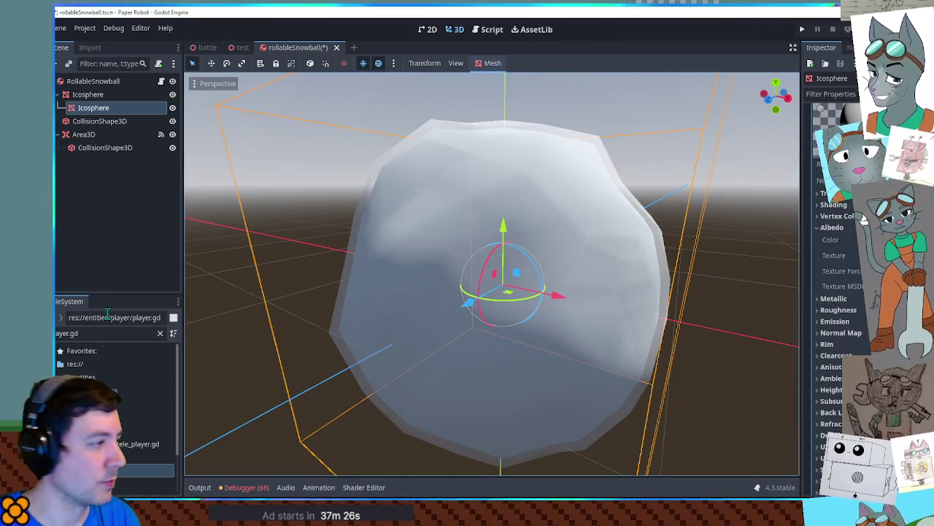
{"action": "left_click", "coordinate": [129, 335]}
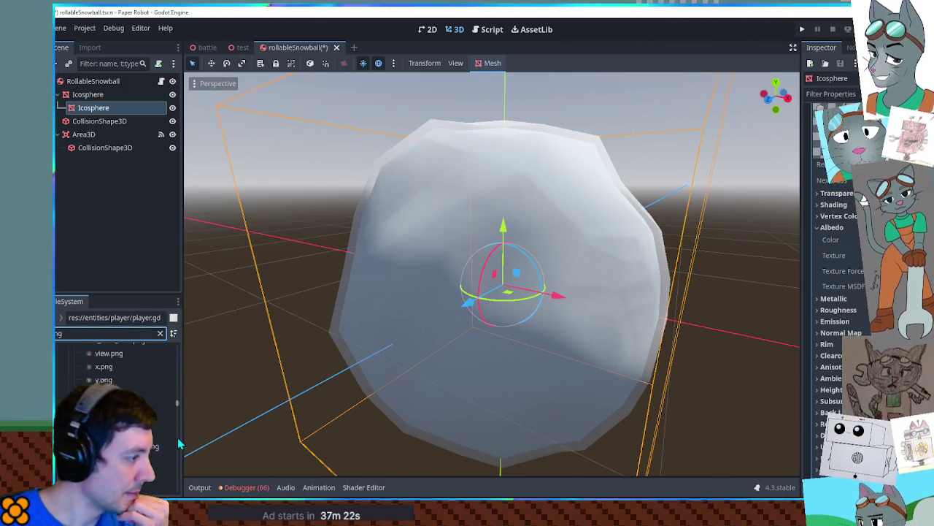
{"action": "left_click_drag", "start_coordinate": [178, 451], "coordinate": [177, 467]}
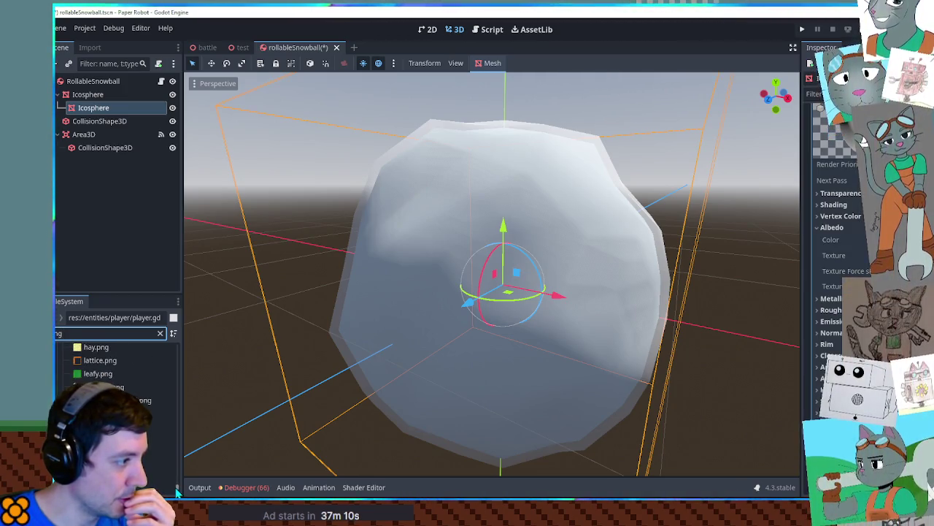
{"action": "mouse_move", "coordinate": [117, 380]}
{"action": "left_mouse_down"}
{"action": "mouse_move", "coordinate": [616, 265]}
{"action": "mouse_move", "coordinate": [854, 256]}
{"action": "left_mouse_up"}
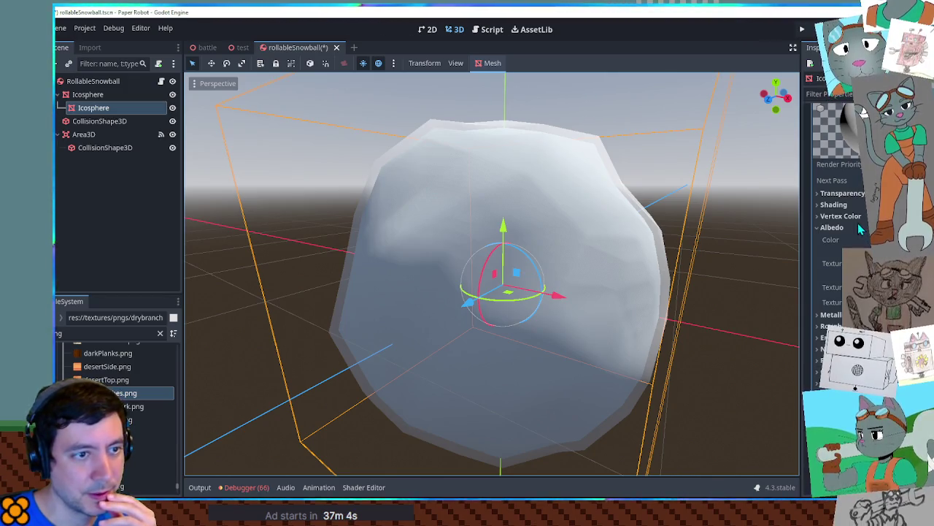
Change the material's transparency mode and tint its albedo colour darker and greyer
{"action": "left_click", "coordinate": [842, 193]}
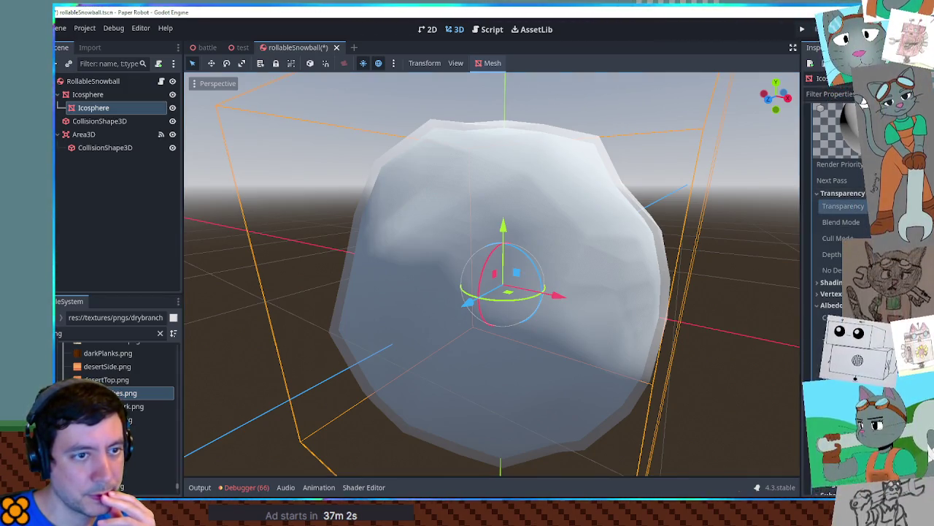
{"action": "left_click", "coordinate": [898, 219]}
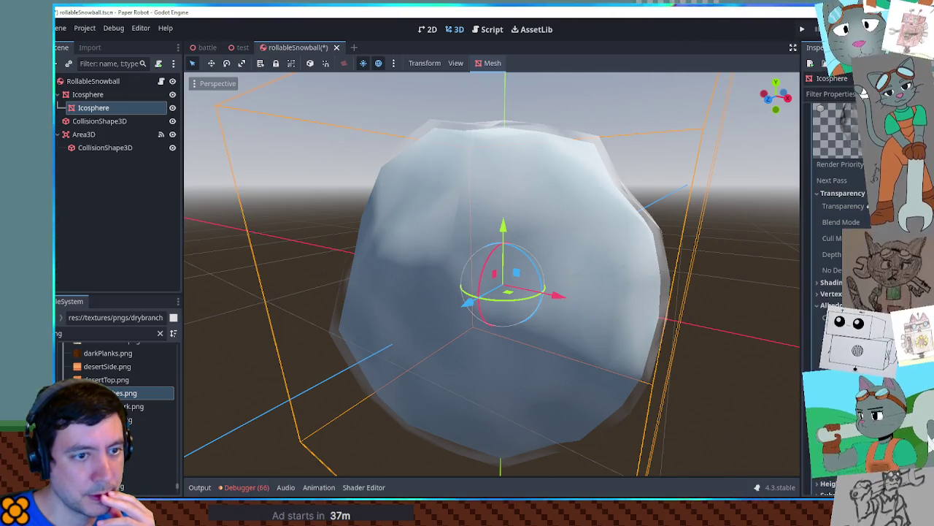
{"action": "left_click", "coordinate": [854, 234]}
{"action": "mouse_move", "coordinate": [854, 233]}
{"action": "left_mouse_down"}
{"action": "mouse_move", "coordinate": [806, 237]}
{"action": "mouse_move", "coordinate": [869, 235]}
{"action": "mouse_move", "coordinate": [876, 223]}
{"action": "mouse_move", "coordinate": [854, 204]}
{"action": "left_mouse_up"}
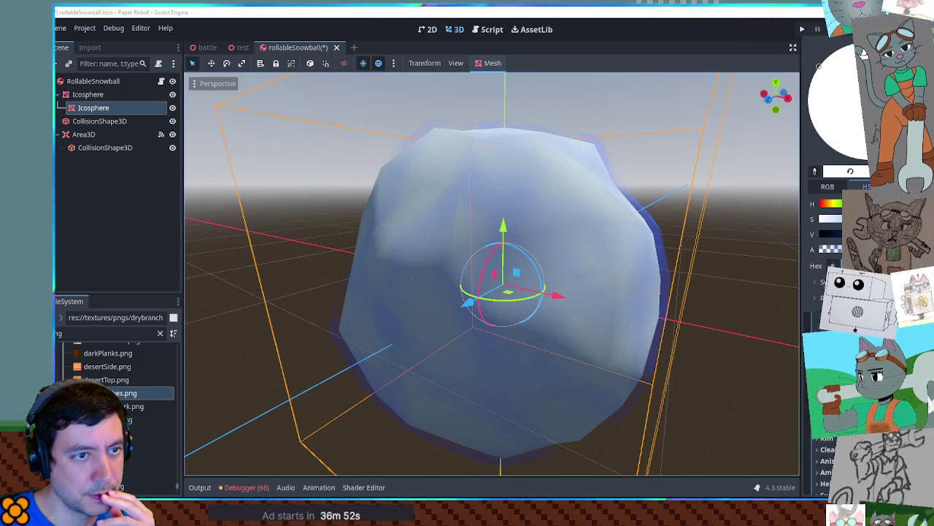
{"action": "left_click", "coordinate": [713, 233]}
{"action": "scroll", "coordinate": [712, 232], "scroll_direction": "down", "scroll_amount": 4}
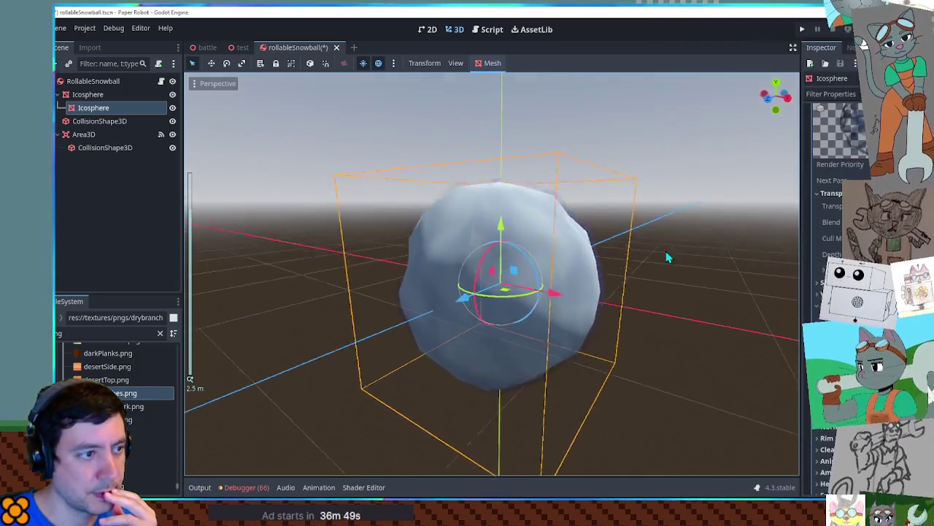
Expand UV1 and raise the shell texture's Scale x so the branches tile finer
{"action": "scroll", "coordinate": [825, 306], "scroll_direction": "down", "scroll_amount": 8}
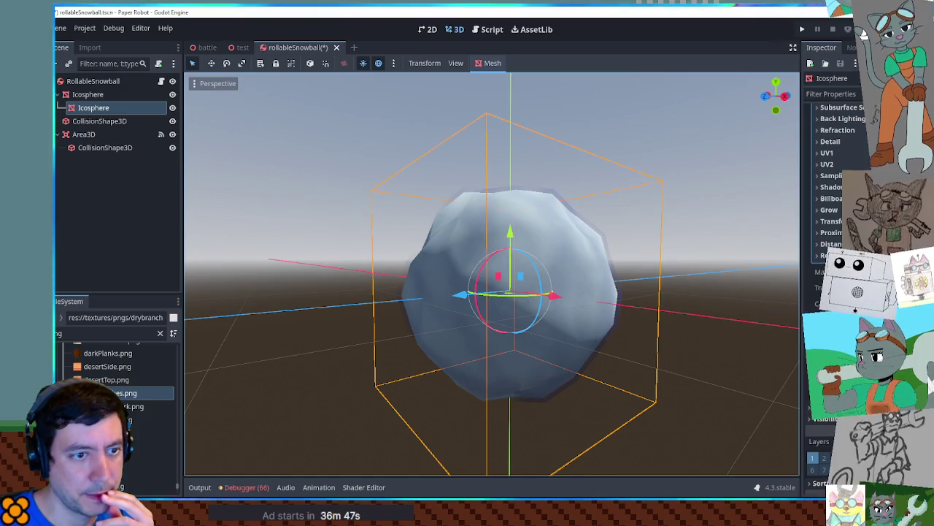
{"action": "mouse_move", "coordinate": [646, 307]}
{"action": "left_mouse_down"}
{"action": "mouse_move", "coordinate": [631, 309]}
{"action": "mouse_move", "coordinate": [709, 367]}
{"action": "mouse_move", "coordinate": [767, 260]}
{"action": "mouse_move", "coordinate": [832, 336]}
{"action": "left_mouse_up"}
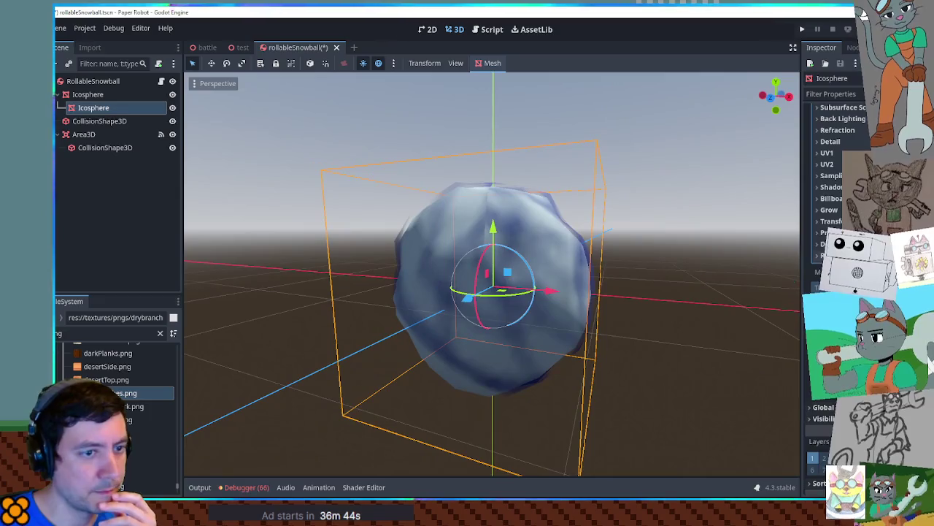
{"action": "left_click", "coordinate": [828, 152]}
{"action": "mouse_move", "coordinate": [832, 178]}
{"action": "left_mouse_down"}
{"action": "mouse_move", "coordinate": [847, 178]}
{"action": "mouse_move", "coordinate": [829, 178]}
{"action": "left_mouse_up"}
{"action": "mouse_move", "coordinate": [696, 207]}
{"action": "left_mouse_down"}
{"action": "mouse_move", "coordinate": [274, 206]}
{"action": "mouse_move", "coordinate": [767, 206]}
{"action": "mouse_move", "coordinate": [807, 219]}
{"action": "left_mouse_up"}
{"action": "mouse_move", "coordinate": [831, 178]}
{"action": "left_mouse_down"}
{"action": "mouse_move", "coordinate": [883, 178]}
{"action": "mouse_move", "coordinate": [862, 178]}
{"action": "left_mouse_up"}
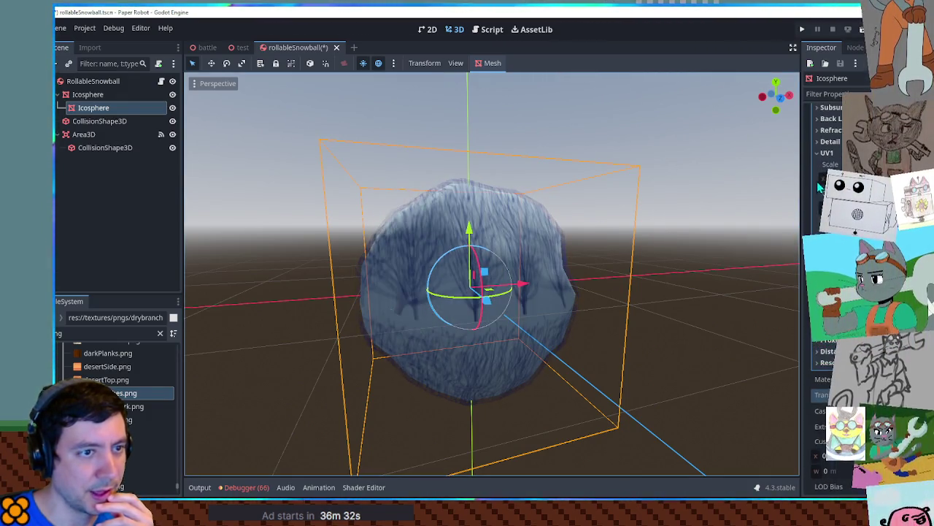
Fine-tune the UV1 scale until the branch lines wrap the whole ball, then switch to Krita
{"action": "left_click_drag", "start_coordinate": [861, 178], "coordinate": [877, 178]}
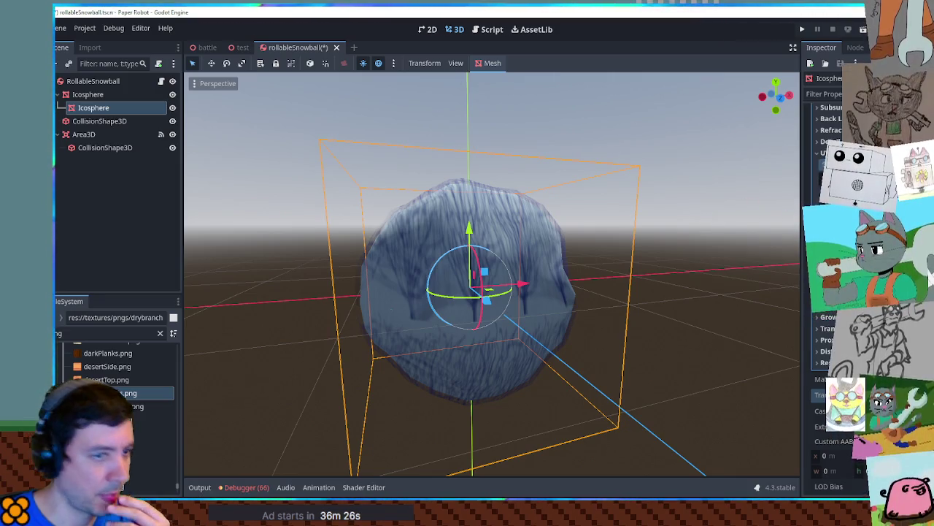
{"action": "left_click_drag", "start_coordinate": [876, 178], "coordinate": [885, 178]}
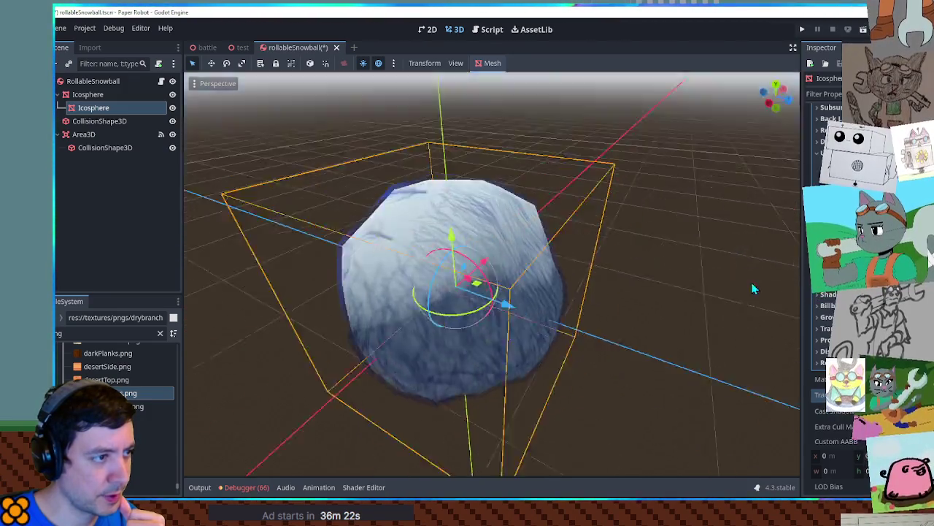
{"action": "mouse_move", "coordinate": [752, 286]}
{"action": "left_mouse_down"}
{"action": "mouse_move", "coordinate": [211, 307]}
{"action": "mouse_move", "coordinate": [329, 229]}
{"action": "mouse_move", "coordinate": [319, 200]}
{"action": "mouse_move", "coordinate": [294, 185]}
{"action": "mouse_move", "coordinate": [303, 214]}
{"action": "left_mouse_up"}
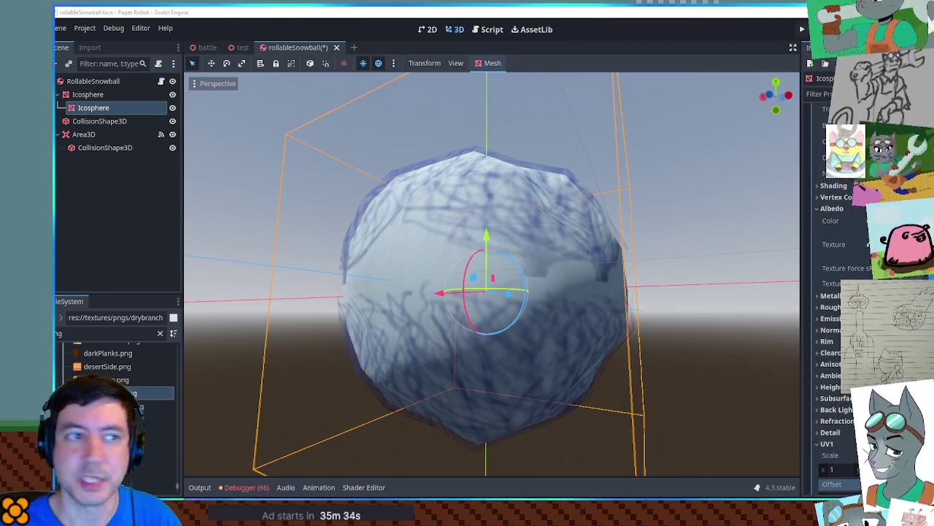
{"action": "key", "text": "alt+Tab"}
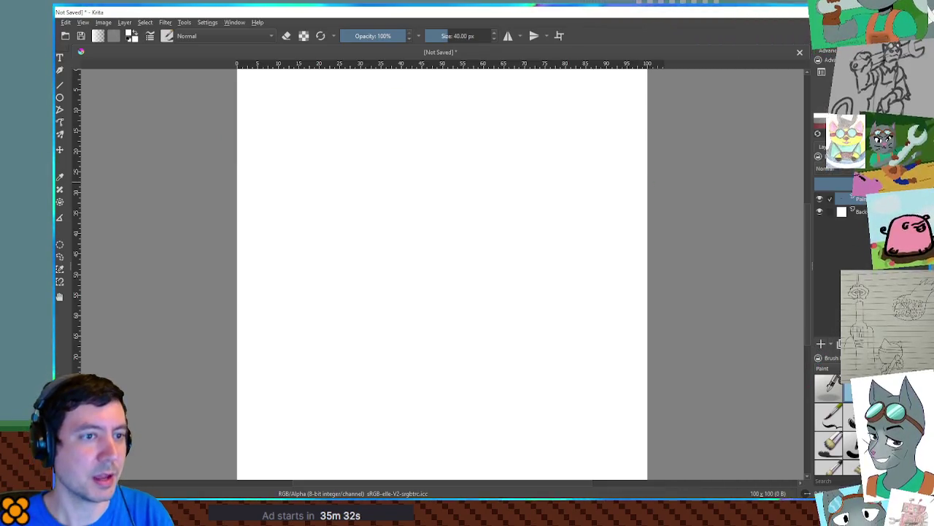
Turn on wrap-around mode in Krita and try test strokes, undoing each
{"action": "mouse_move", "coordinate": [829, 216]}
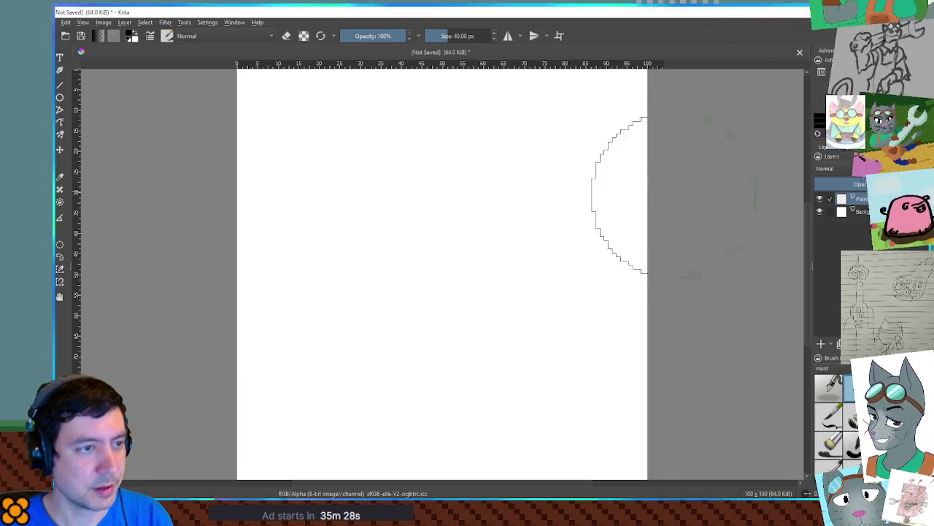
{"action": "key", "text": "w"}
{"action": "scroll", "coordinate": [432, 243], "scroll_direction": "down", "scroll_amount": 1}
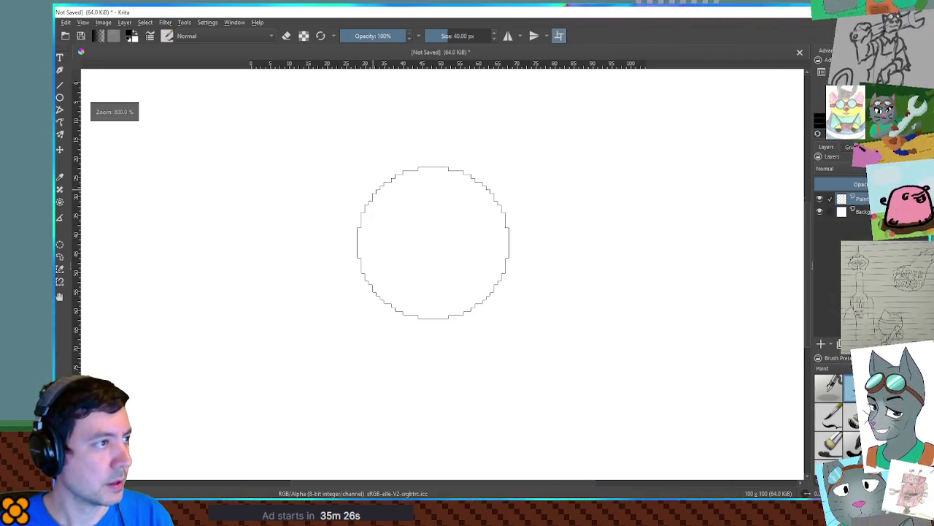
{"action": "left_click_drag", "start_coordinate": [509, 223], "coordinate": [489, 224], "text": "shift"}
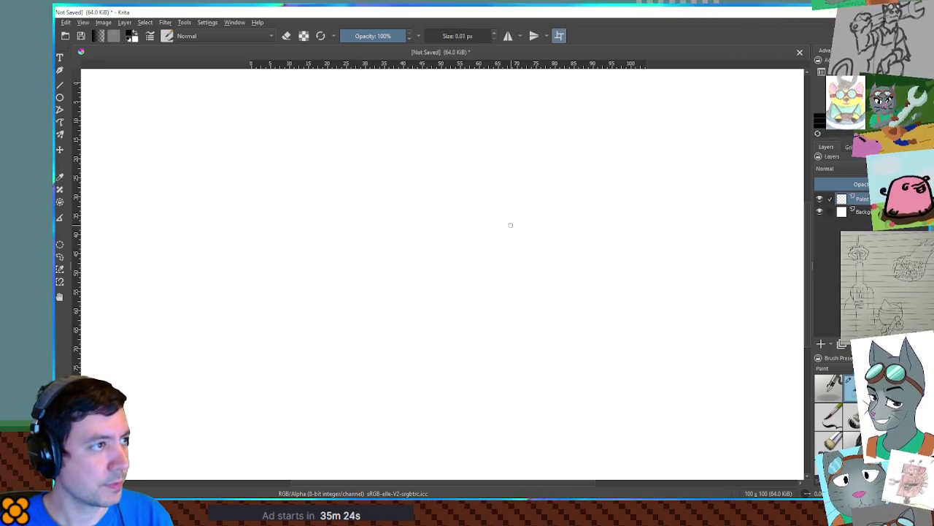
{"action": "mouse_move", "coordinate": [285, 170]}
{"action": "left_mouse_down"}
{"action": "mouse_move", "coordinate": [345, 205]}
{"action": "mouse_move", "coordinate": [511, 183]}
{"action": "left_mouse_up"}
{"action": "key", "text": "ctrl+z"}
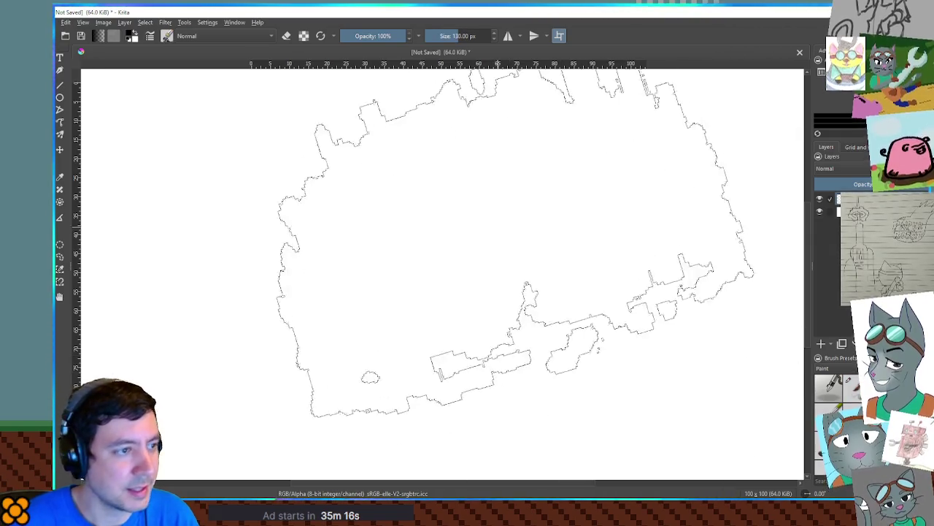
{"action": "left_click_drag", "start_coordinate": [533, 241], "coordinate": [542, 290]}
{"action": "key", "text": "ctrl+z"}
Shrink the brush to 2 px and draw the first wavy crack line
{"action": "key", "text": "bracketleft"}
{"action": "key", "text": "bracketleft"}
{"action": "key", "text": "bracketleft"}
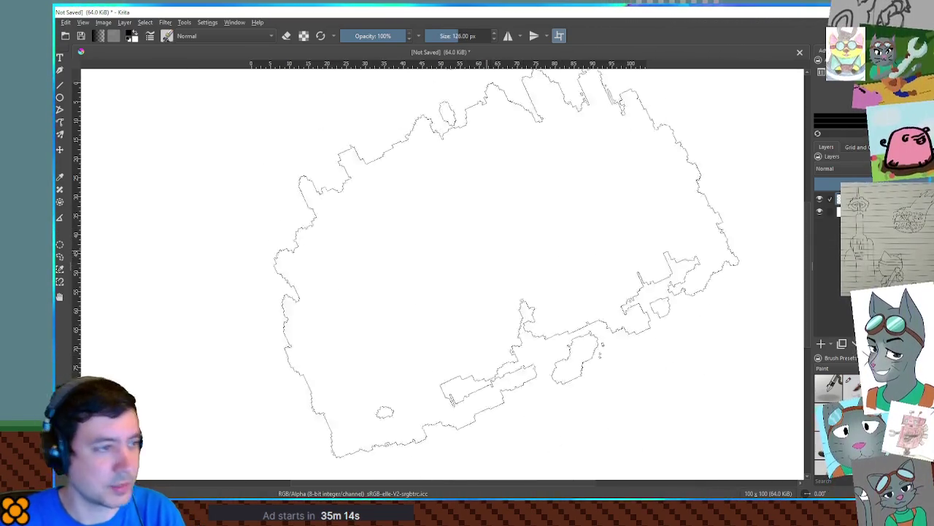
{"action": "key", "text": "bracketleft"}
{"action": "key", "text": "bracketleft"}
{"action": "key", "text": "bracketleft"}
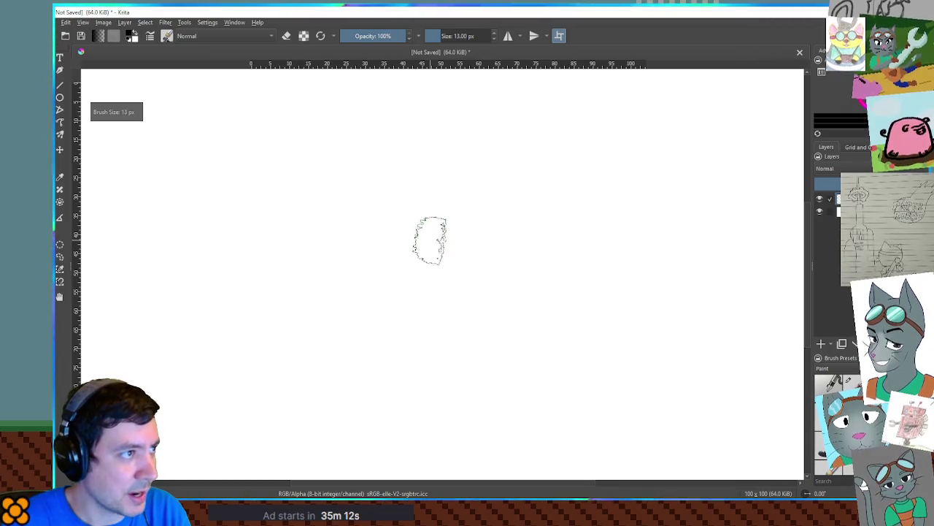
{"action": "key", "text": "bracketleft"}
{"action": "key", "text": "bracketleft"}
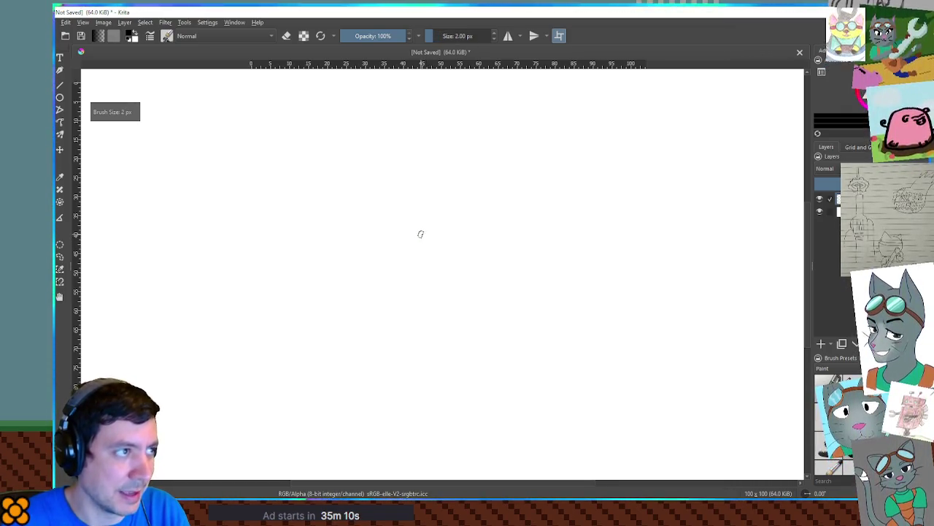
{"action": "left_click_drag", "start_coordinate": [350, 238], "coordinate": [489, 159]}
{"action": "key", "text": "ctrl+z"}
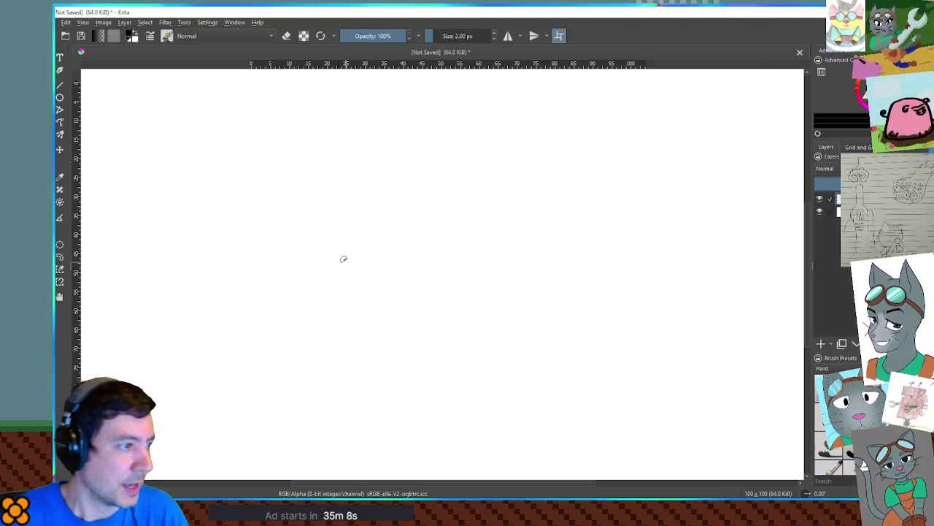
{"action": "mouse_move", "coordinate": [319, 173]}
{"action": "left_mouse_down"}
{"action": "mouse_move", "coordinate": [361, 186]}
{"action": "mouse_move", "coordinate": [435, 173]}
{"action": "left_mouse_up"}
Draw forked crack strokes branching off the wavy line across the upper and right areas
{"action": "left_click_drag", "start_coordinate": [358, 188], "coordinate": [327, 272]}
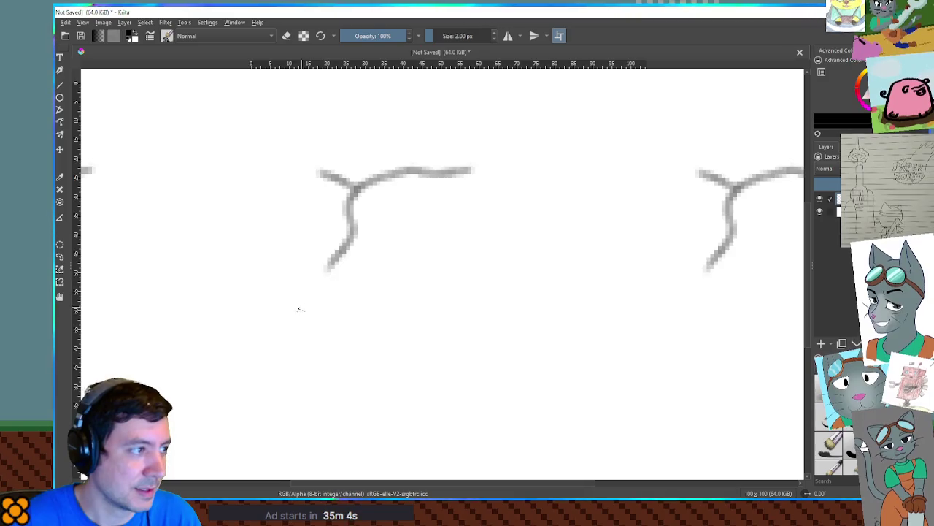
{"action": "mouse_move", "coordinate": [422, 179]}
{"action": "left_mouse_down"}
{"action": "mouse_move", "coordinate": [454, 209]}
{"action": "mouse_move", "coordinate": [468, 267]}
{"action": "left_mouse_up"}
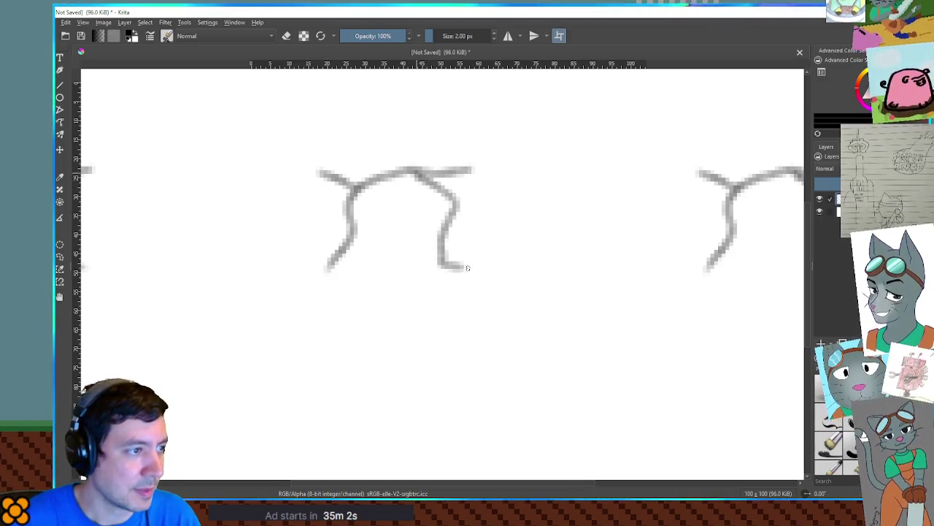
{"action": "left_click_drag", "start_coordinate": [455, 208], "coordinate": [516, 203]}
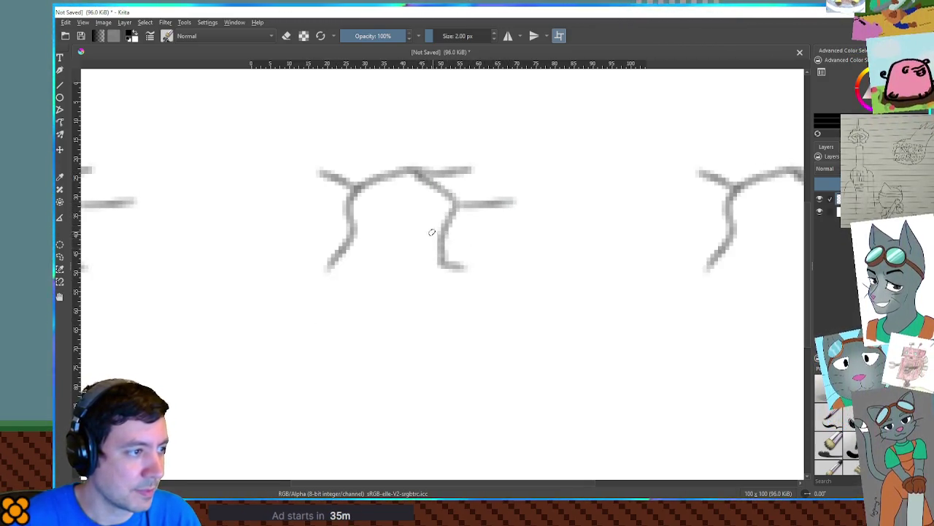
{"action": "left_click_drag", "start_coordinate": [436, 234], "coordinate": [387, 262]}
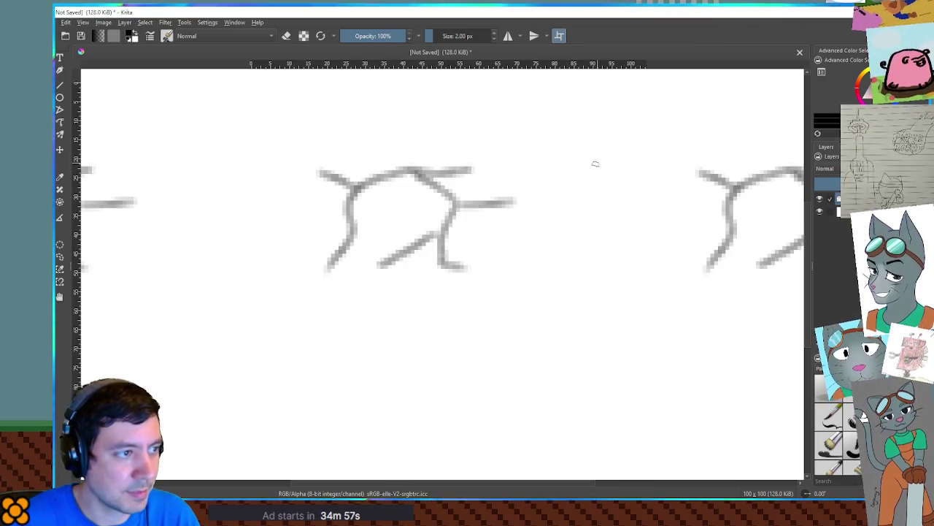
{"action": "mouse_move", "coordinate": [475, 169]}
{"action": "left_mouse_down"}
{"action": "mouse_move", "coordinate": [527, 128]}
{"action": "mouse_move", "coordinate": [618, 100]}
{"action": "left_mouse_up"}
{"action": "left_click_drag", "start_coordinate": [553, 96], "coordinate": [548, 125]}
{"action": "mouse_move", "coordinate": [706, 176]}
{"action": "left_mouse_down"}
{"action": "mouse_move", "coordinate": [657, 166]}
{"action": "mouse_move", "coordinate": [593, 211]}
{"action": "left_mouse_up"}
{"action": "left_click_drag", "start_coordinate": [581, 173], "coordinate": [621, 192]}
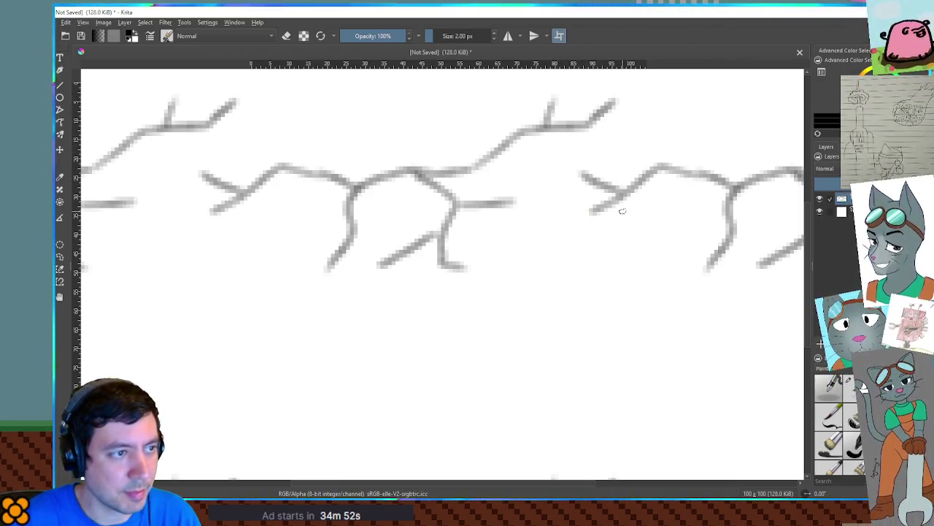
{"action": "left_click_drag", "start_coordinate": [465, 266], "coordinate": [585, 353]}
{"action": "left_click_drag", "start_coordinate": [516, 330], "coordinate": [503, 369]}
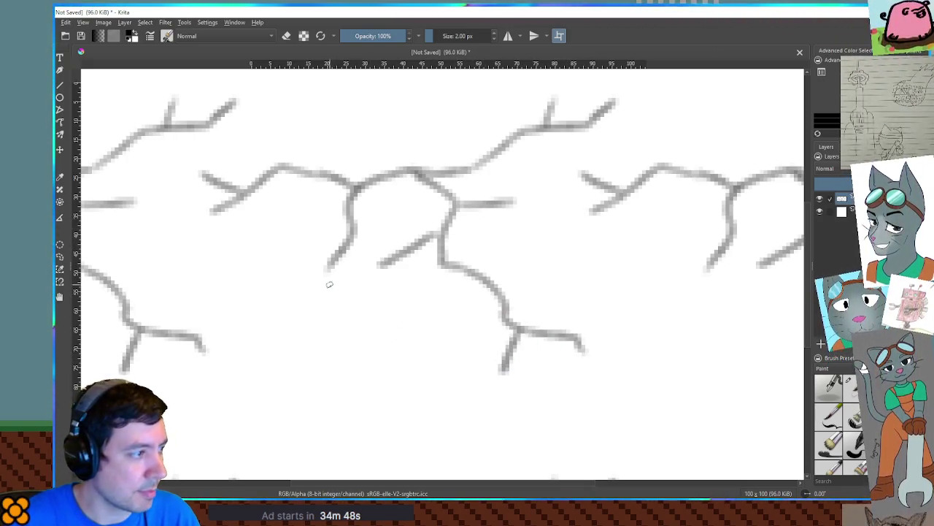
Fill the lower empty patches with more crack strokes, redoing one as a curve, then check the tiling
{"action": "mouse_move", "coordinate": [166, 244]}
{"action": "left_mouse_down"}
{"action": "mouse_move", "coordinate": [175, 270]}
{"action": "mouse_move", "coordinate": [250, 235]}
{"action": "left_mouse_up"}
{"action": "key", "text": "ctrl+z"}
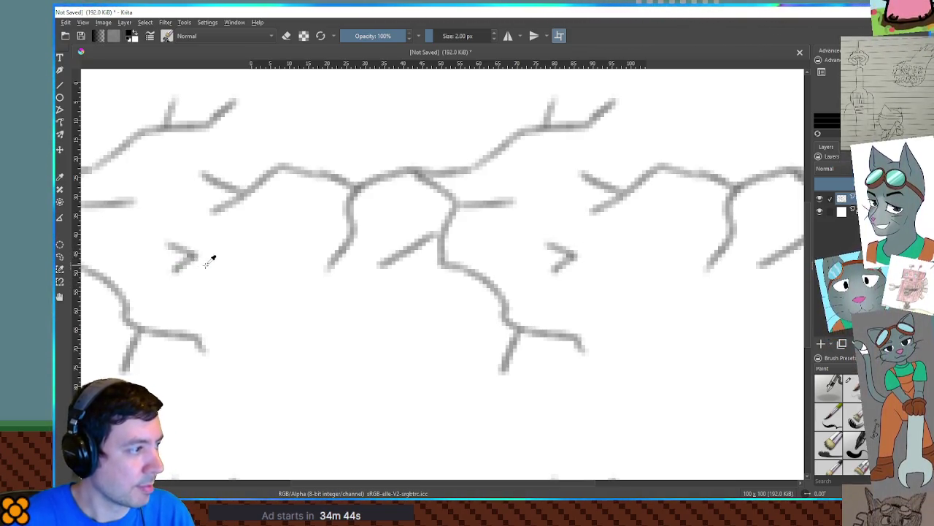
{"action": "mouse_move", "coordinate": [187, 255]}
{"action": "left_mouse_down"}
{"action": "mouse_move", "coordinate": [226, 288]}
{"action": "mouse_move", "coordinate": [268, 267]}
{"action": "mouse_move", "coordinate": [286, 241]}
{"action": "mouse_move", "coordinate": [264, 228]}
{"action": "mouse_move", "coordinate": [310, 239]}
{"action": "left_mouse_up"}
{"action": "mouse_move", "coordinate": [264, 279]}
{"action": "left_mouse_down"}
{"action": "mouse_move", "coordinate": [295, 308]}
{"action": "mouse_move", "coordinate": [395, 325]}
{"action": "mouse_move", "coordinate": [421, 300]}
{"action": "mouse_move", "coordinate": [456, 342]}
{"action": "left_mouse_up"}
{"action": "left_click_drag", "start_coordinate": [329, 336], "coordinate": [303, 448]}
{"action": "left_click_drag", "start_coordinate": [396, 227], "coordinate": [433, 357]}
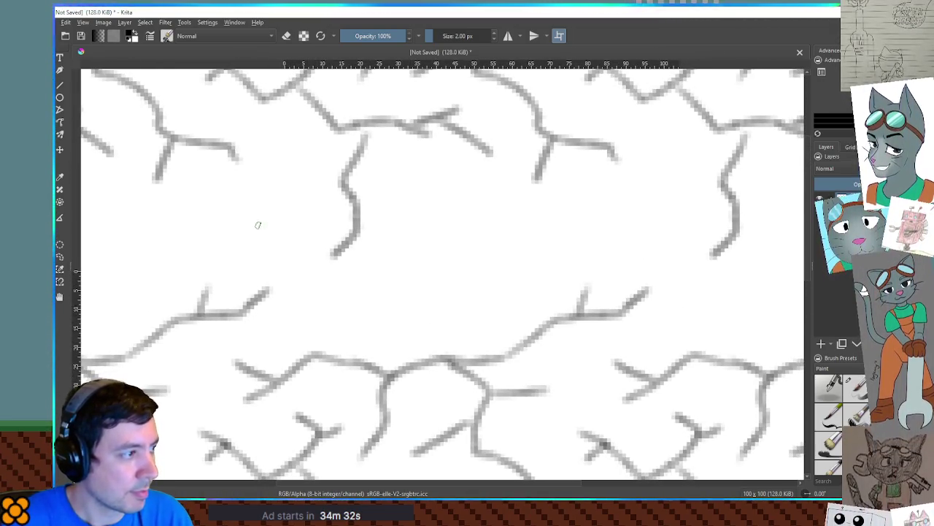
{"action": "mouse_move", "coordinate": [235, 211]}
{"action": "left_mouse_down"}
{"action": "mouse_move", "coordinate": [278, 197]}
{"action": "mouse_move", "coordinate": [307, 286]}
{"action": "mouse_move", "coordinate": [382, 303]}
{"action": "mouse_move", "coordinate": [423, 290]}
{"action": "mouse_move", "coordinate": [475, 292]}
{"action": "left_mouse_up"}
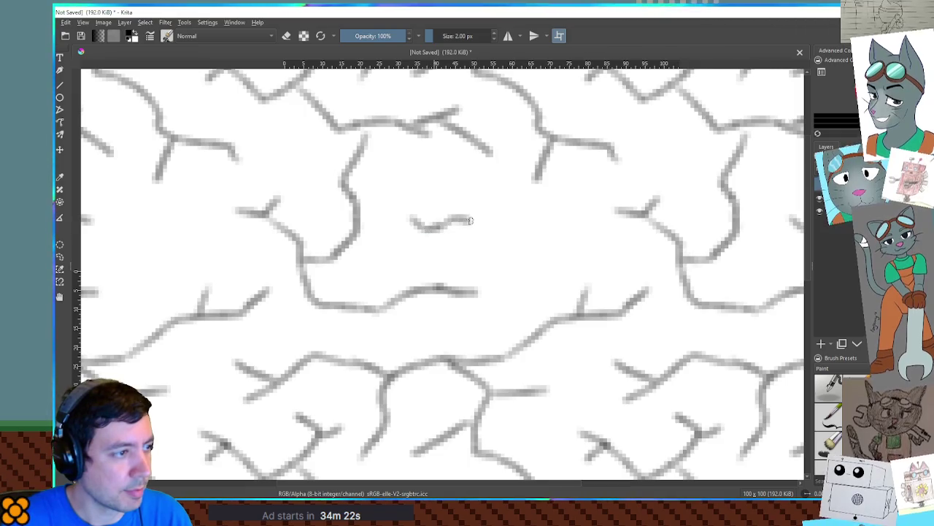
{"action": "left_click_drag", "start_coordinate": [470, 220], "coordinate": [503, 217]}
{"action": "left_click_drag", "start_coordinate": [421, 250], "coordinate": [407, 292]}
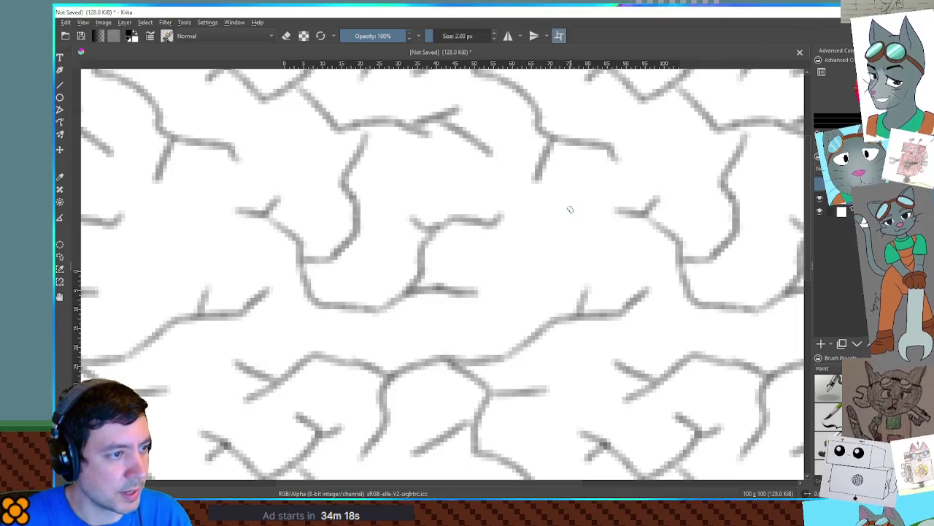
{"action": "mouse_move", "coordinate": [574, 197]}
{"action": "left_mouse_down"}
{"action": "mouse_move", "coordinate": [606, 257]}
{"action": "mouse_move", "coordinate": [540, 257]}
{"action": "mouse_move", "coordinate": [485, 276]}
{"action": "left_mouse_up"}
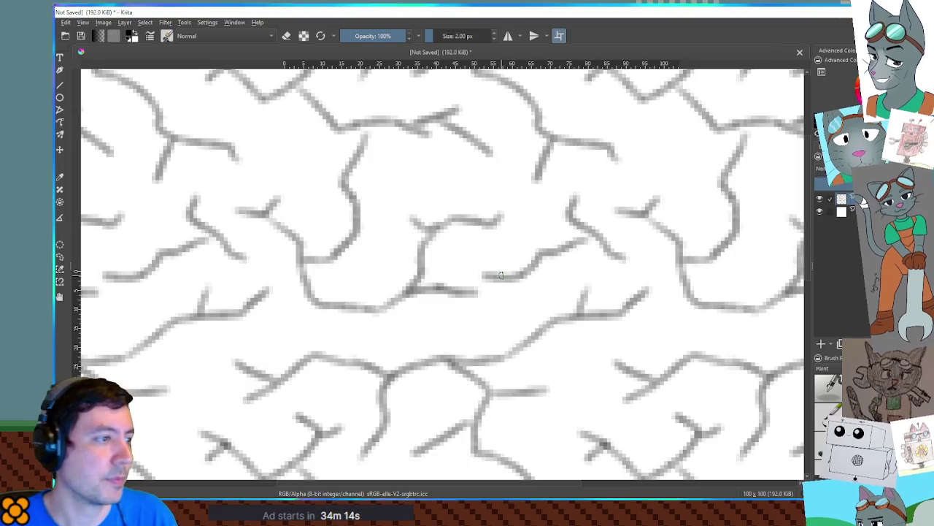
{"action": "scroll", "coordinate": [501, 275], "scroll_direction": "down", "scroll_amount": 4}
{"action": "scroll", "coordinate": [508, 213], "scroll_direction": "up", "scroll_amount": 4}
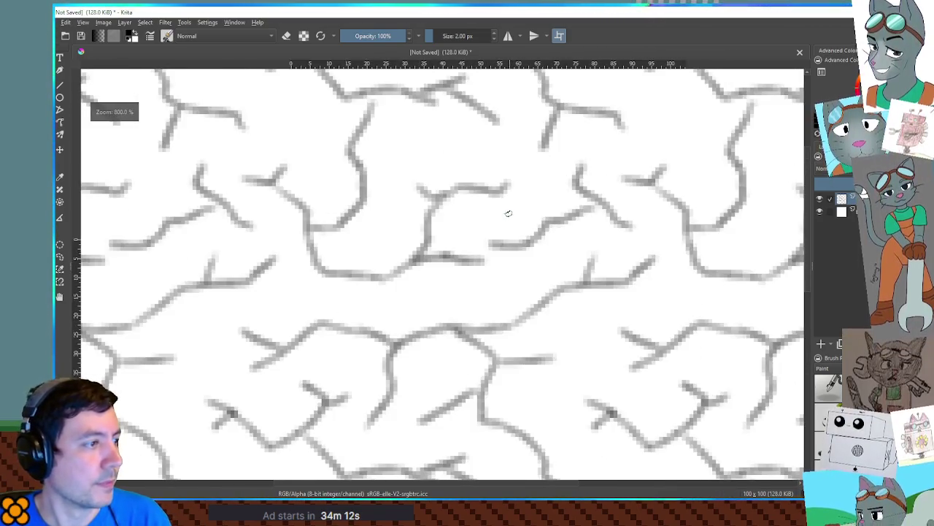
{"action": "scroll", "coordinate": [509, 213], "scroll_direction": "down", "scroll_amount": 3}
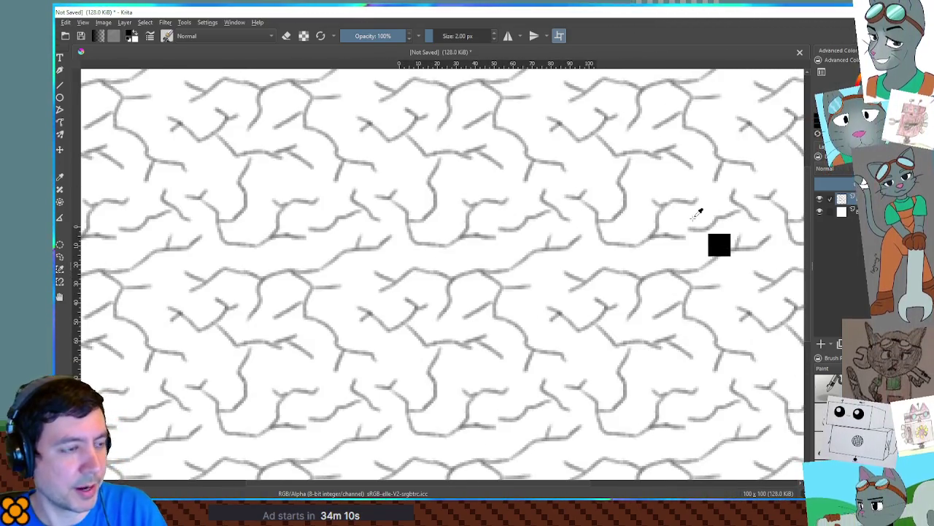
Thicken and darken the cracks by duplicating the layer, nudging it right, and merging down twice
{"action": "key", "text": "ctrl+j"}
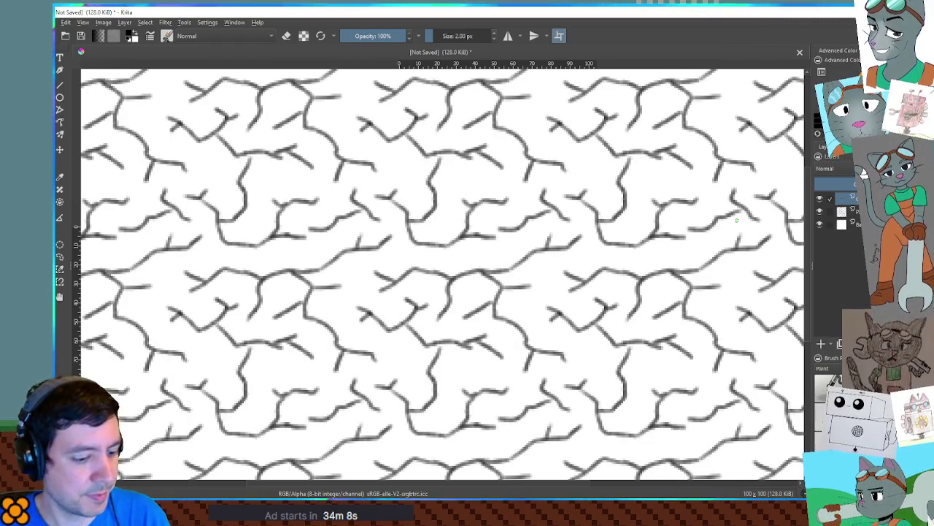
{"action": "key", "text": "t"}
{"action": "key", "text": "Right"}
{"action": "key", "text": "ctrl+e"}
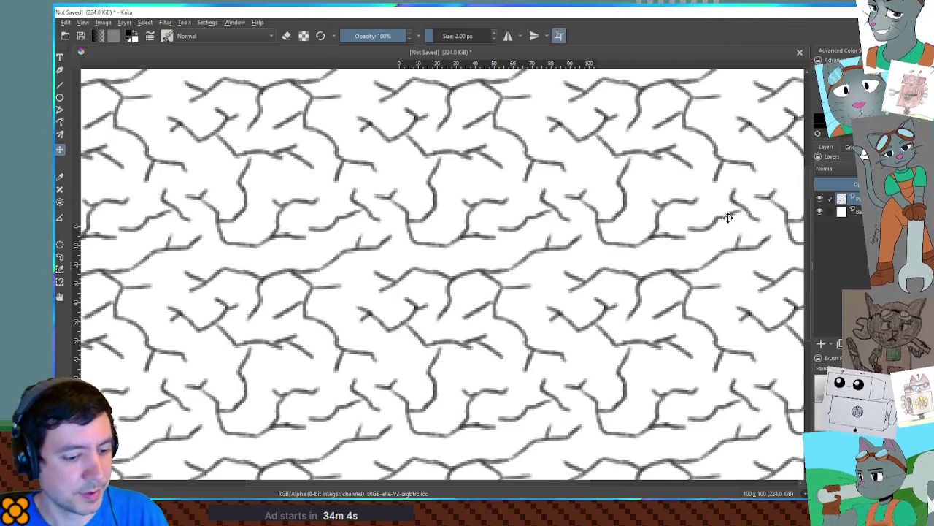
{"action": "key", "text": "ctrl+j"}
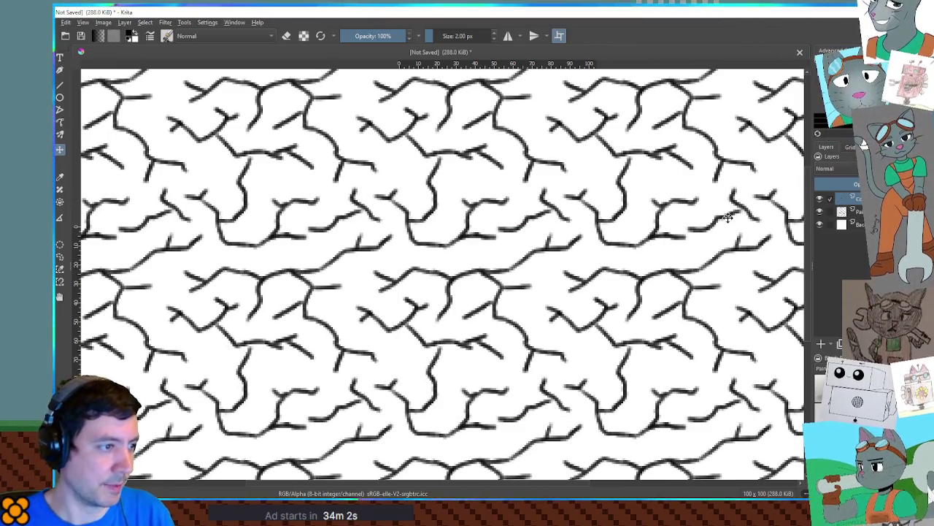
{"action": "key", "text": "ctrl+e"}
{"action": "scroll", "coordinate": [647, 198], "scroll_direction": "down", "scroll_amount": 4}
{"action": "scroll", "coordinate": [649, 206], "scroll_direction": "up", "scroll_amount": 4}
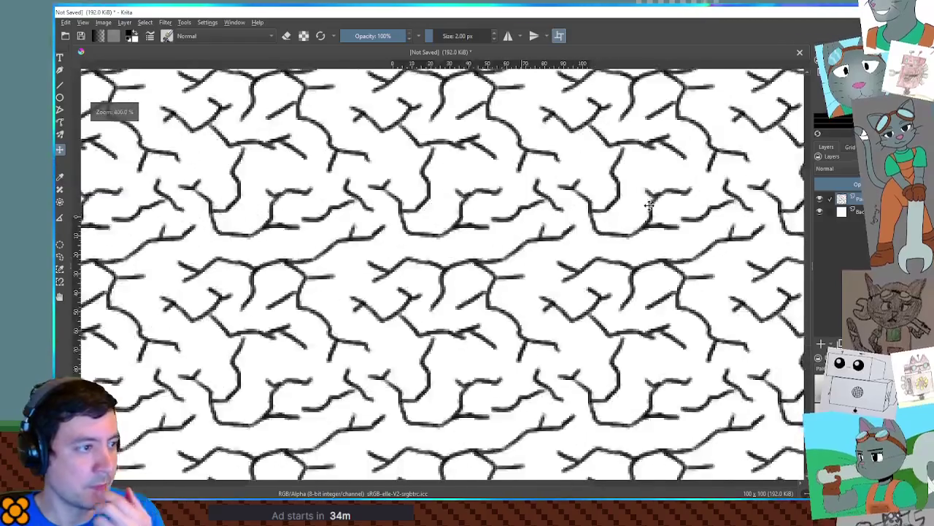
{"action": "scroll", "coordinate": [649, 205], "scroll_direction": "up", "scroll_amount": 1}
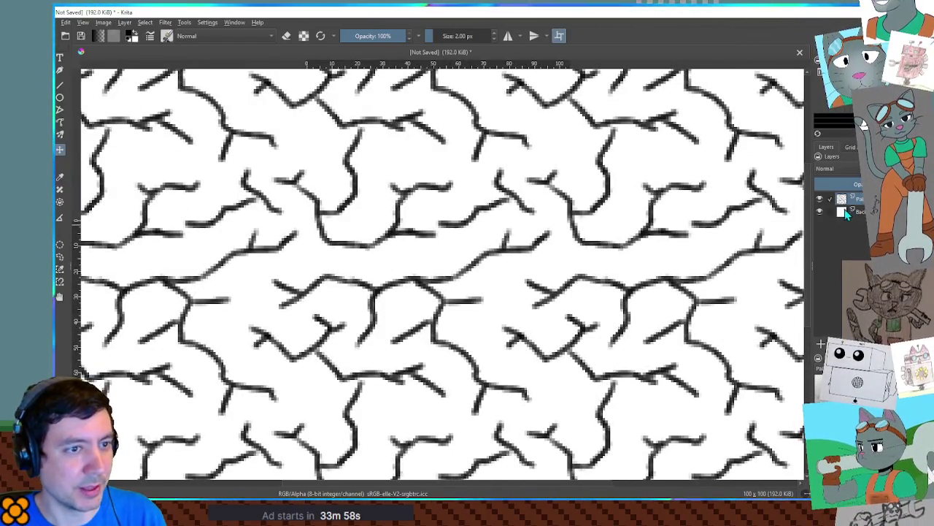
Hide the white Background layer and invert the crack lines to white
{"action": "left_click", "coordinate": [819, 209]}
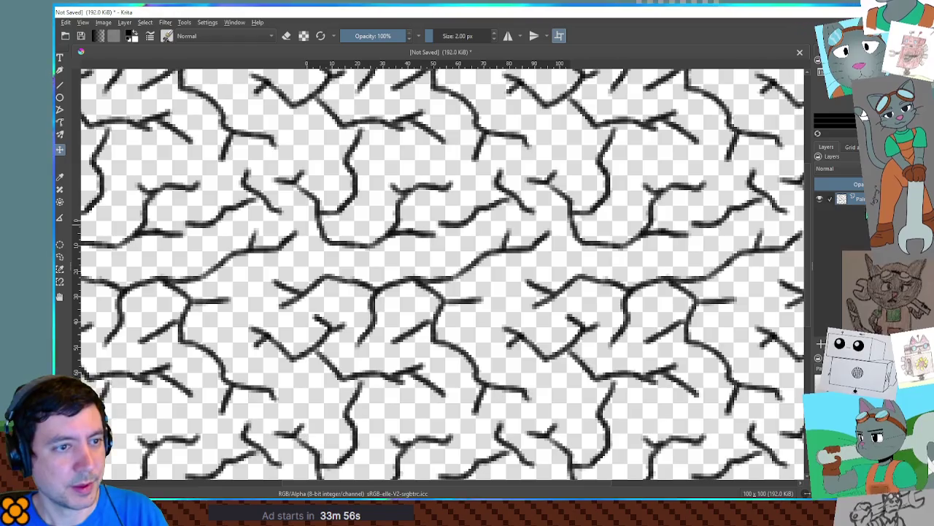
{"action": "key", "text": "ctrl+i"}
{"action": "key", "text": "alt+Tab"}
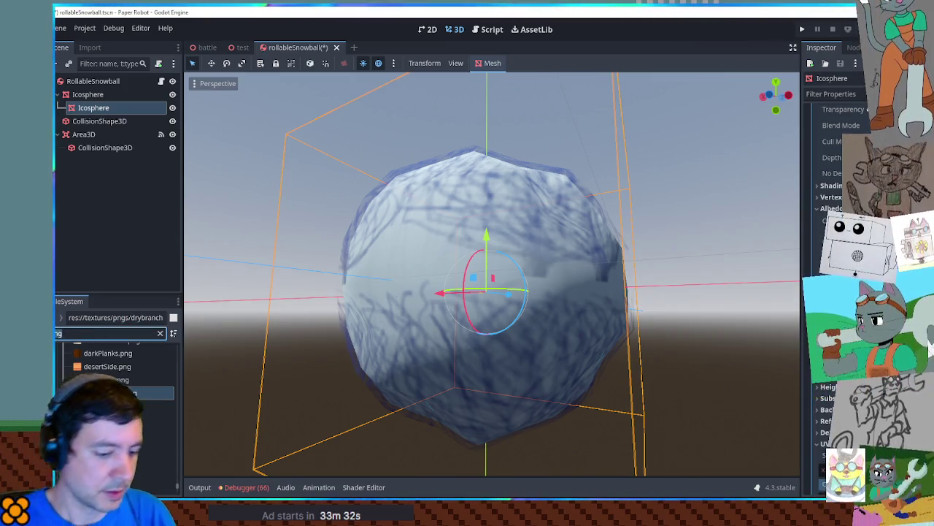
{"action": "type", "text": "eome"}
Apply cracks.png from the textures folder onto the inner Icosphere shell
{"action": "left_click", "coordinate": [102, 391]}
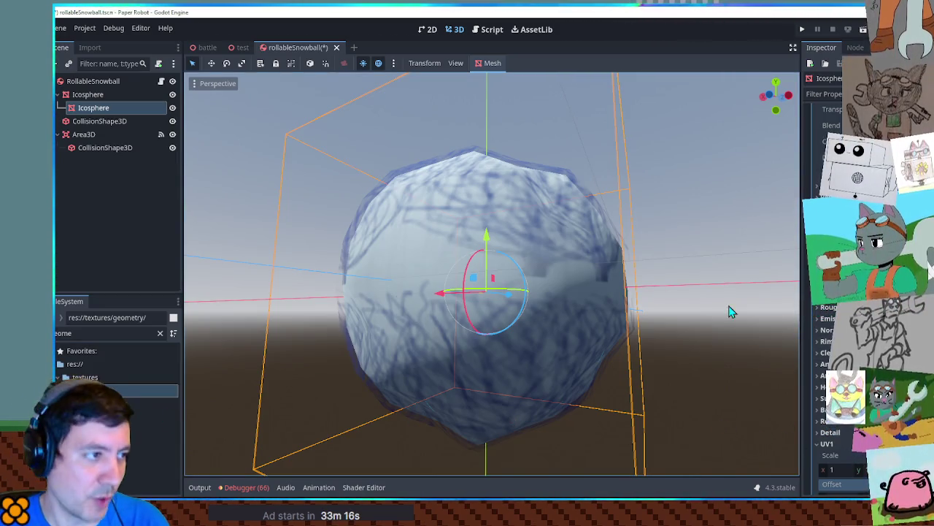
{"action": "left_click", "coordinate": [159, 333]}
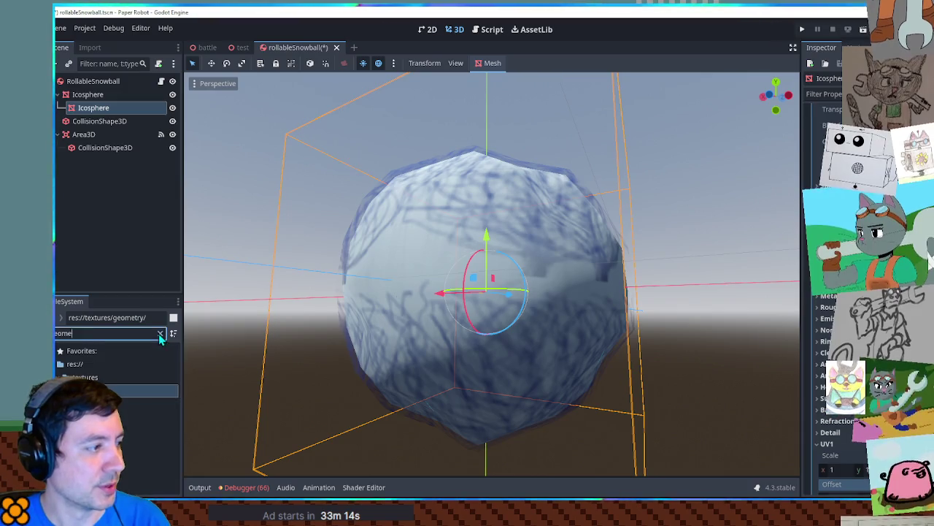
{"action": "scroll", "coordinate": [117, 394], "scroll_direction": "down", "scroll_amount": 3}
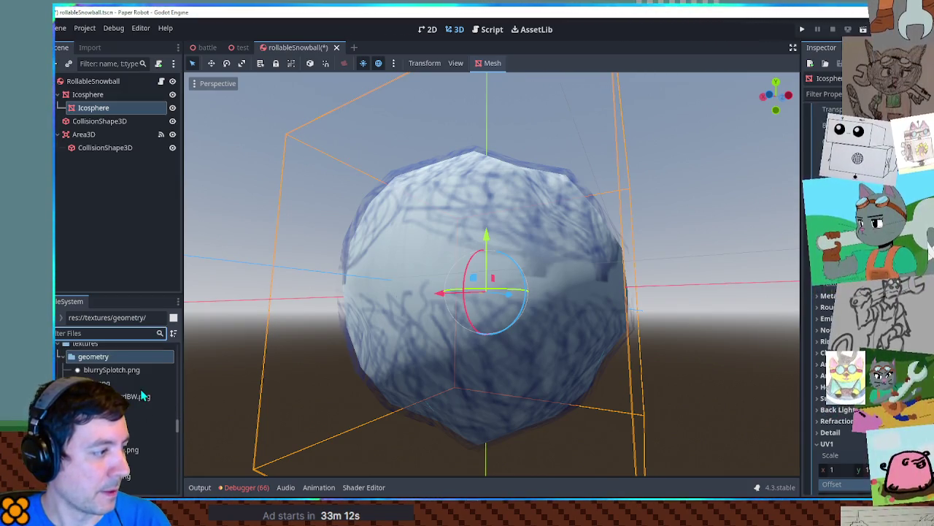
{"action": "left_click", "coordinate": [109, 385]}
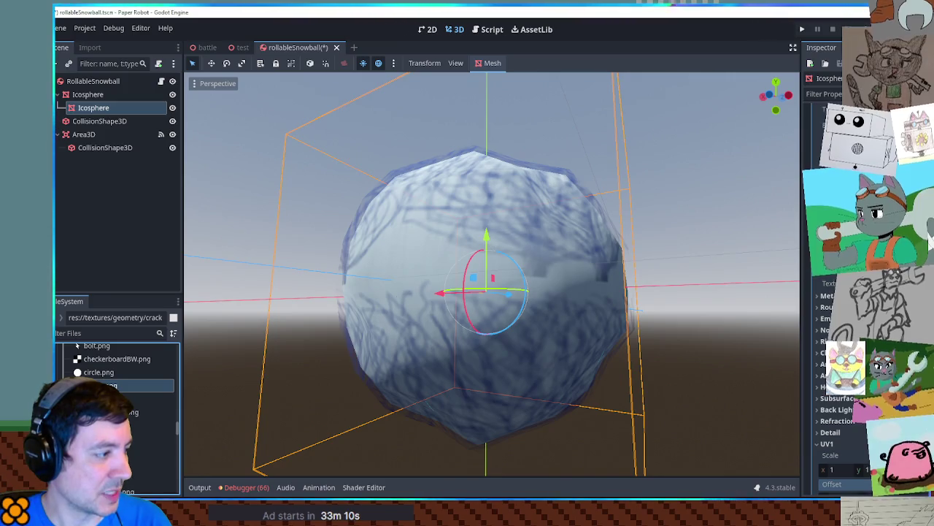
{"action": "mouse_move", "coordinate": [110, 386]}
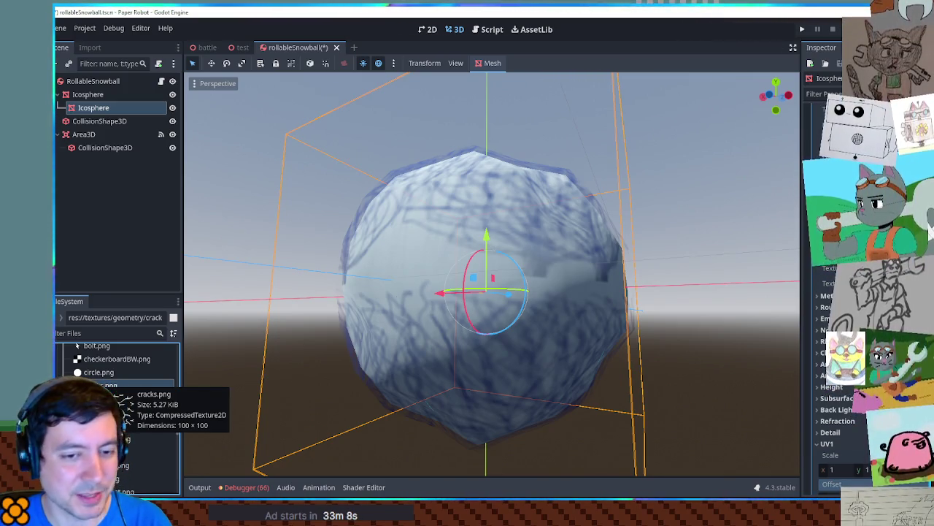
{"action": "left_click_drag", "start_coordinate": [109, 385], "coordinate": [652, 340]}
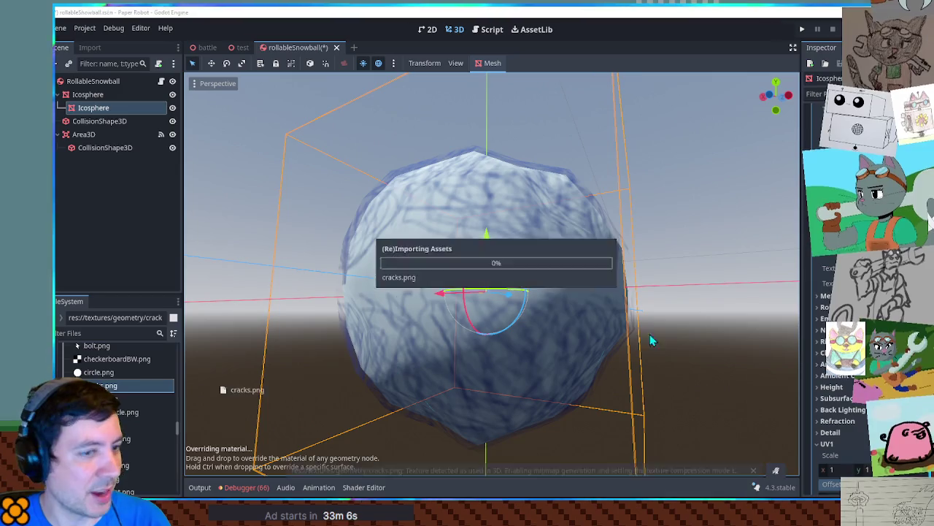
{"action": "left_click_drag", "start_coordinate": [581, 263], "coordinate": [435, 286]}
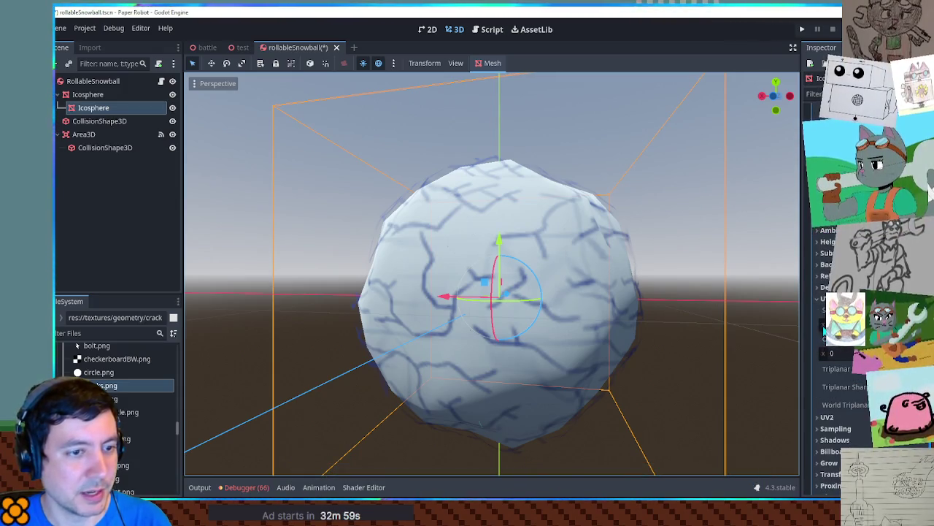
Adjust the crack material's UV1 offset and scale so the texture tiles across the sphere
{"action": "left_click_drag", "start_coordinate": [836, 352], "coordinate": [887, 353]}
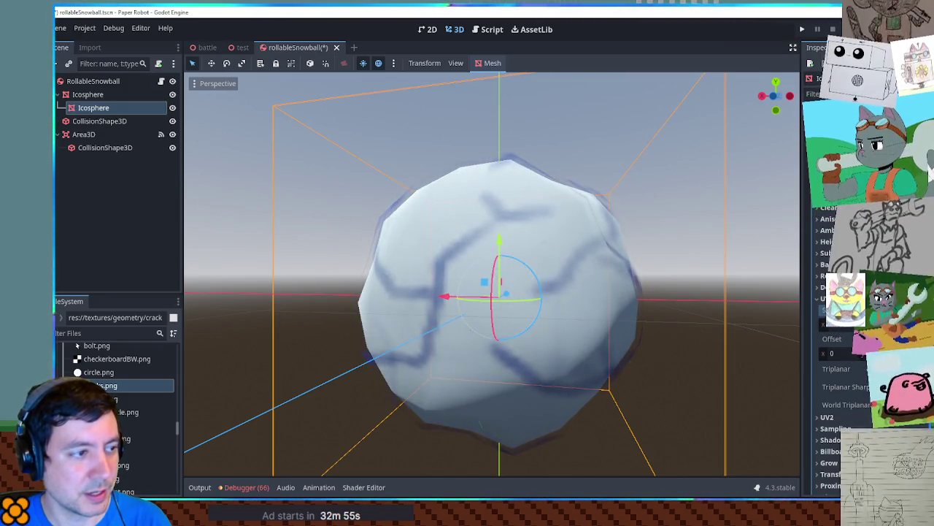
{"action": "mouse_move", "coordinate": [506, 287]}
{"action": "left_mouse_down"}
{"action": "mouse_move", "coordinate": [687, 346]}
{"action": "mouse_move", "coordinate": [734, 292]}
{"action": "mouse_move", "coordinate": [577, 295]}
{"action": "left_mouse_up"}
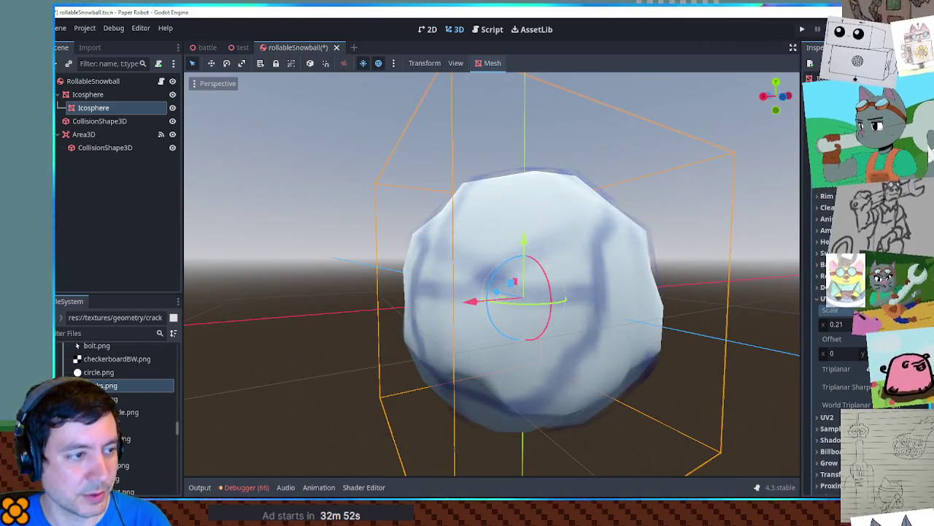
{"action": "scroll", "coordinate": [839, 292], "scroll_direction": "up", "scroll_amount": 5}
{"action": "left_click", "coordinate": [832, 220]}
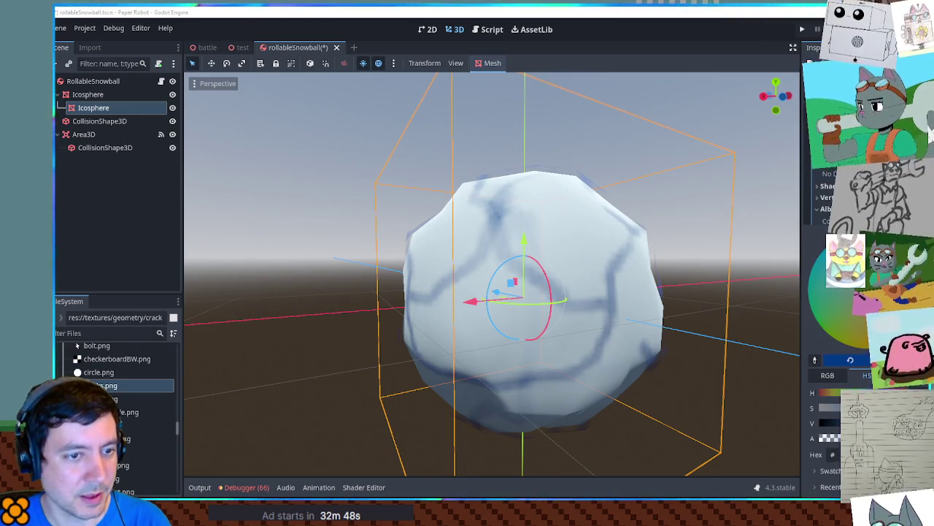
{"action": "scroll", "coordinate": [832, 329], "scroll_direction": "down", "scroll_amount": 5}
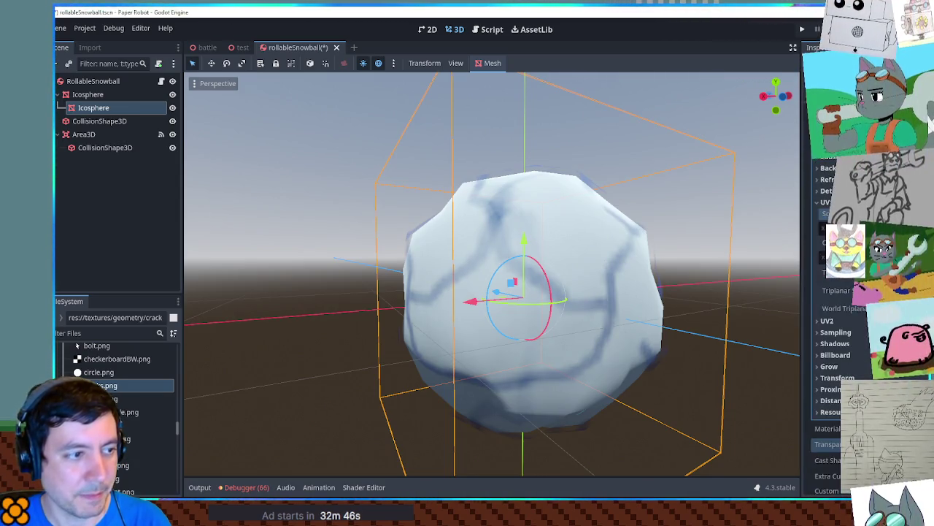
{"action": "mouse_move", "coordinate": [577, 277]}
{"action": "left_mouse_down"}
{"action": "mouse_move", "coordinate": [582, 294]}
{"action": "mouse_move", "coordinate": [704, 300]}
{"action": "mouse_move", "coordinate": [681, 250]}
{"action": "left_mouse_up"}
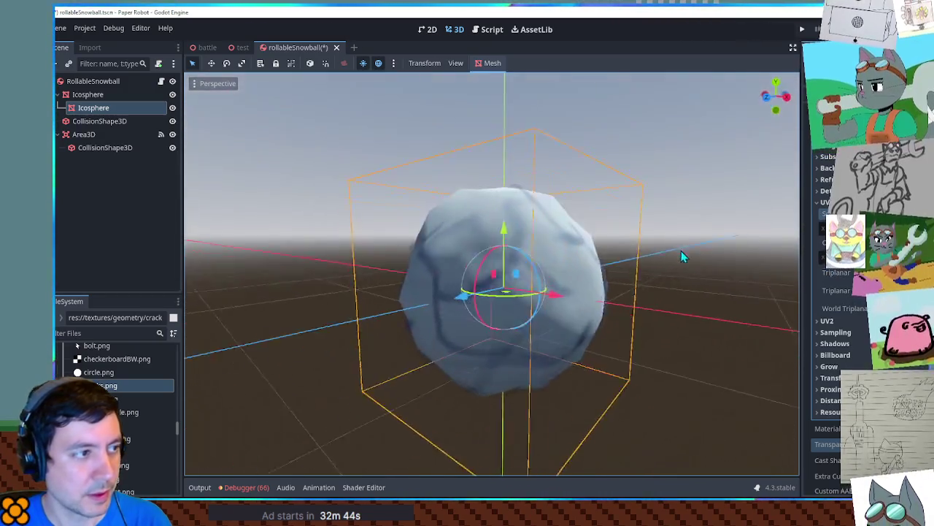
{"action": "scroll", "coordinate": [681, 256], "scroll_direction": "up", "scroll_amount": 3}
{"action": "mouse_move", "coordinate": [609, 273]}
{"action": "left_mouse_down"}
{"action": "mouse_move", "coordinate": [601, 250]}
{"action": "mouse_move", "coordinate": [709, 292]}
{"action": "left_mouse_up"}
Set the crack shell's x scale to 1.02
{"action": "scroll", "coordinate": [839, 292], "scroll_direction": "down", "scroll_amount": 5}
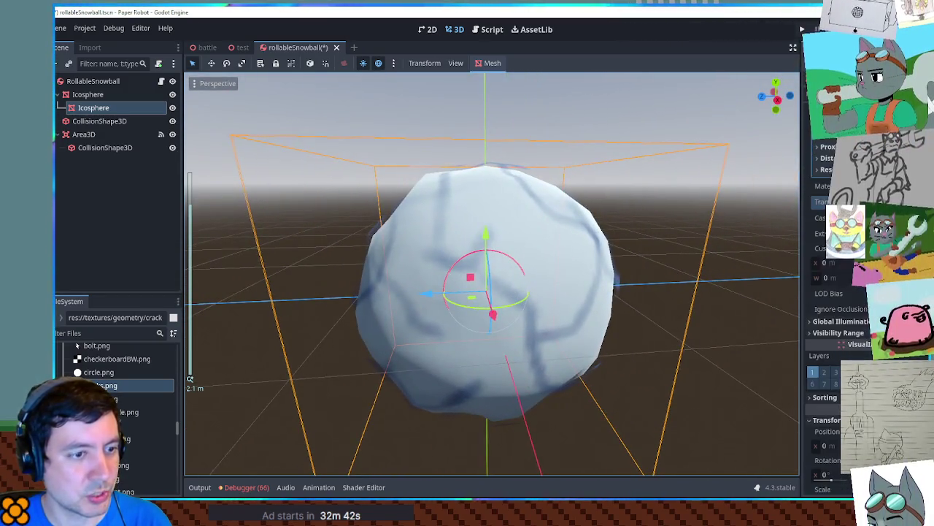
{"action": "scroll", "coordinate": [832, 329], "scroll_direction": "down", "scroll_amount": 4}
{"action": "left_click", "coordinate": [830, 339]}
{"action": "type", "text": "1.02"}
{"action": "key", "text": "Return"}
Raise the shell's Transparency so the cracks fade out completely
{"action": "scroll", "coordinate": [836, 345], "scroll_direction": "up", "scroll_amount": 4}
{"action": "scroll", "coordinate": [836, 292], "scroll_direction": "up", "scroll_amount": 8}
{"action": "scroll", "coordinate": [836, 292], "scroll_direction": "up", "scroll_amount": 6}
{"action": "mouse_move", "coordinate": [515, 270]}
{"action": "left_mouse_down"}
{"action": "mouse_move", "coordinate": [643, 403]}
{"action": "mouse_move", "coordinate": [519, 252]}
{"action": "left_mouse_up"}
{"action": "scroll", "coordinate": [860, 257], "scroll_direction": "up", "scroll_amount": 3}
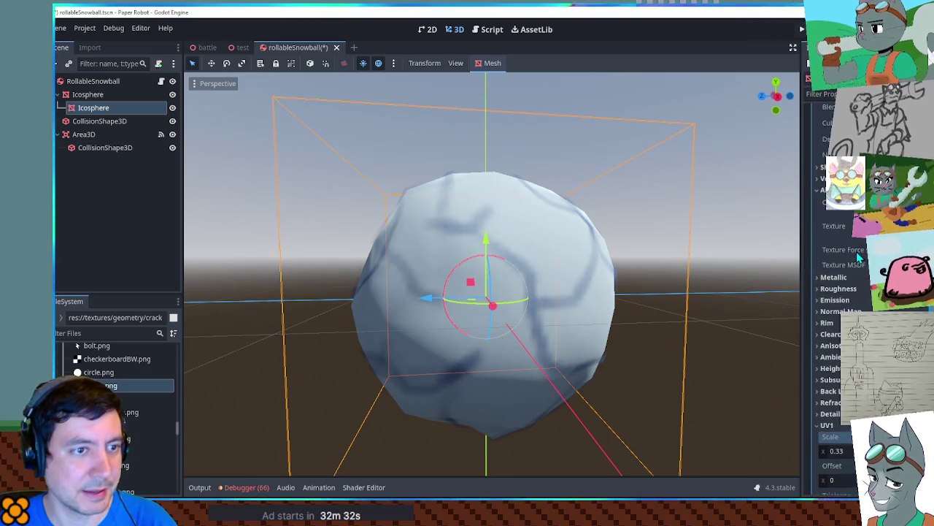
{"action": "scroll", "coordinate": [860, 257], "scroll_direction": "up", "scroll_amount": 3}
{"action": "left_click", "coordinate": [832, 286]}
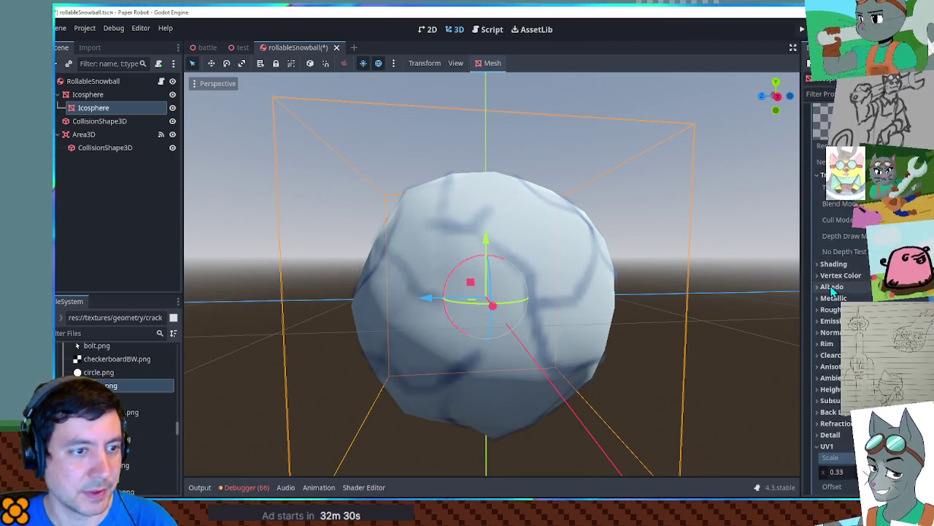
{"action": "scroll", "coordinate": [833, 289], "scroll_direction": "down", "scroll_amount": 10}
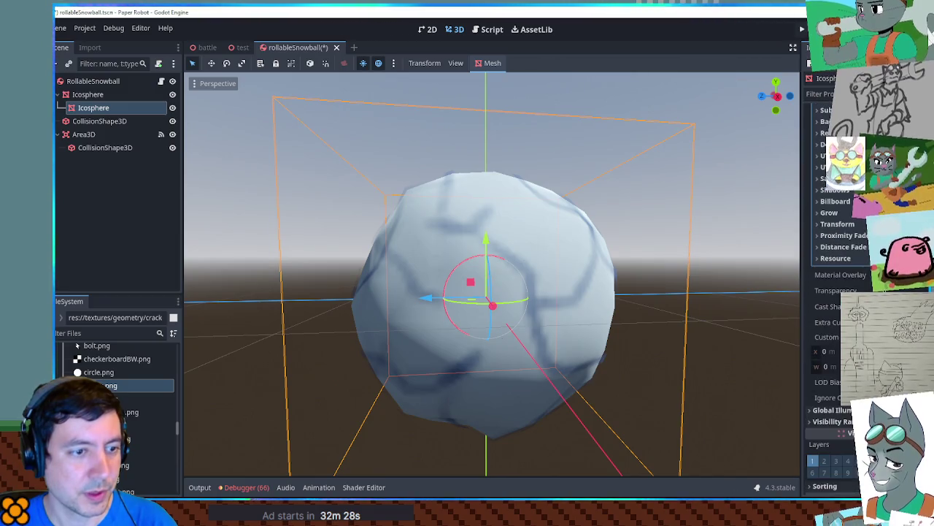
{"action": "left_click_drag", "start_coordinate": [839, 290], "coordinate": [862, 290]}
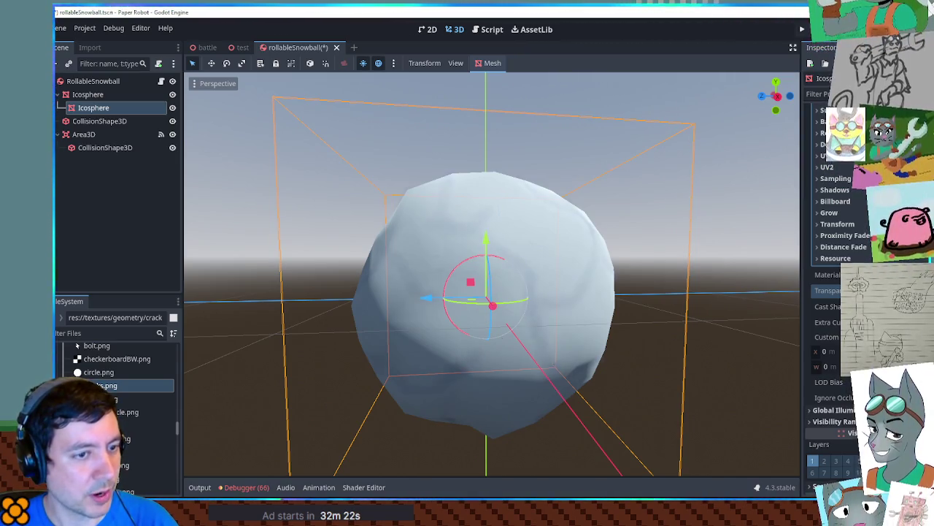
{"action": "double_click", "coordinate": [124, 108]}
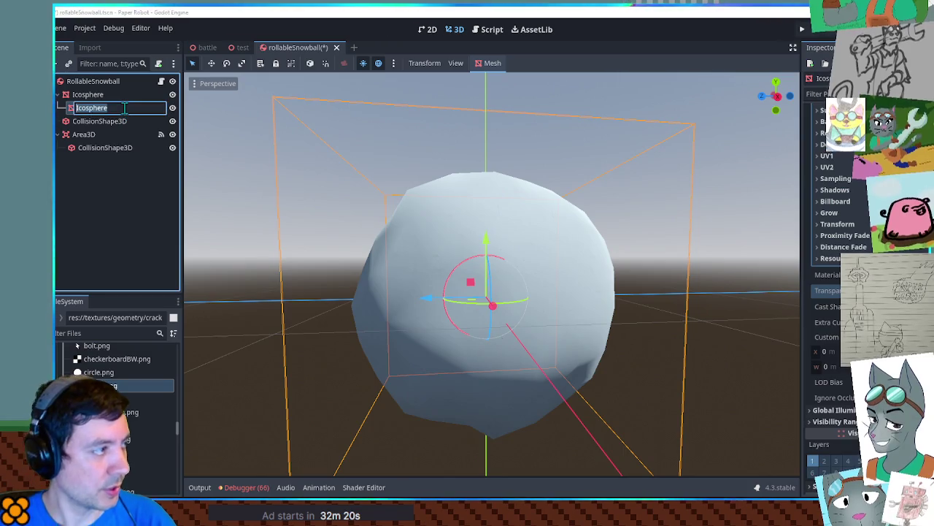
Name the inner Icosphere shell node 'Cracks' and save the rollableSnowball scene with Ctrl+S
{"action": "type", "text": "Cracks"}
{"action": "key", "text": "Return"}
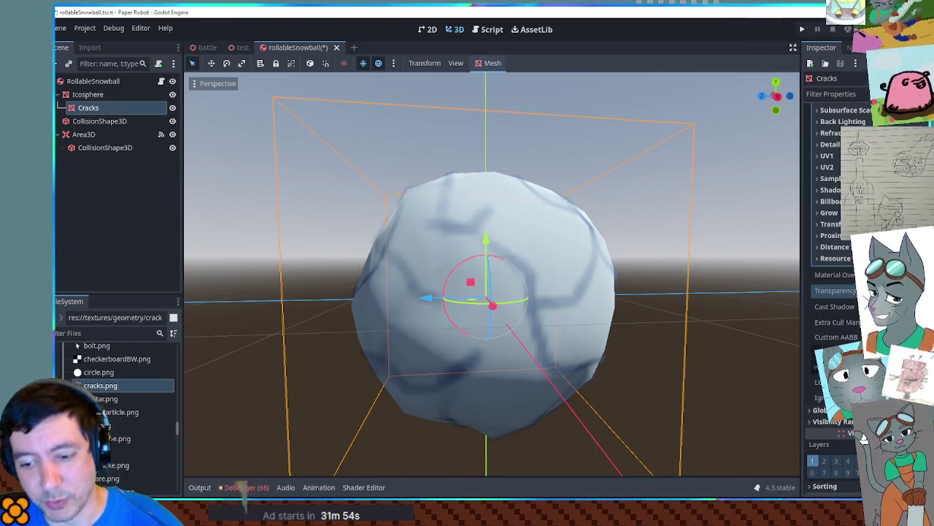
{"action": "mouse_move", "coordinate": [836, 290]}
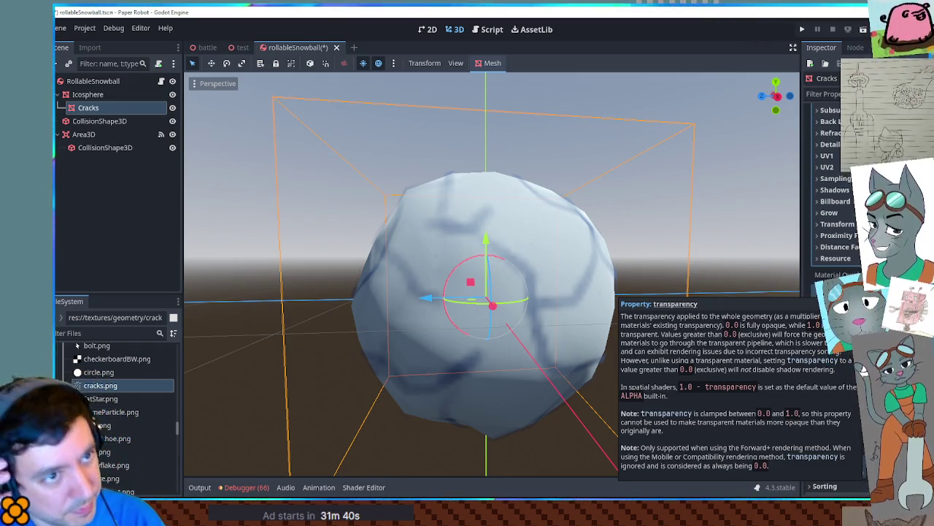
{"action": "key", "text": "ctrl+s"}
{"action": "left_click", "coordinate": [492, 29]}
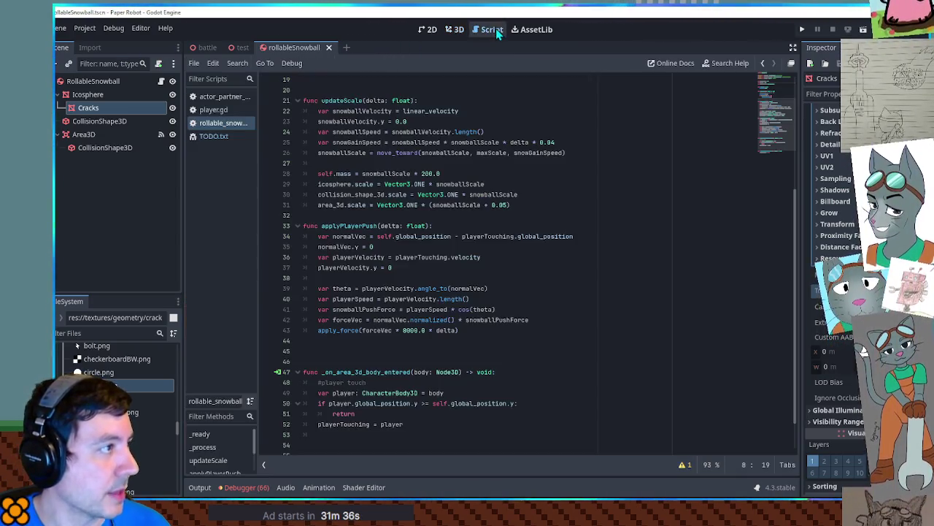
Declare 'var isDamaged = false' below the script's node references
{"action": "scroll", "coordinate": [531, 175], "scroll_direction": "up", "scroll_amount": 6}
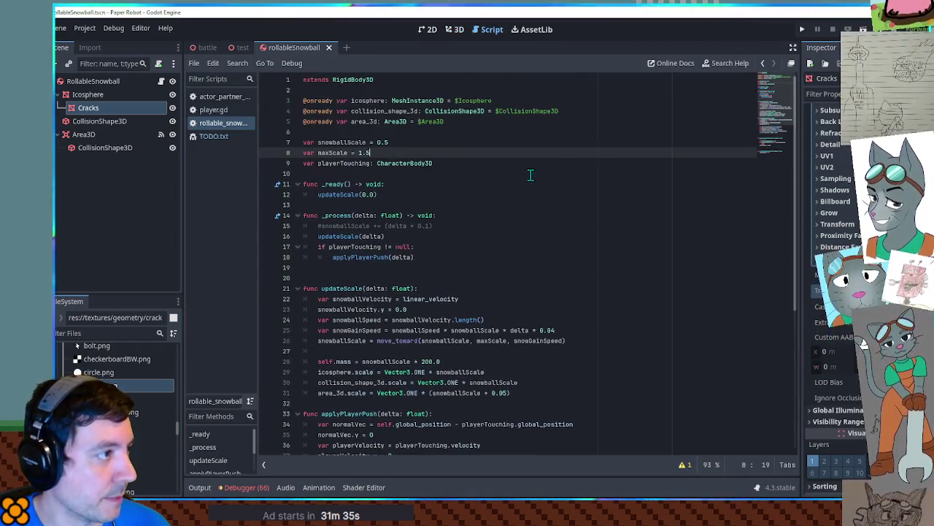
{"action": "left_click", "coordinate": [485, 122]}
{"action": "key", "text": "Down"}
{"action": "key", "text": "Return"}
{"action": "type", "text": "var isDamaged"}
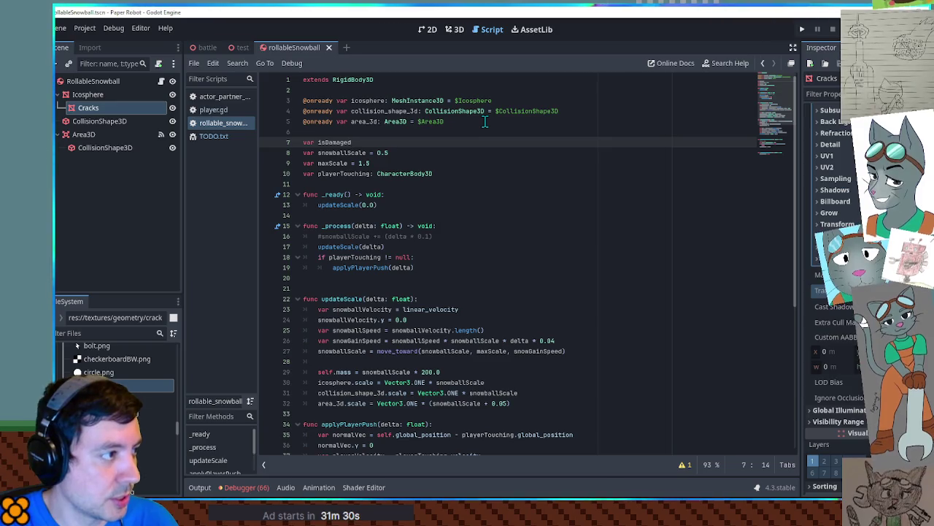
{"action": "type", "text": " = false"}
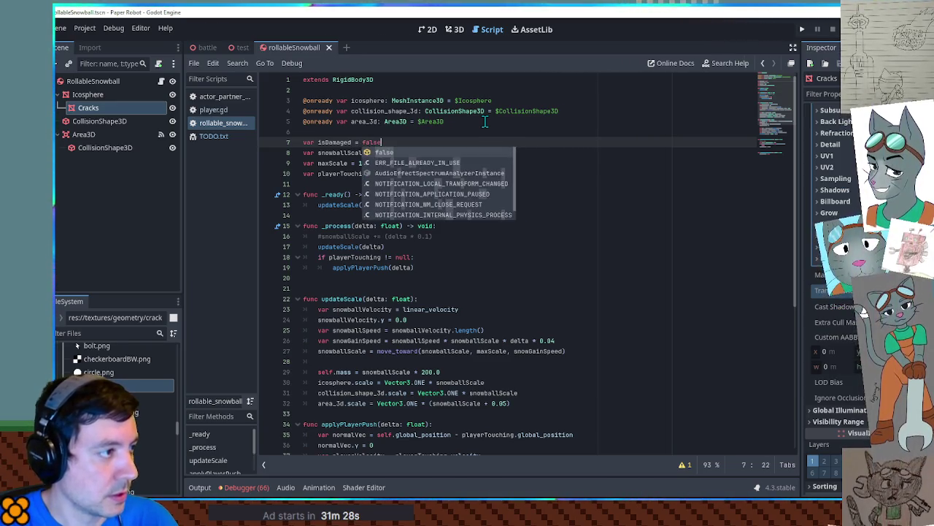
{"action": "mouse_move", "coordinate": [125, 109]}
{"action": "left_mouse_down"}
{"action": "mouse_move", "coordinate": [397, 146]}
{"action": "mouse_move", "coordinate": [538, 132]}
{"action": "left_mouse_up"}
{"action": "key", "text": "Return"}
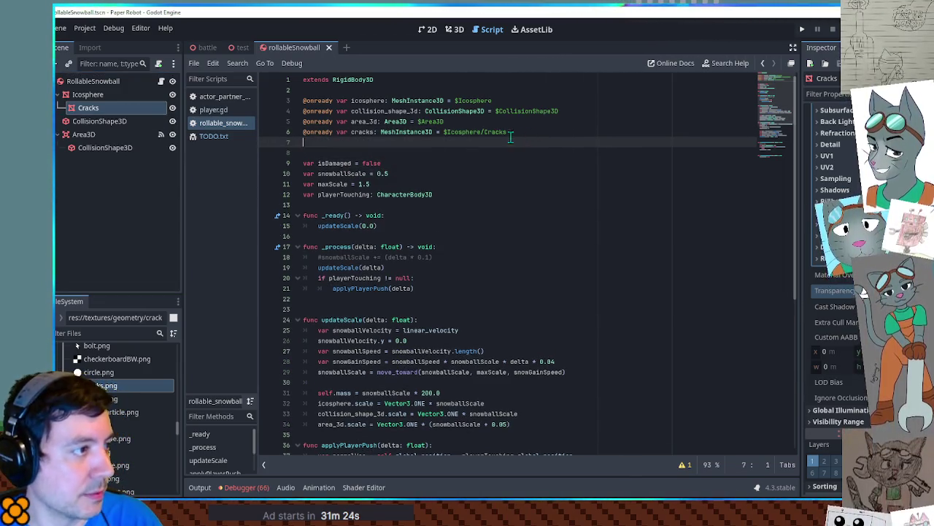
{"action": "double_click", "coordinate": [334, 163]}
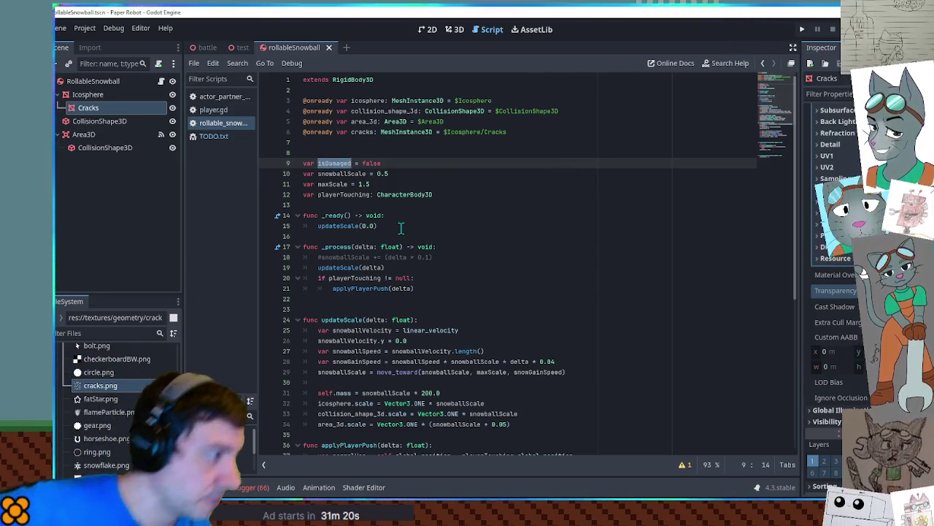
{"action": "left_click", "coordinate": [453, 258]}
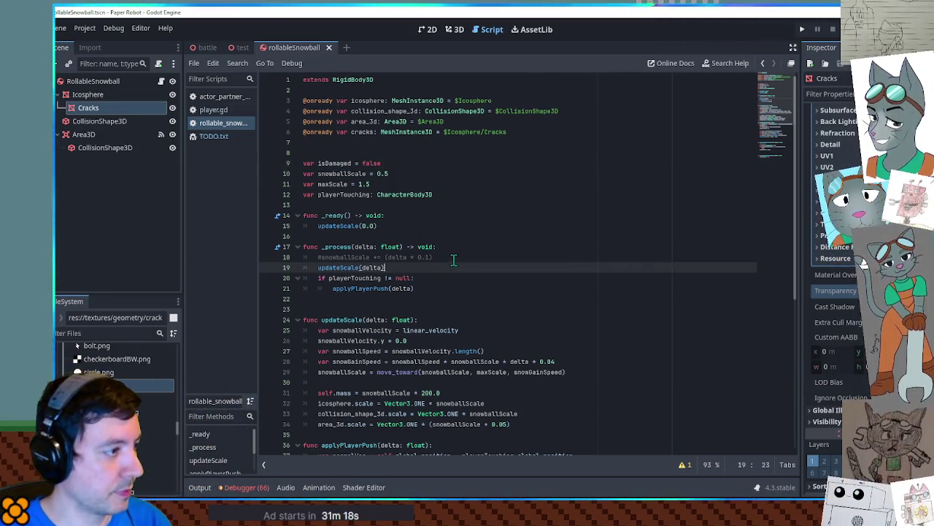
{"action": "key", "text": "shift+Home"}
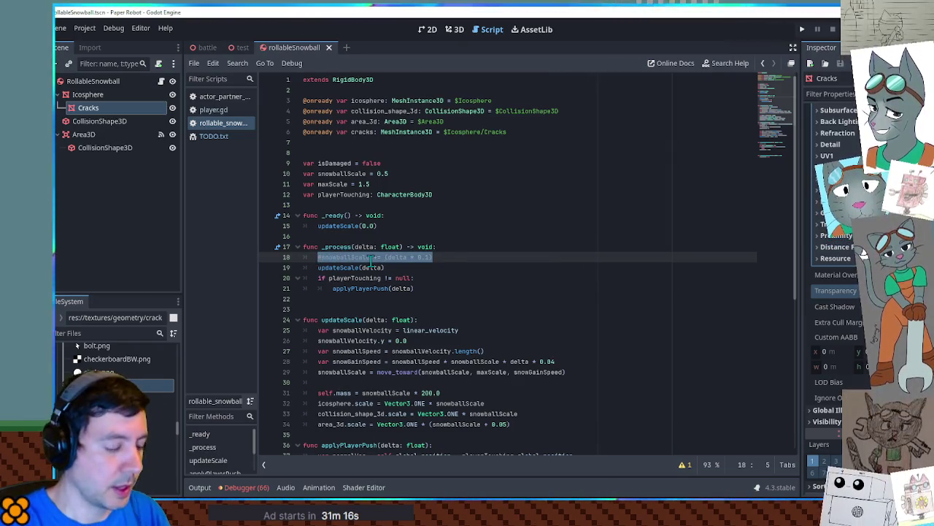
{"action": "type", "text": "if isDamaged:"}
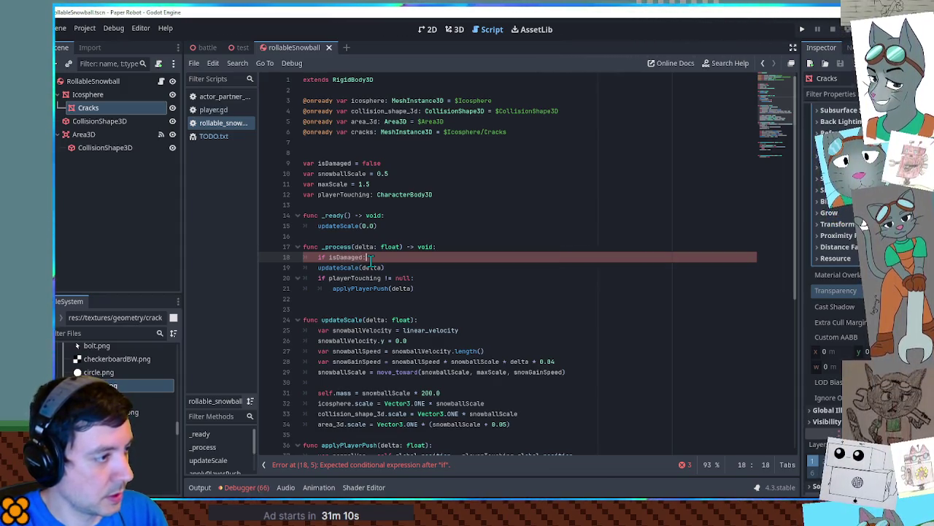
Under 'if isDamaged:' write 'cracks.transparency = move_toward(cracks.transparency, 0.0, delta * 4.0)'
{"action": "key", "text": "Return"}
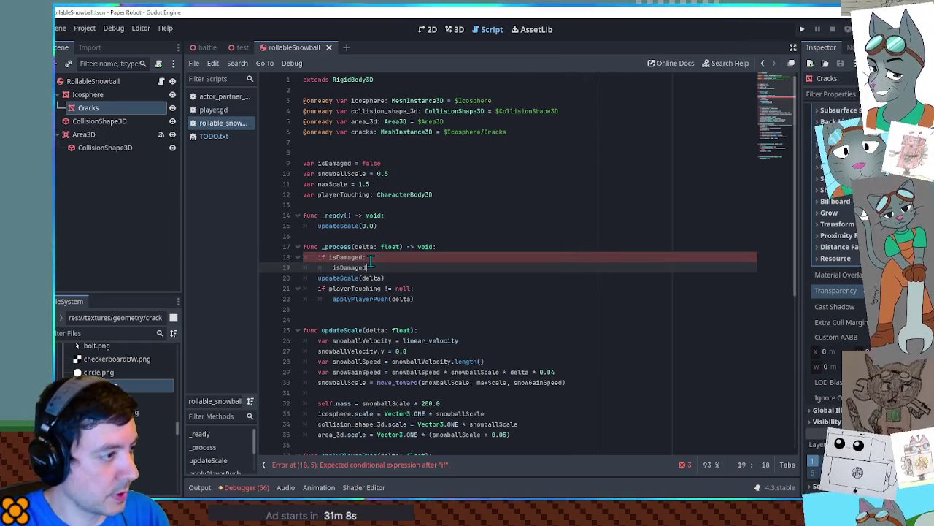
{"action": "type", "text": "cracks.tran"}
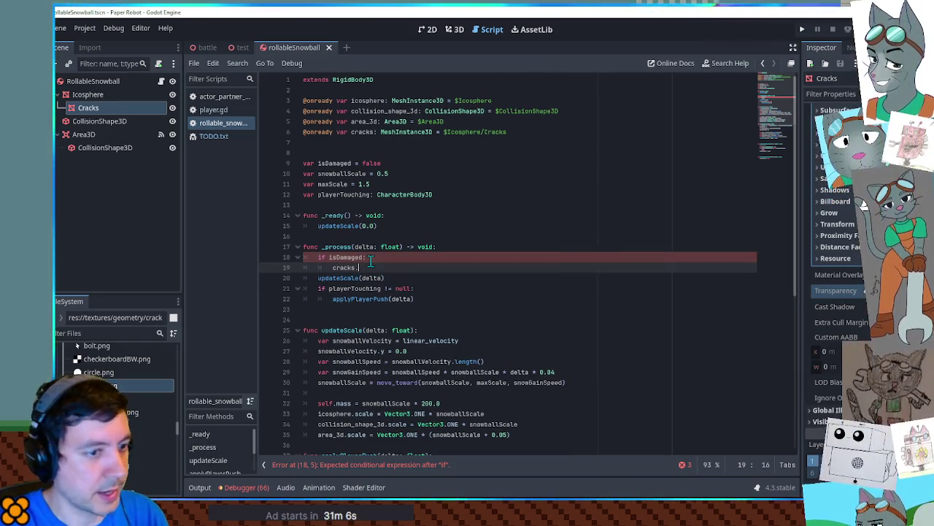
{"action": "key", "text": "Return"}
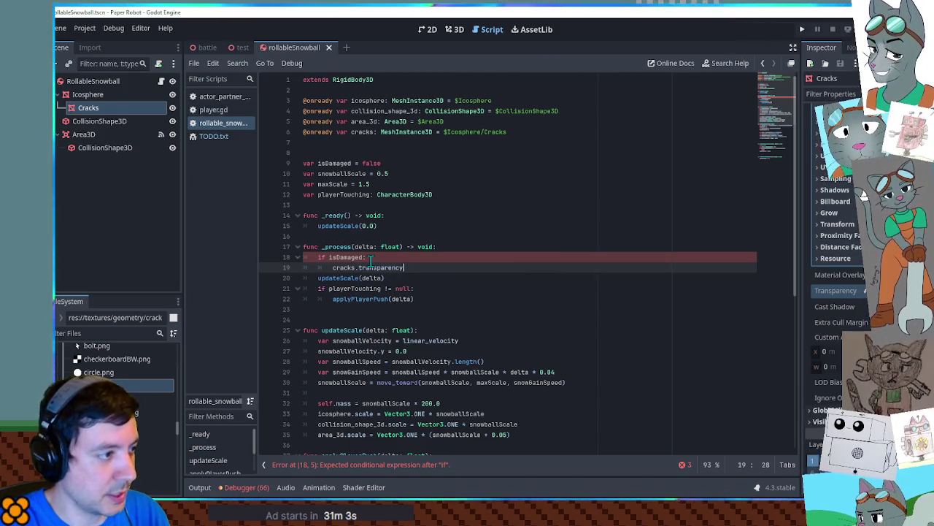
{"action": "key", "text": "shift+Home"}
{"action": "key", "text": "End"}
{"action": "type", "text": "= move_t"}
{"action": "key", "text": "Return"}
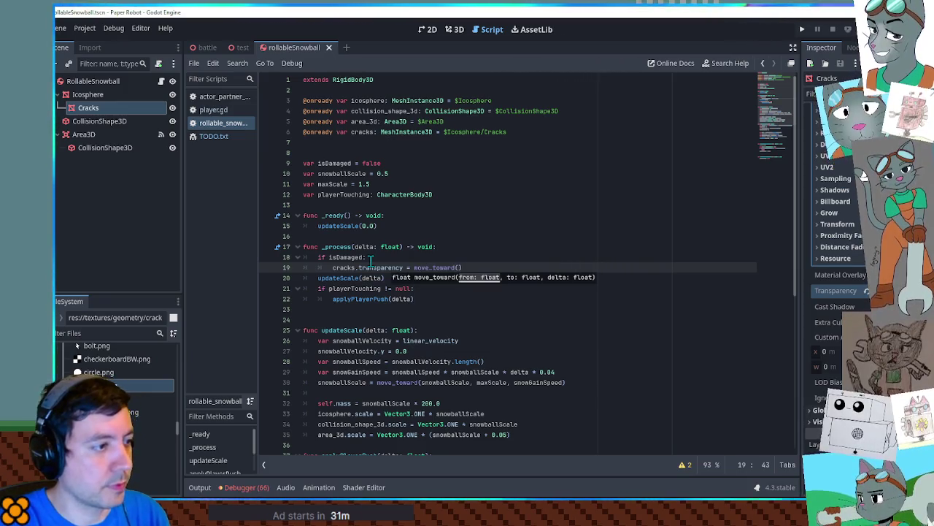
{"action": "type", "text": "cracks.transparency, "}
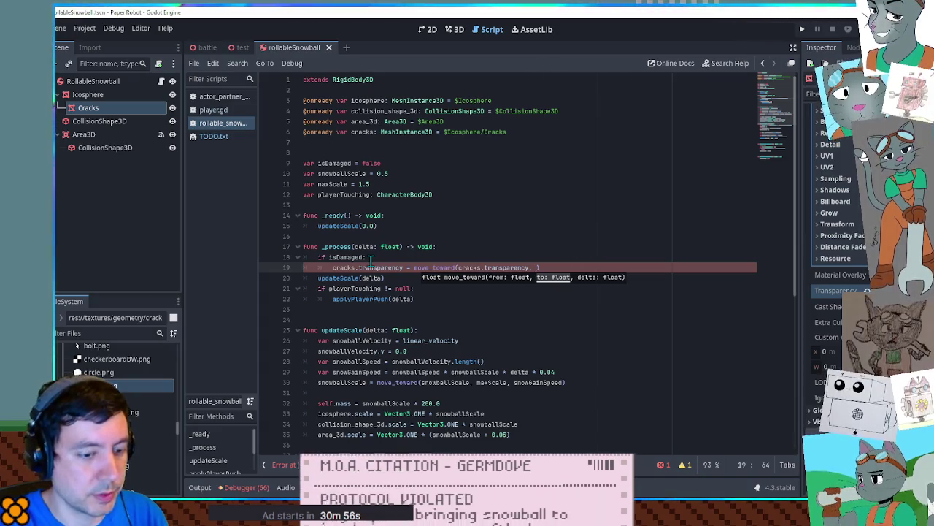
{"action": "type", "text": "0.0)"}
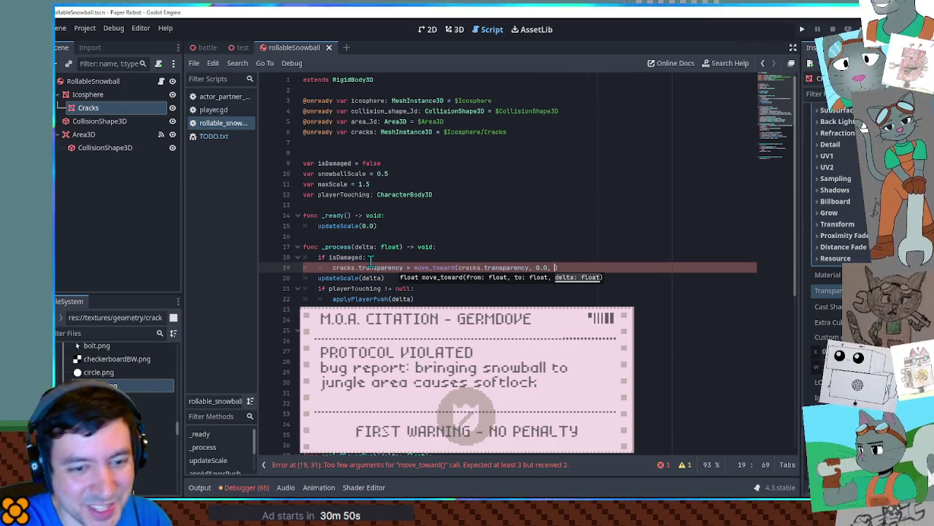
{"action": "type", "text": " delta"}
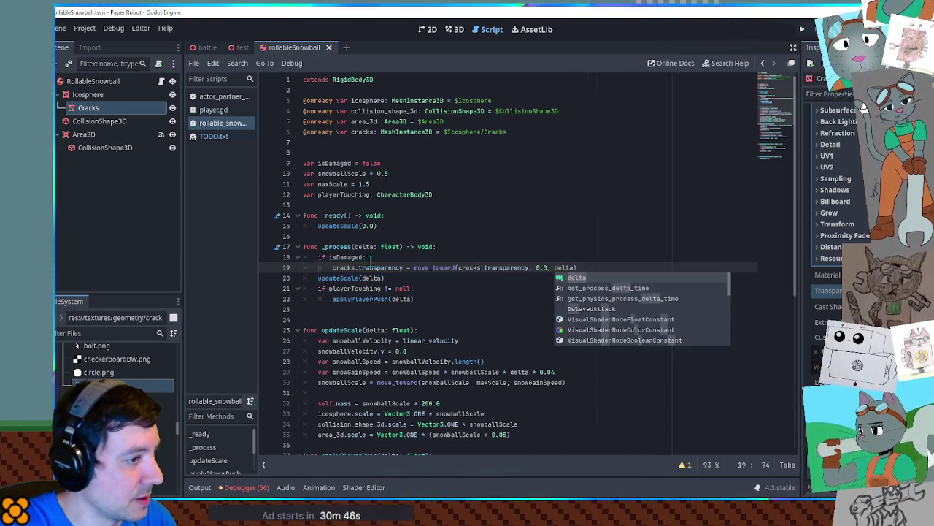
{"action": "type", "text": " * "}
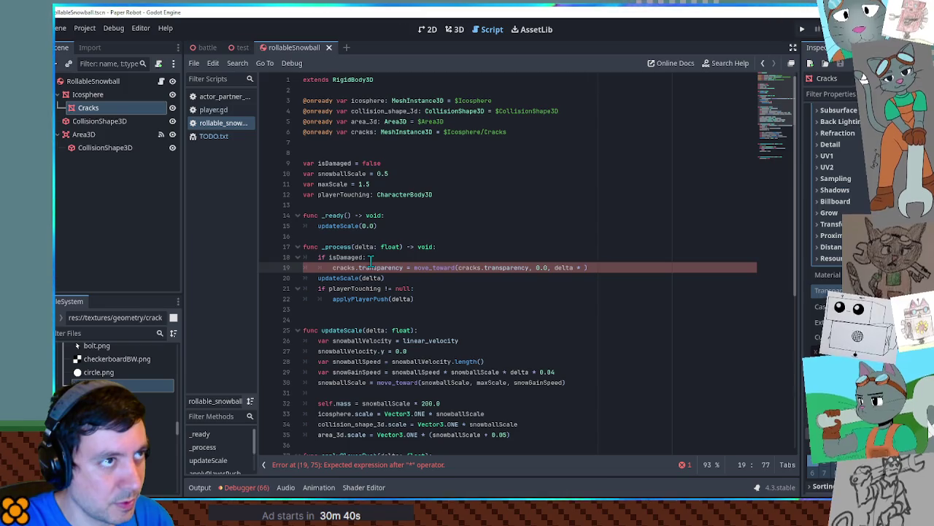
{"action": "type", "text": "4.0"}
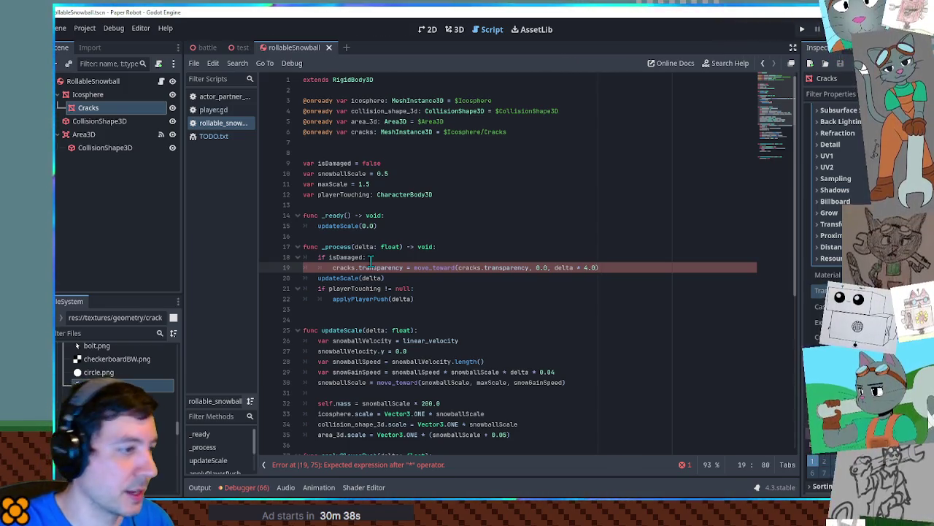
{"action": "left_click_drag", "start_coordinate": [635, 266], "coordinate": [635, 251]}
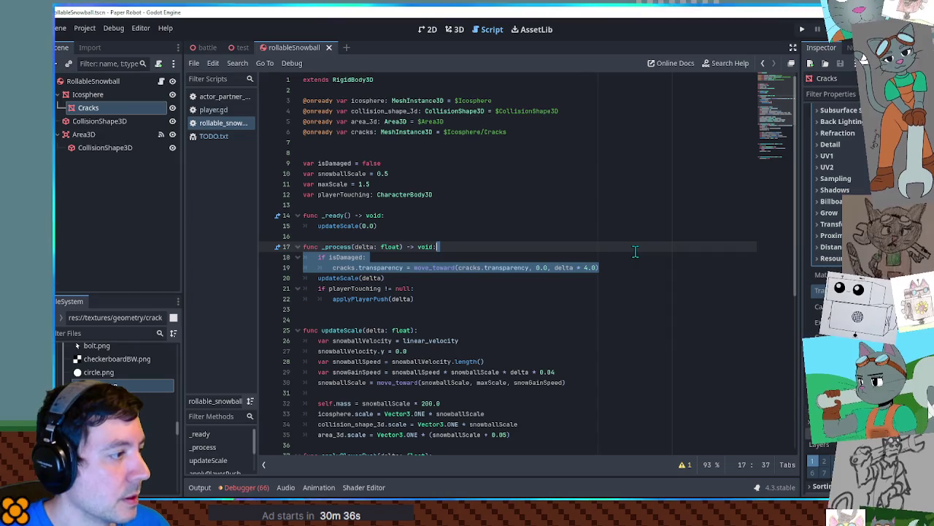
Try duplicating the if block into an else branch, then delete it again
{"action": "key", "text": "ctrl+shift+d"}
{"action": "left_click_drag", "start_coordinate": [319, 278], "coordinate": [366, 278]}
{"action": "type", "text": "else:"}
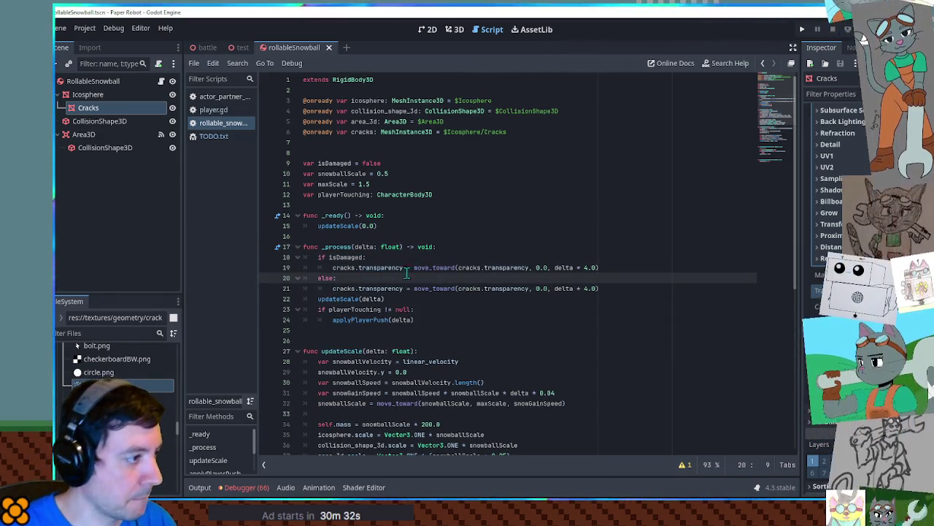
{"action": "left_click", "coordinate": [476, 236]}
{"action": "left_click", "coordinate": [368, 276]}
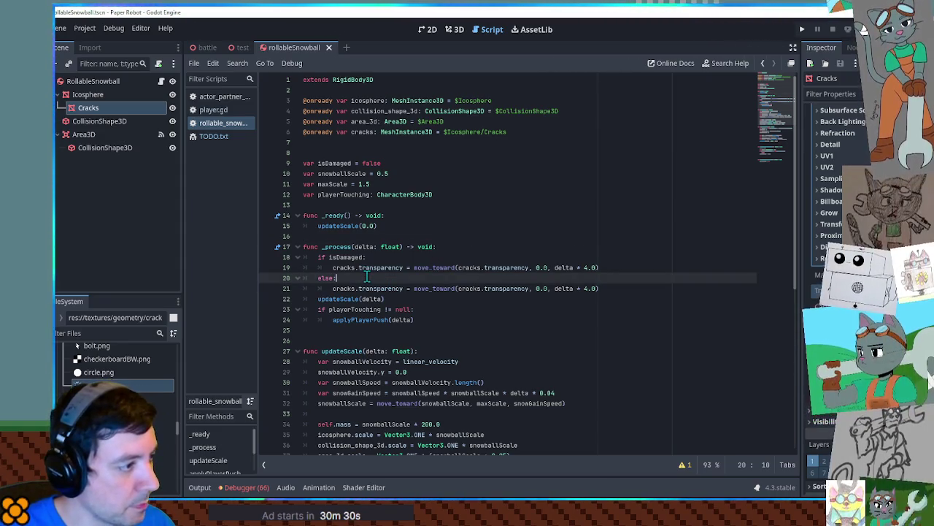
{"action": "key", "text": "ctrl+shift+k"}
{"action": "key", "text": "ctrl+shift+k"}
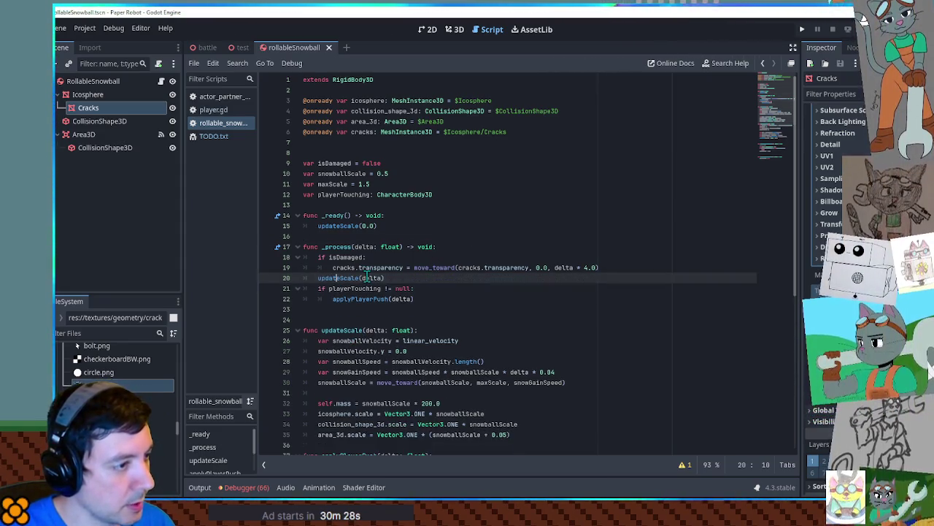
Change the target to '0.0 if isDamaged else 1.0', remove the if line, dedent, and save
{"action": "left_click", "coordinate": [546, 267]}
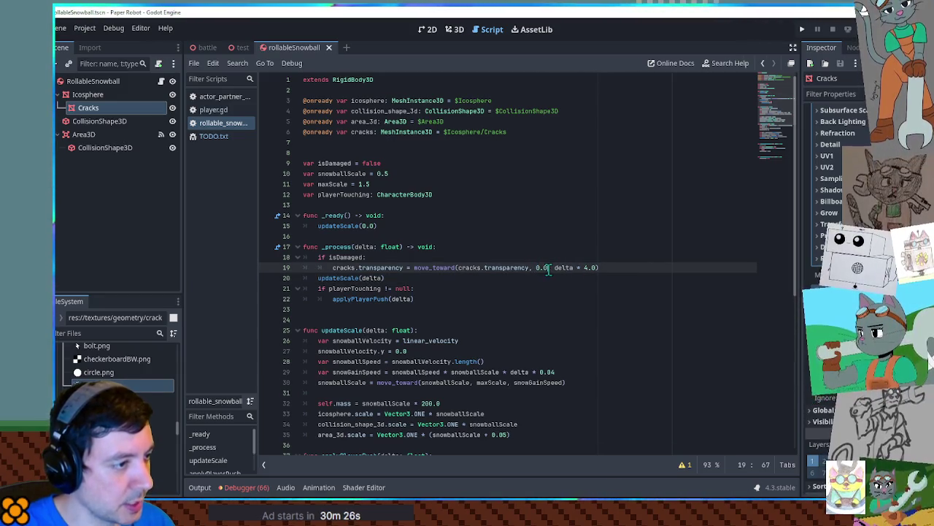
{"action": "type", "text": "if isDamaged"}
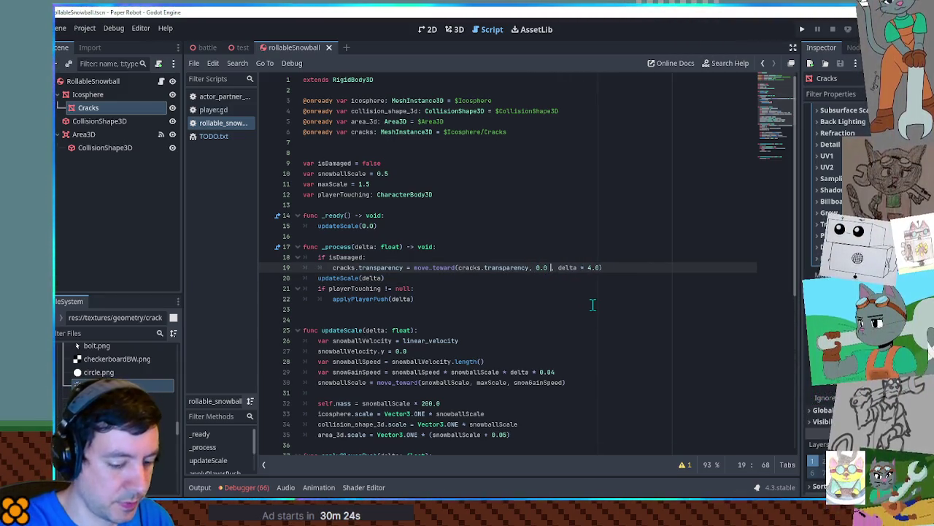
{"action": "type", "text": " else 1.0"}
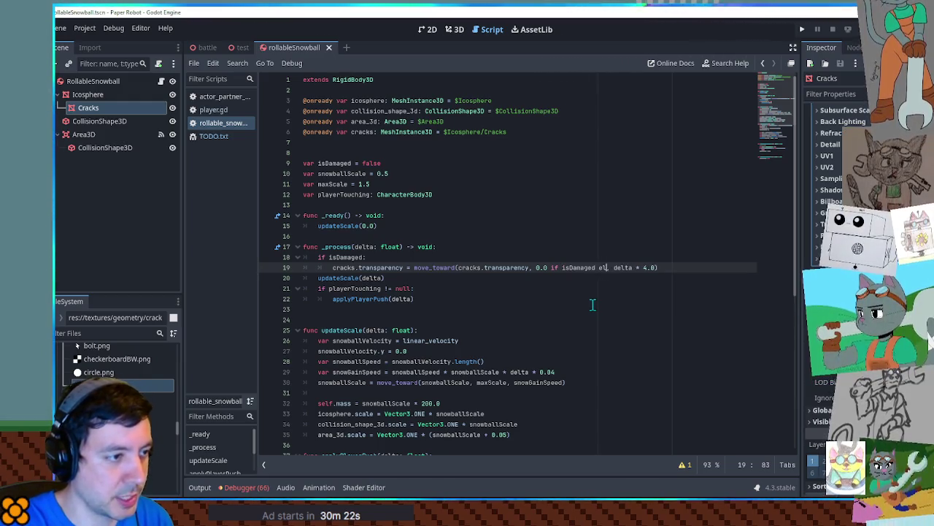
{"action": "key", "text": "Up"}
{"action": "key", "text": "ctrl+shift+k"}
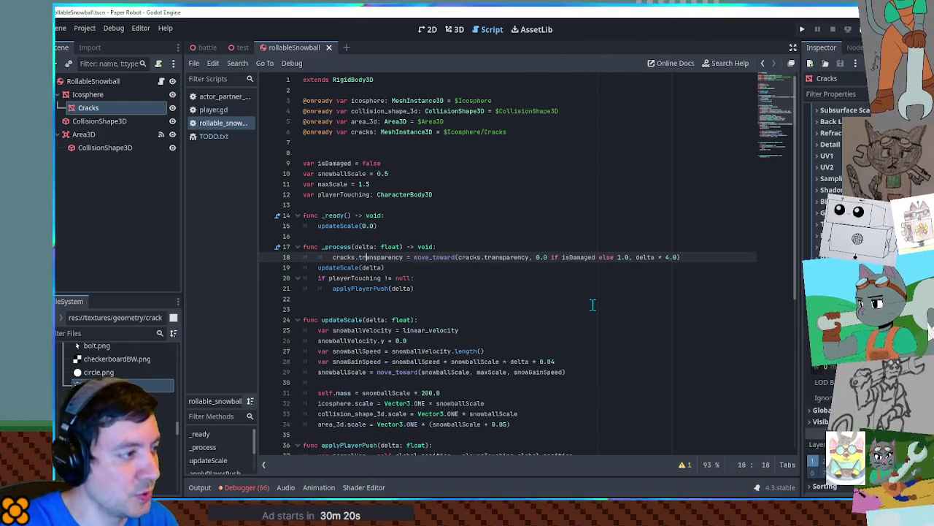
{"action": "key", "text": "shift+Tab"}
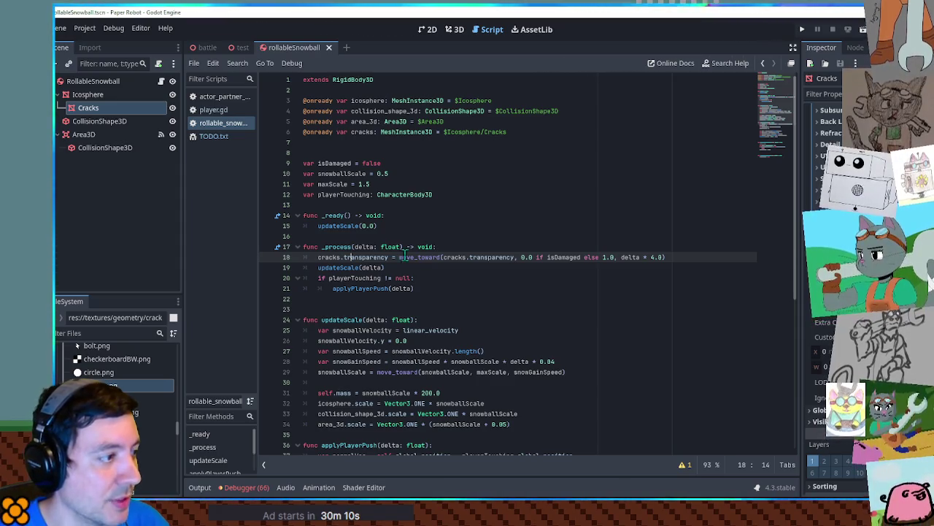
{"action": "left_click", "coordinate": [497, 235]}
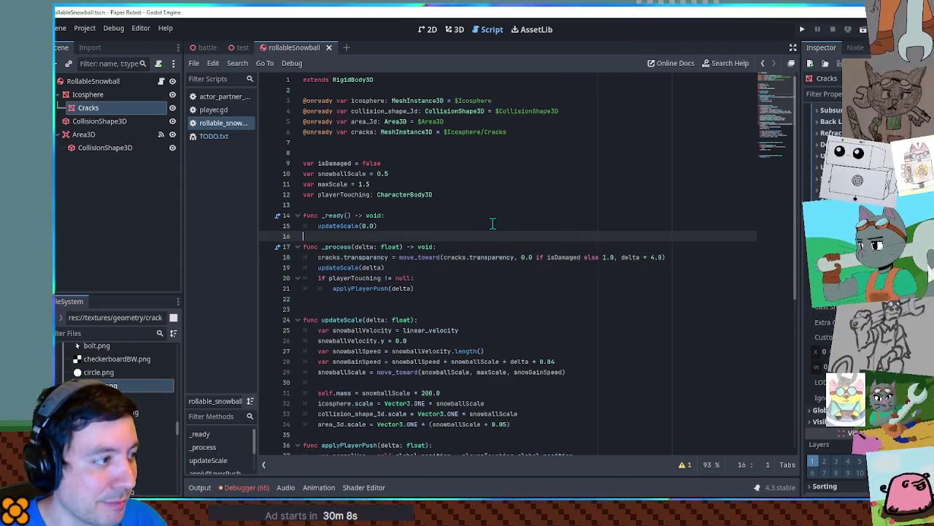
{"action": "key", "text": "ctrl+s"}
{"action": "scroll", "coordinate": [467, 247], "scroll_direction": "down", "scroll_amount": 2}
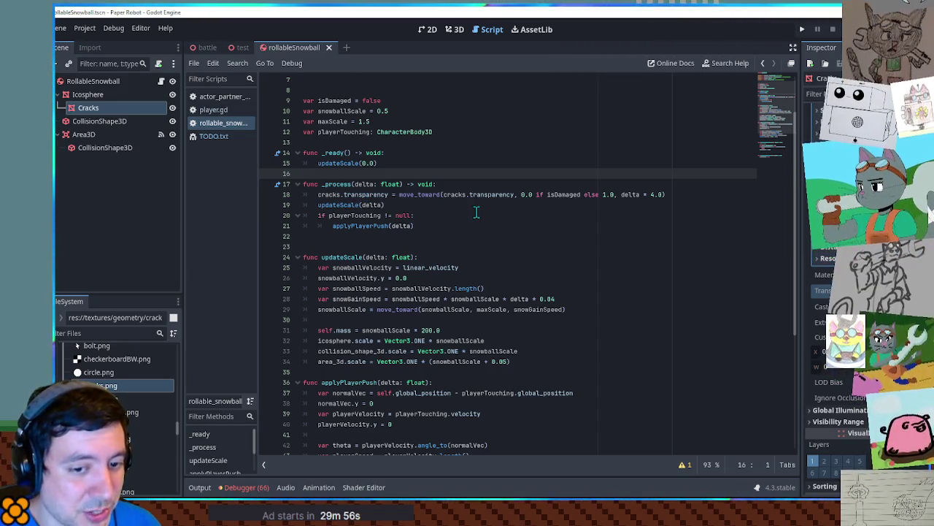
{"action": "scroll", "coordinate": [476, 211], "scroll_direction": "down", "scroll_amount": 5}
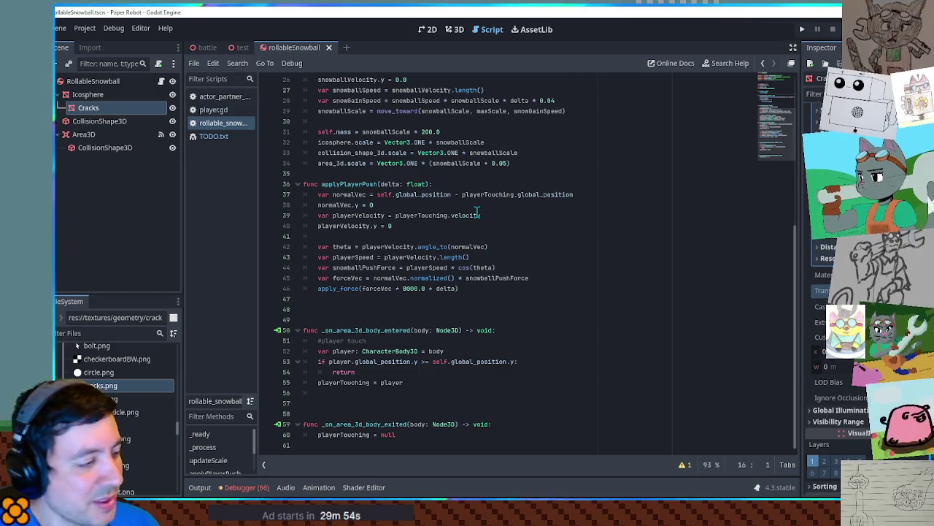
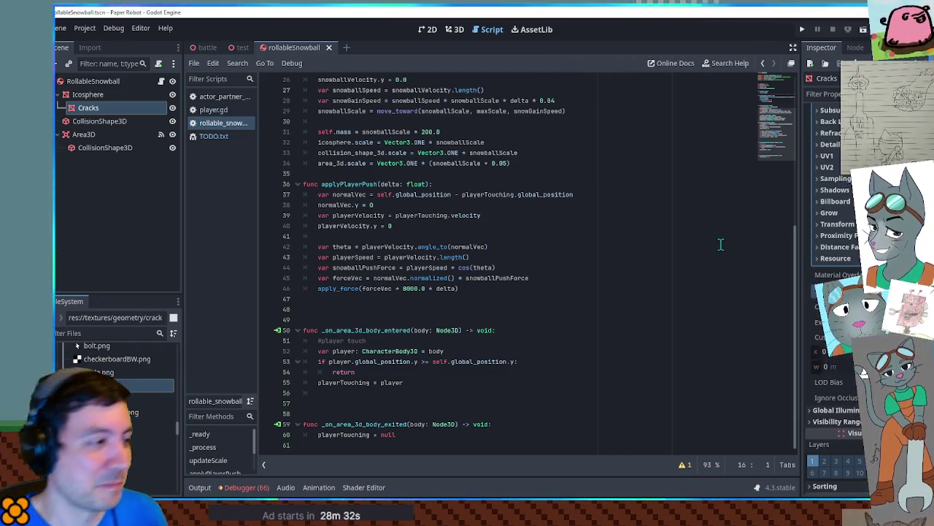
Place the caret on the player touch comment and nearby blank lines in the current script
{"action": "left_click", "coordinate": [528, 340]}
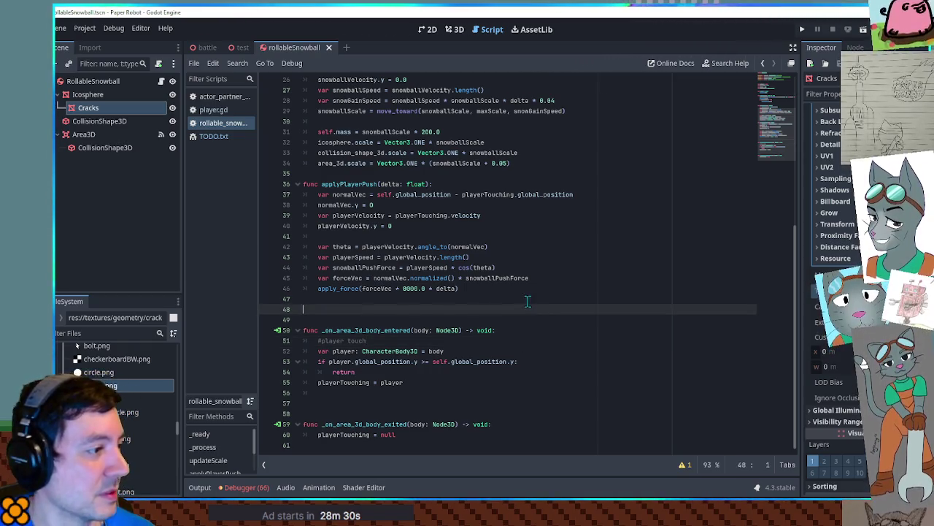
{"action": "left_click", "coordinate": [527, 299]}
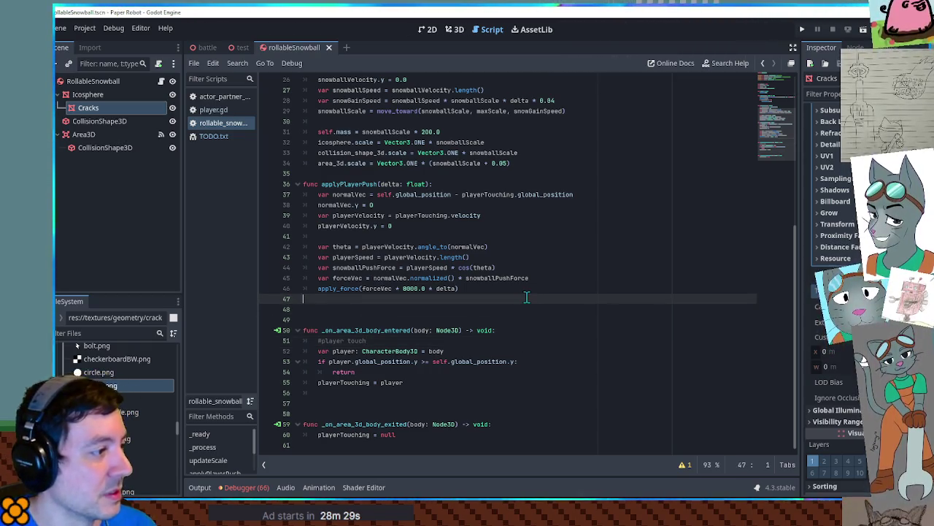
{"action": "left_click", "coordinate": [484, 308]}
{"action": "scroll", "coordinate": [484, 307], "scroll_direction": "up", "scroll_amount": 8}
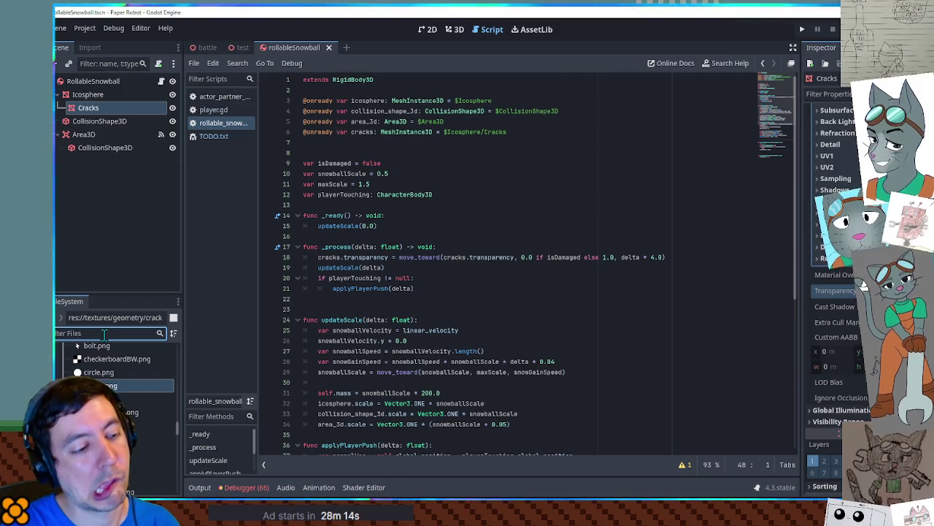
{"action": "left_click", "coordinate": [578, 297]}
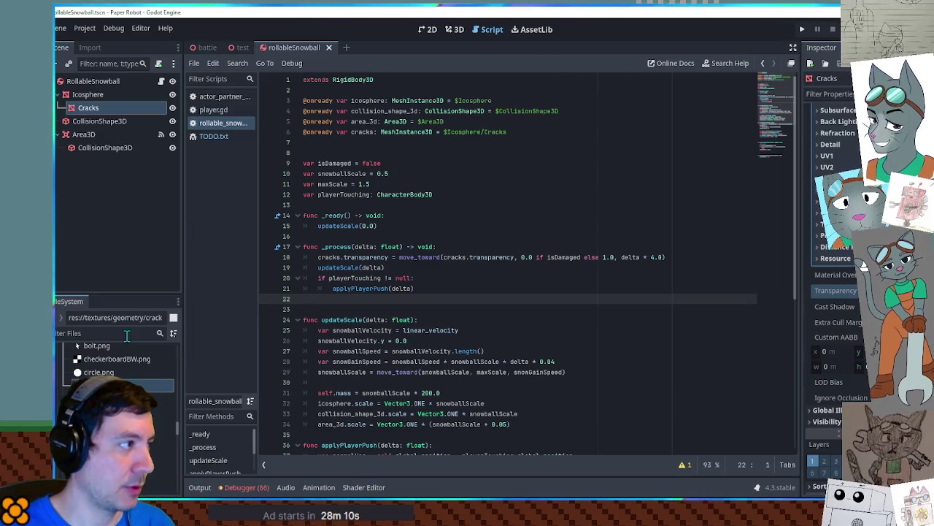
Open player.gd, search for 'activate', then scroll down to the area-entered handler
{"action": "left_click", "coordinate": [213, 110]}
{"action": "key", "text": "ctrl+f"}
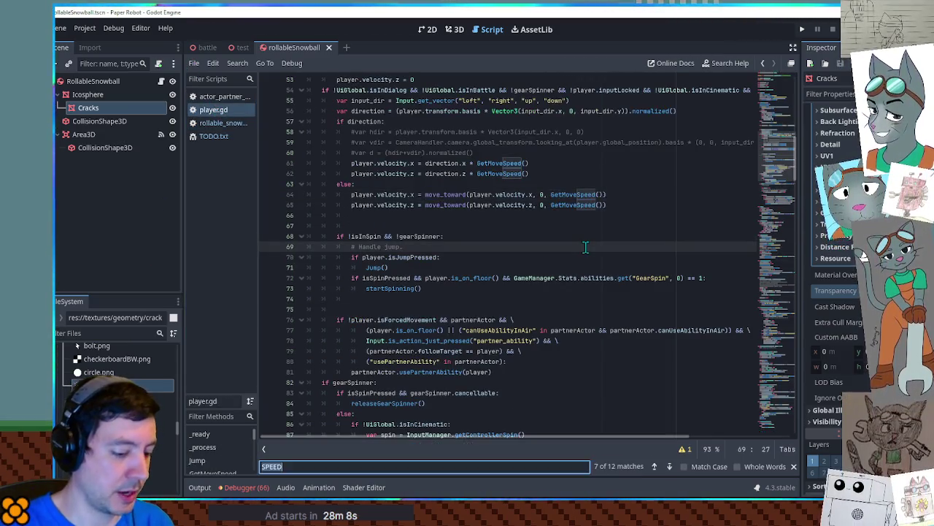
{"action": "type", "text": "activate"}
{"action": "key", "text": "ctrl+a"}
{"action": "key", "text": "BackSpace"}
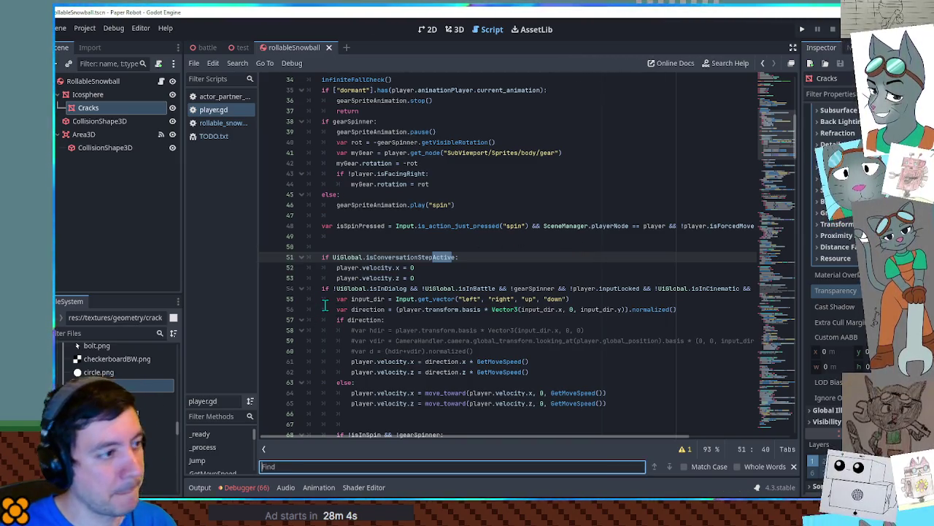
{"action": "left_click", "coordinate": [557, 183]}
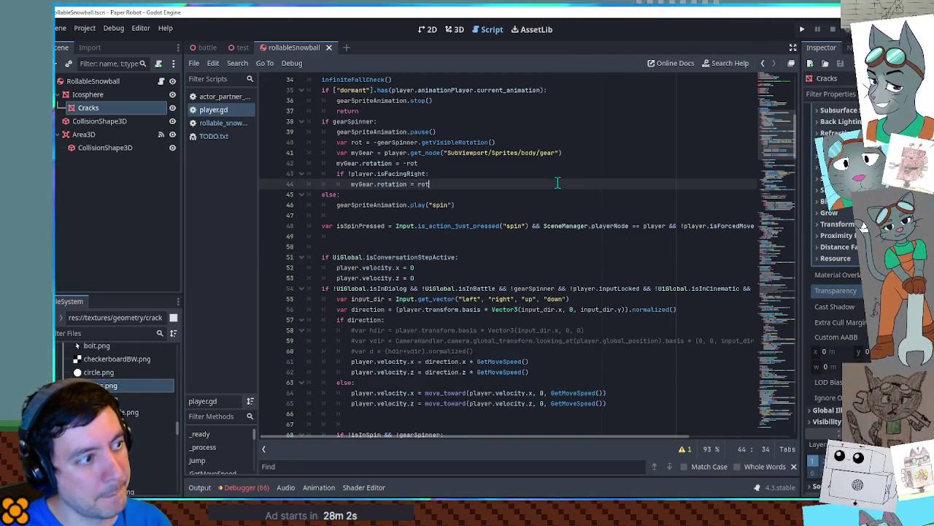
{"action": "left_click_drag", "start_coordinate": [776, 144], "coordinate": [773, 101]}
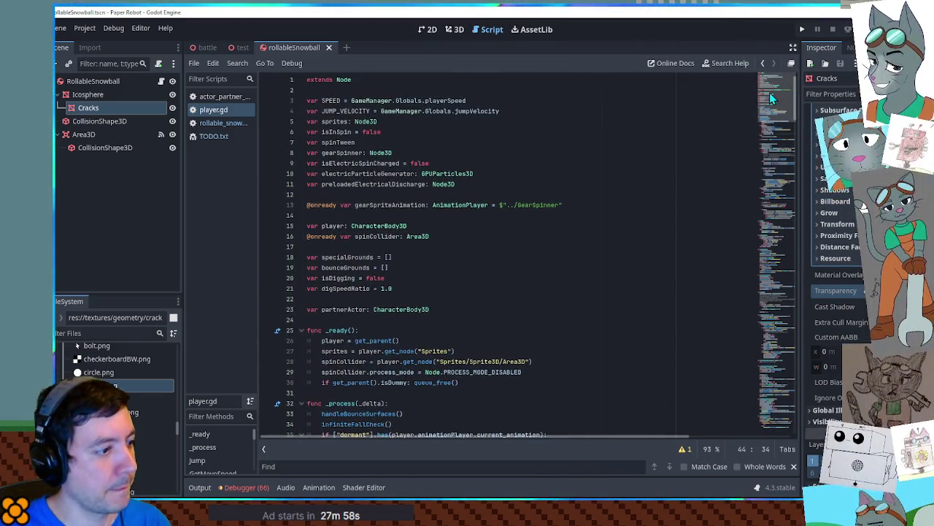
{"action": "left_click", "coordinate": [774, 102]}
{"action": "left_click_drag", "start_coordinate": [790, 108], "coordinate": [791, 305]}
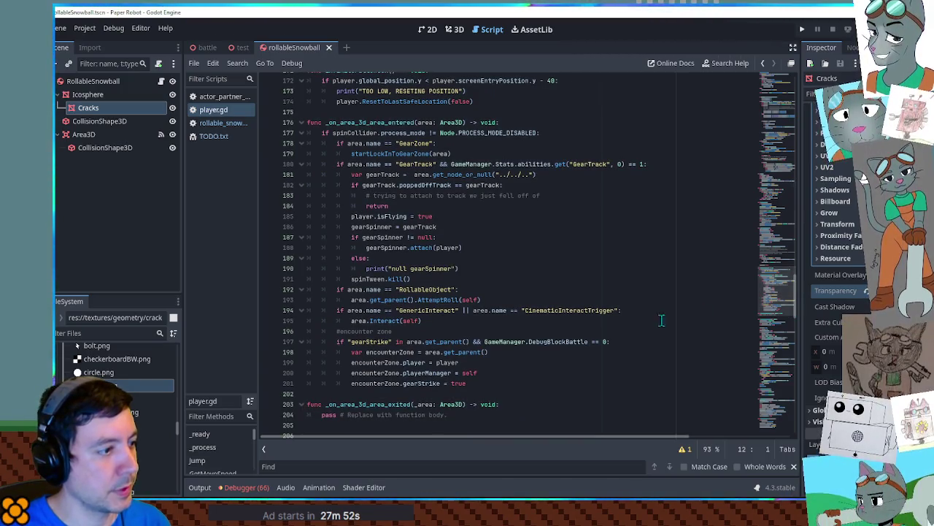
Select GenericInteract on line 194 and the Interact call on line 195, then select the Area3D node
{"action": "double_click", "coordinate": [417, 311]}
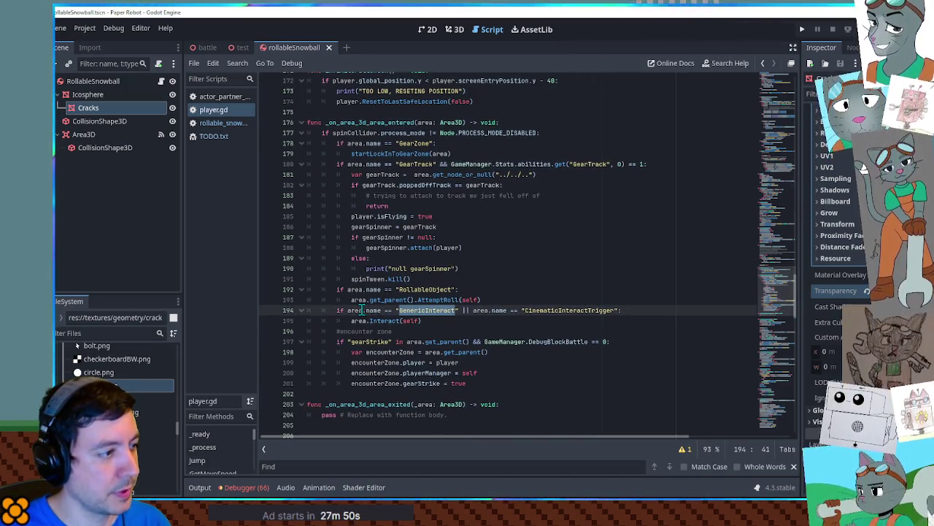
{"action": "left_click", "coordinate": [431, 317]}
{"action": "double_click", "coordinate": [429, 310]}
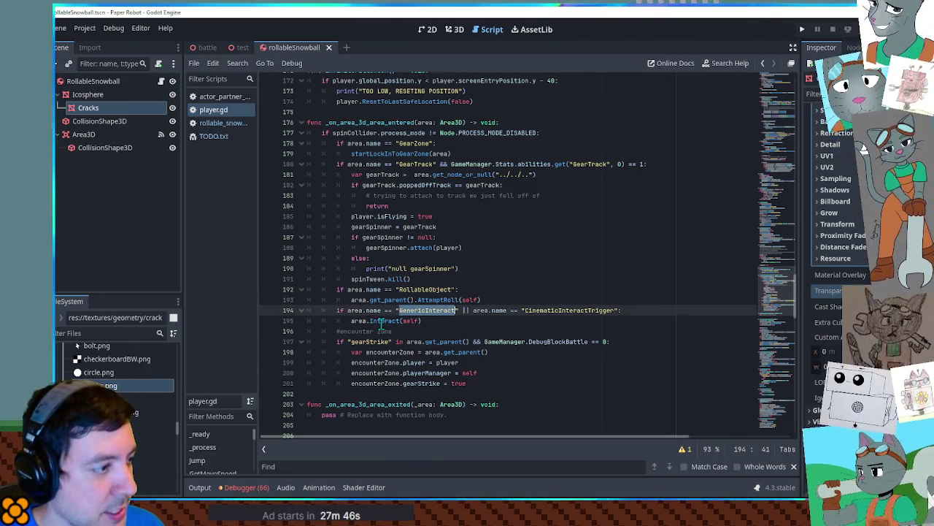
{"action": "double_click", "coordinate": [381, 322]}
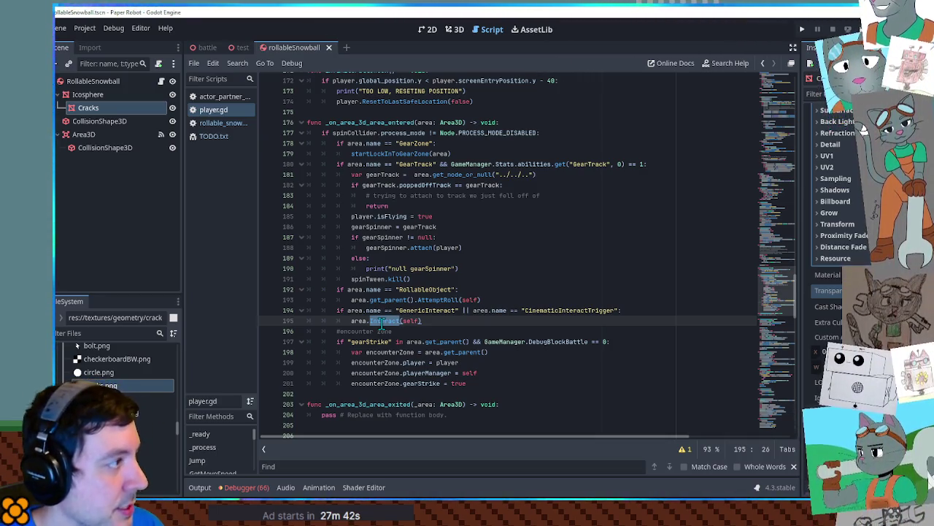
{"action": "left_click", "coordinate": [92, 135]}
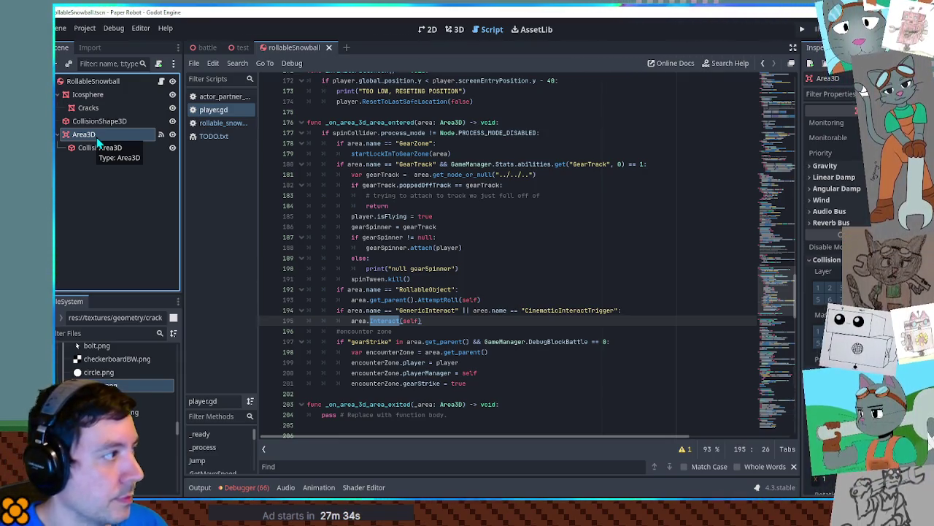
Add a new Area3D with a CollisionShape3D child under the RollableSnowball root
{"action": "left_click", "coordinate": [95, 83]}
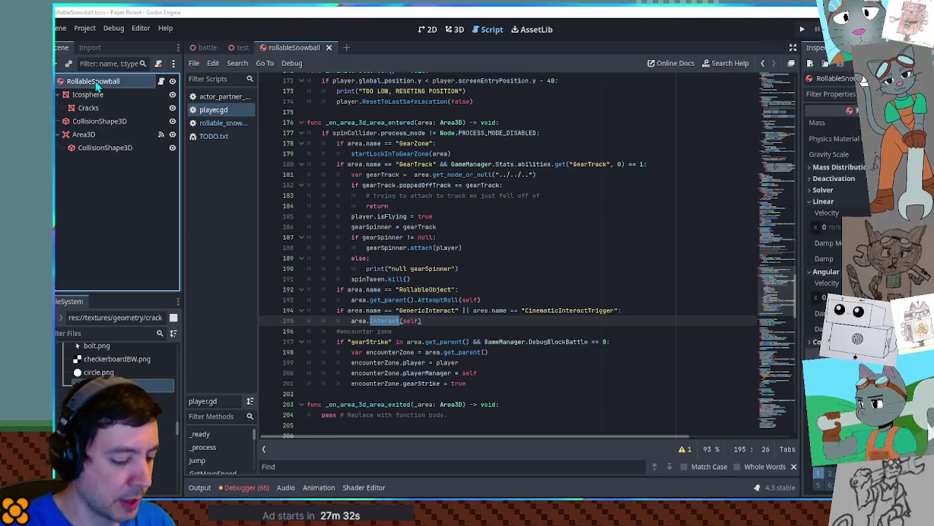
{"action": "key", "text": "ctrl+v"}
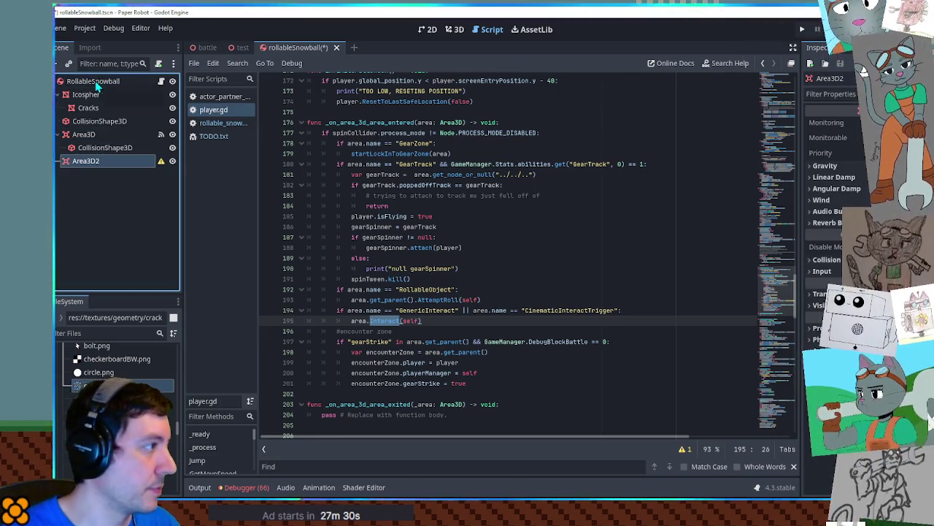
{"action": "left_click", "coordinate": [99, 120]}
{"action": "key", "text": "ctrl+c"}
{"action": "left_click", "coordinate": [85, 161]}
{"action": "key", "text": "ctrl+v"}
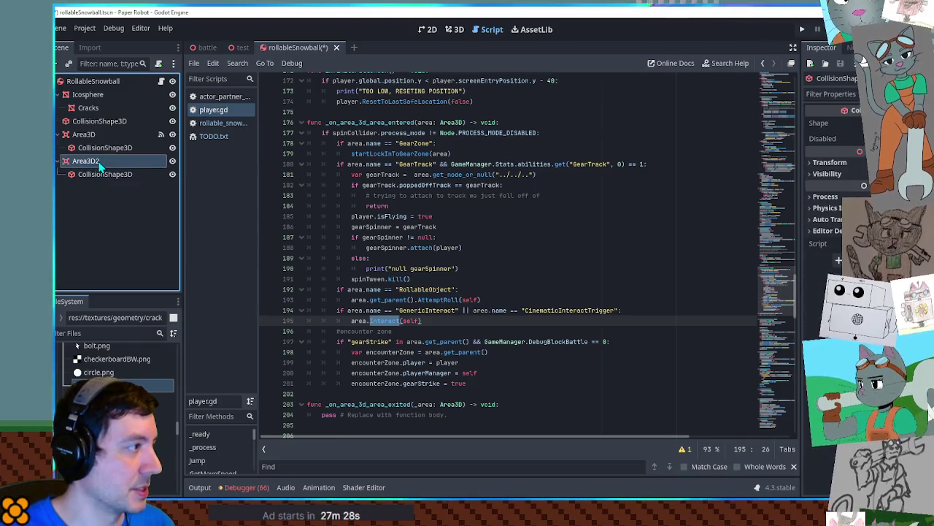
{"action": "left_click", "coordinate": [87, 162]}
Copy 'GenericInteract' from the script and rename Area3D2 to it
{"action": "left_click", "coordinate": [427, 311]}
{"action": "double_click", "coordinate": [427, 310]}
{"action": "key", "text": "ctrl+c"}
{"action": "double_click", "coordinate": [88, 160]}
{"action": "key", "text": "ctrl+v"}
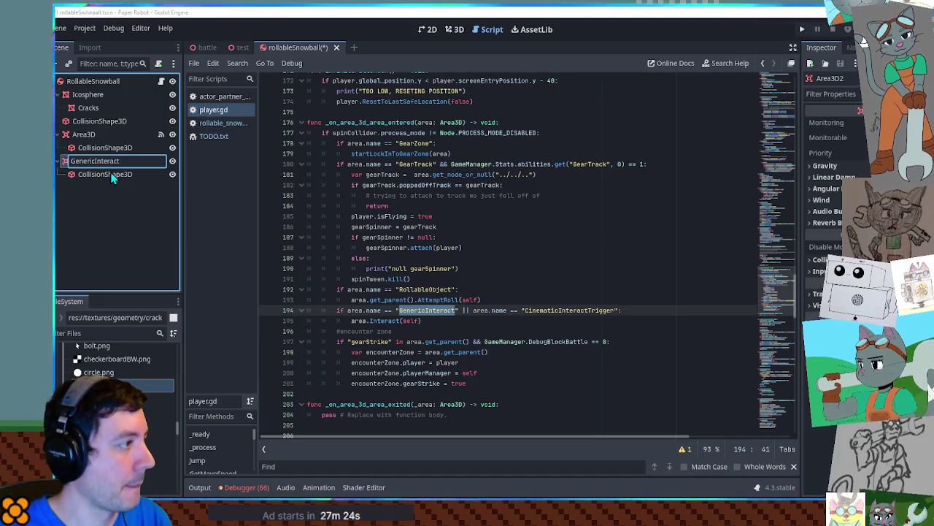
{"action": "key", "text": "Return"}
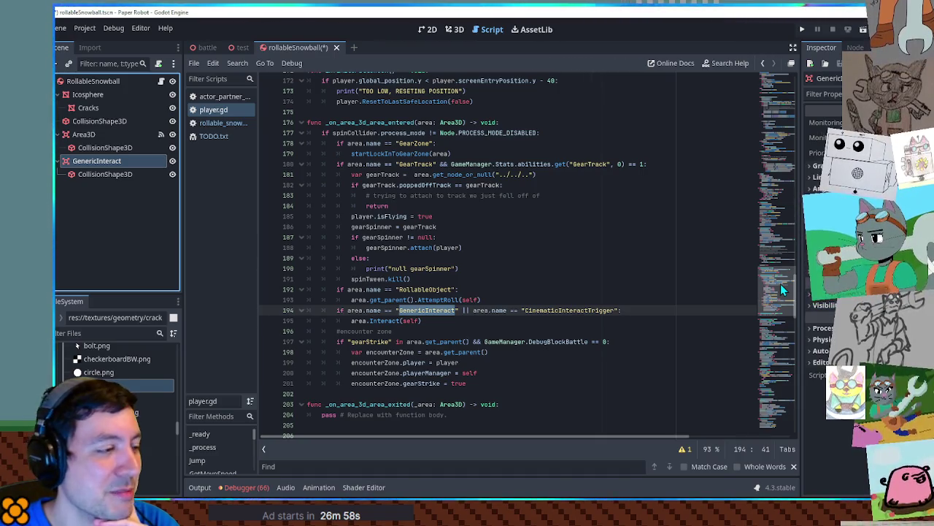
{"action": "double_click", "coordinate": [446, 310]}
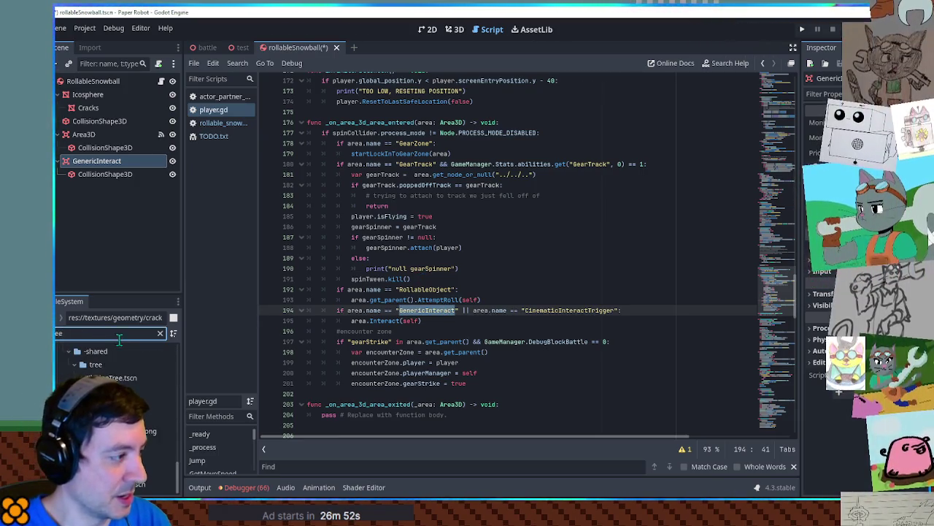
Open SolidPineTree's scene from the test scene and inspect its GenericInteract collision layer and mask
{"action": "left_click", "coordinate": [458, 29]}
{"action": "left_click", "coordinate": [242, 48]}
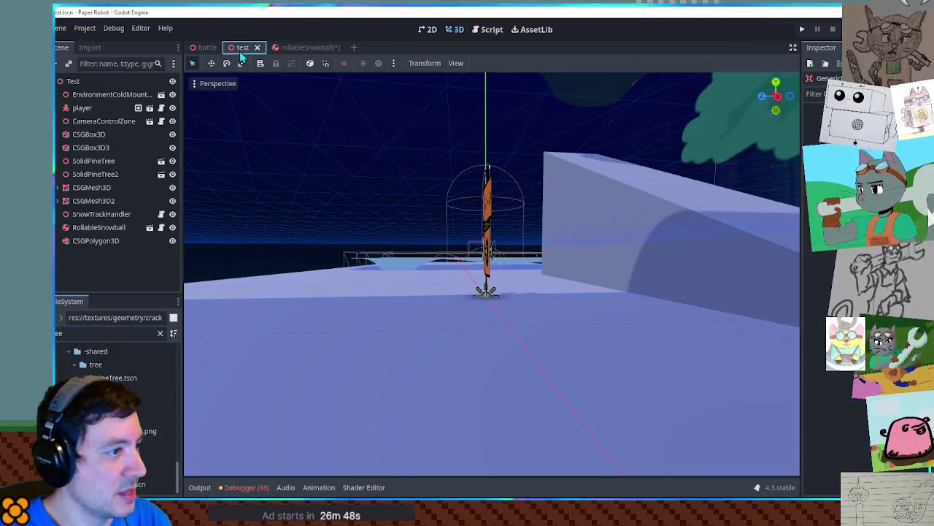
{"action": "left_click", "coordinate": [664, 203]}
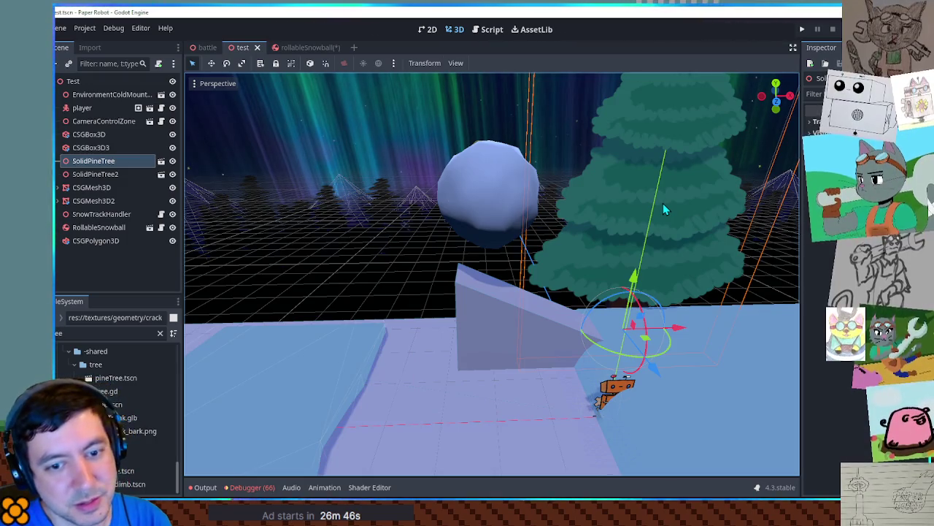
{"action": "left_click", "coordinate": [161, 160]}
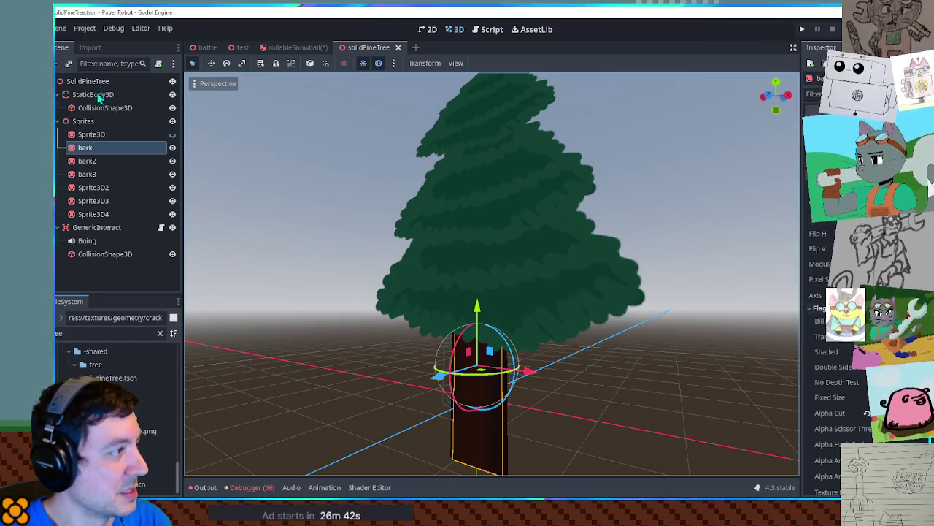
{"action": "left_click", "coordinate": [90, 228]}
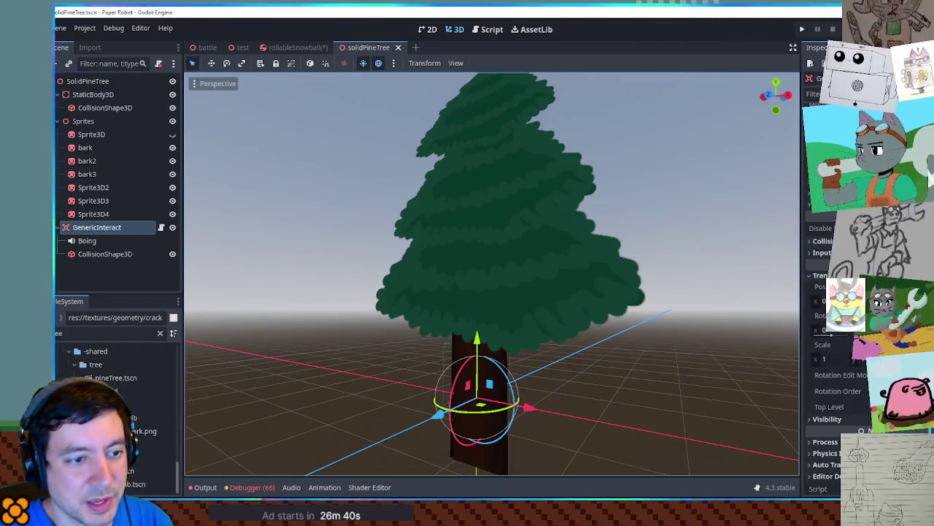
{"action": "left_click", "coordinate": [822, 241]}
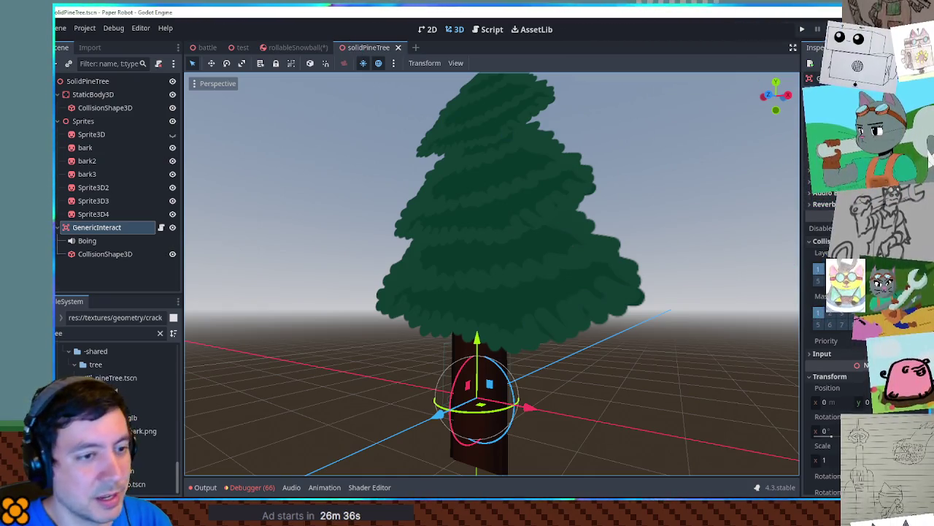
{"action": "left_click", "coordinate": [398, 47]}
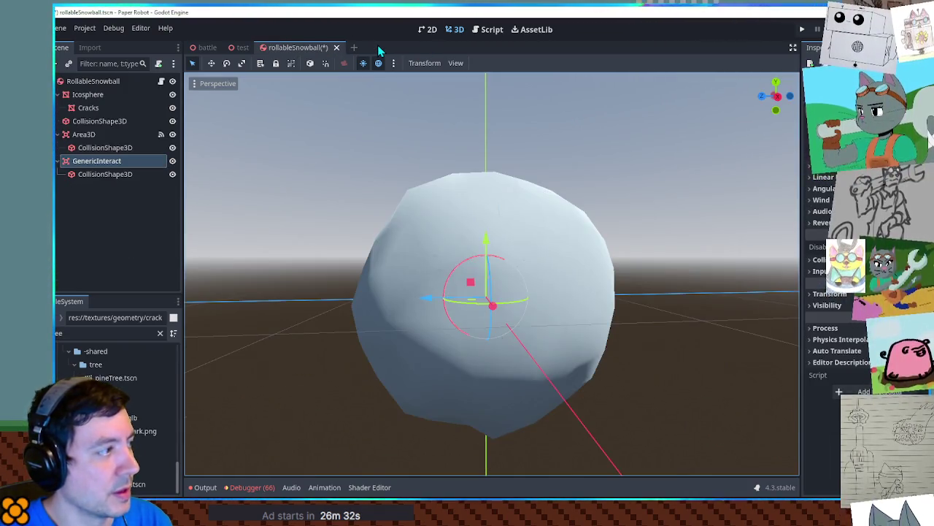
Check the snowball GenericInteract's collision layer and mask, then start attaching a script to it
{"action": "left_click", "coordinate": [105, 173]}
{"action": "left_click", "coordinate": [97, 160]}
{"action": "left_click", "coordinate": [822, 259]}
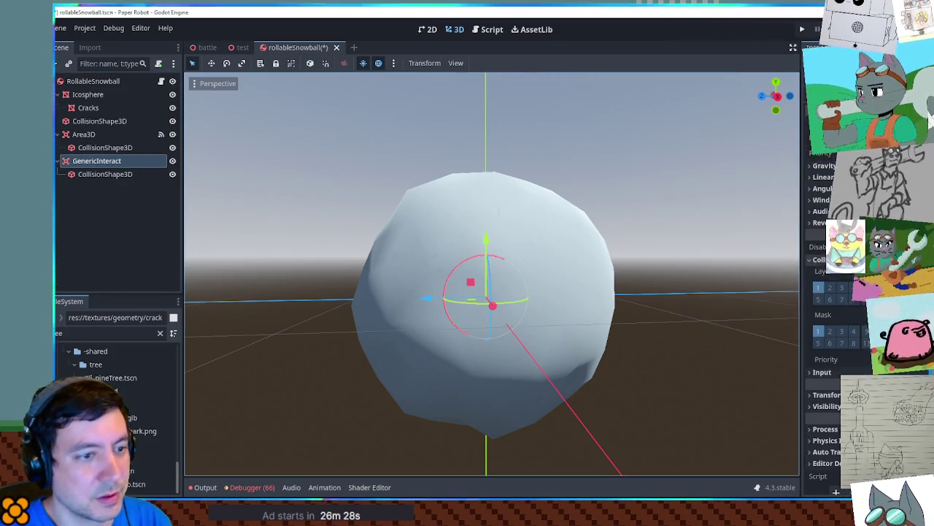
{"action": "left_click", "coordinate": [822, 259]}
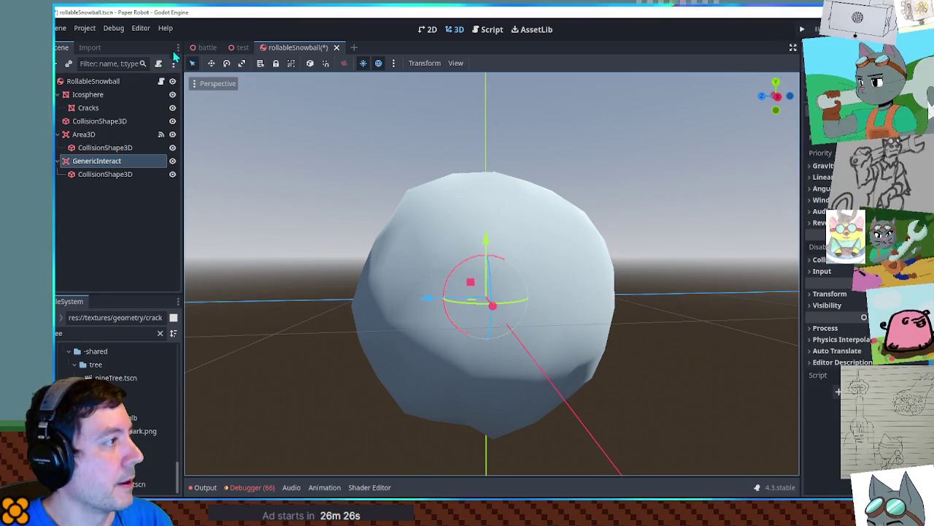
{"action": "left_click", "coordinate": [158, 63]}
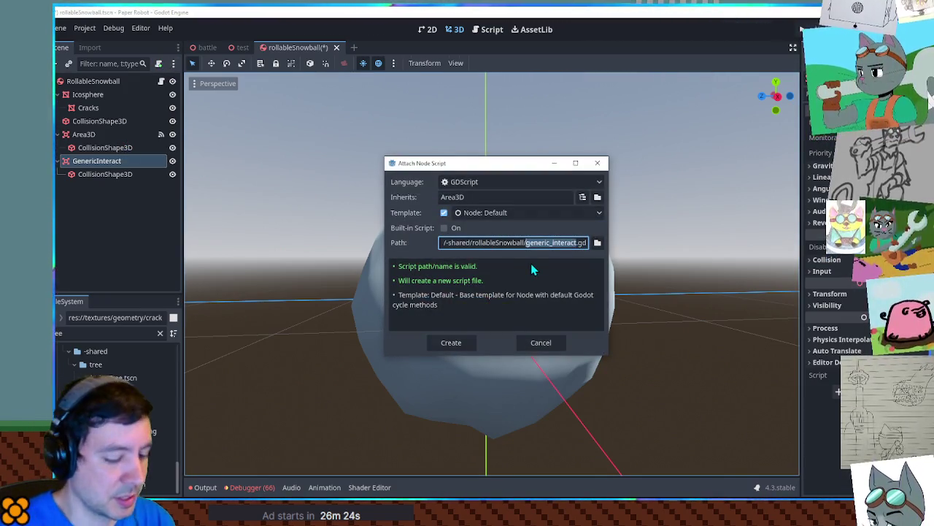
Create snowballGearInteract.gd with a RollableSnowball reference, remove the _ready boilerplate, and save
{"action": "type", "text": "snowball"}
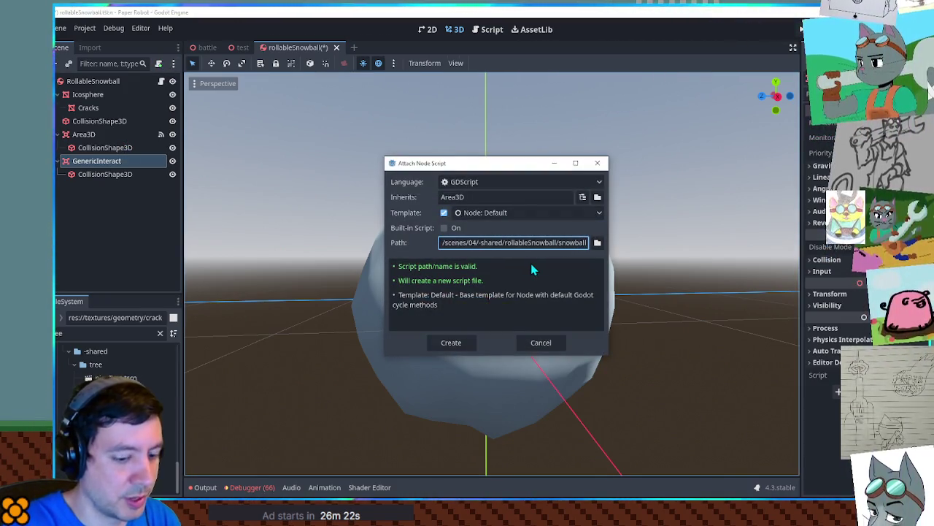
{"action": "type", "text": "_gear"}
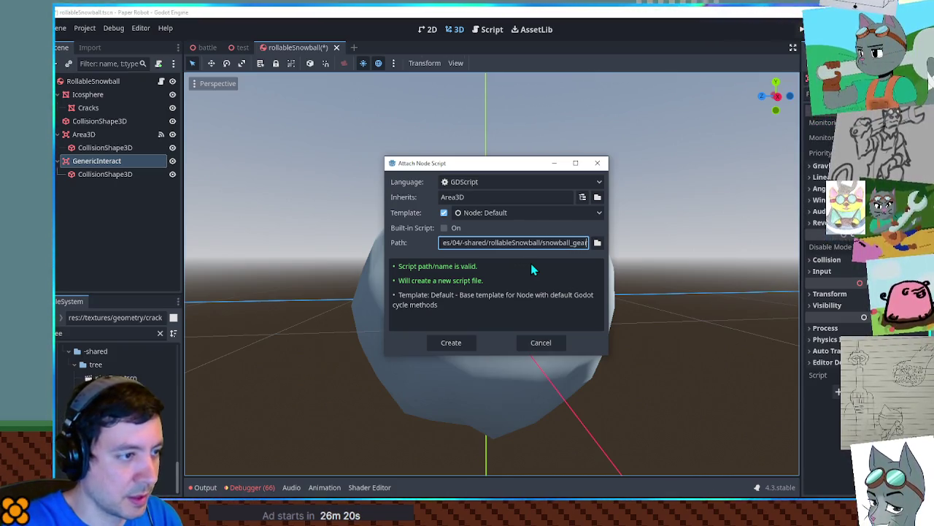
{"action": "key", "text": "BackSpace"}
{"action": "key", "text": "BackSpace"}
{"action": "key", "text": "BackSpace"}
{"action": "type", "text": "GearInteract"}
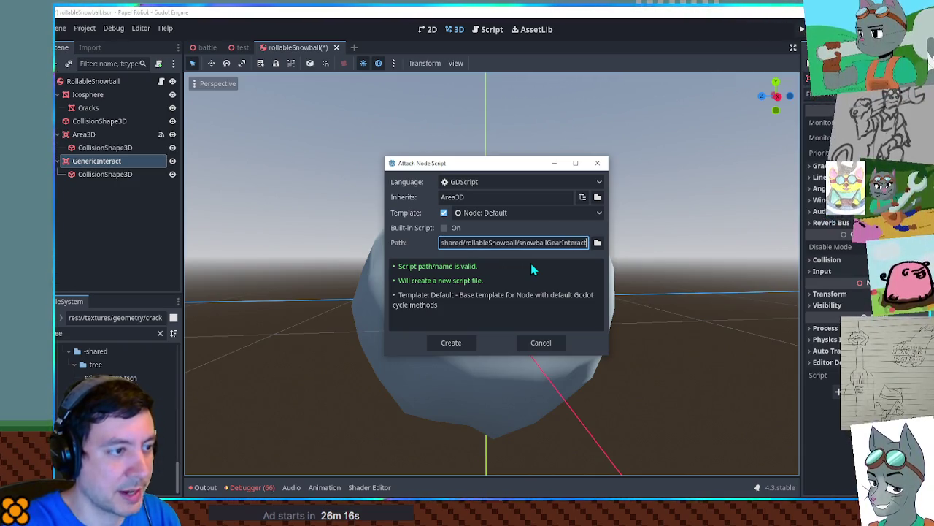
{"action": "key", "text": "Return"}
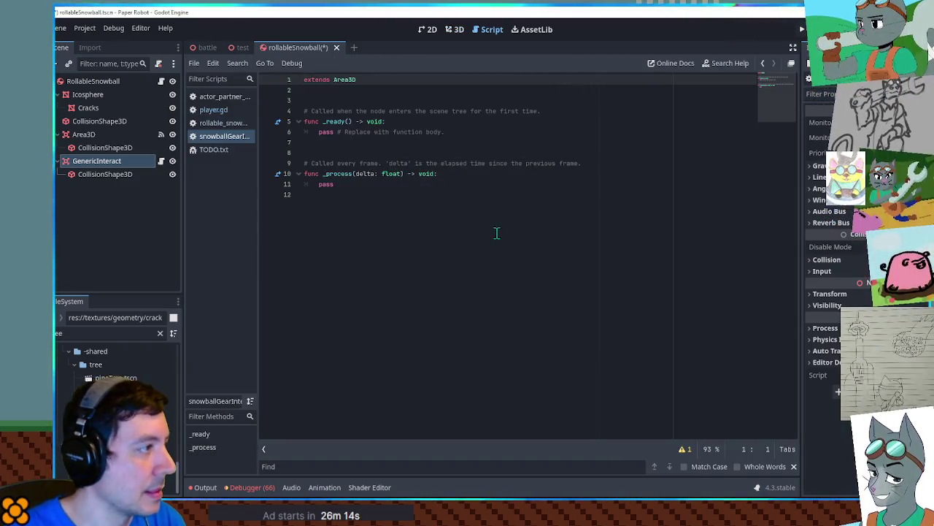
{"action": "left_click_drag", "start_coordinate": [113, 82], "coordinate": [338, 100]}
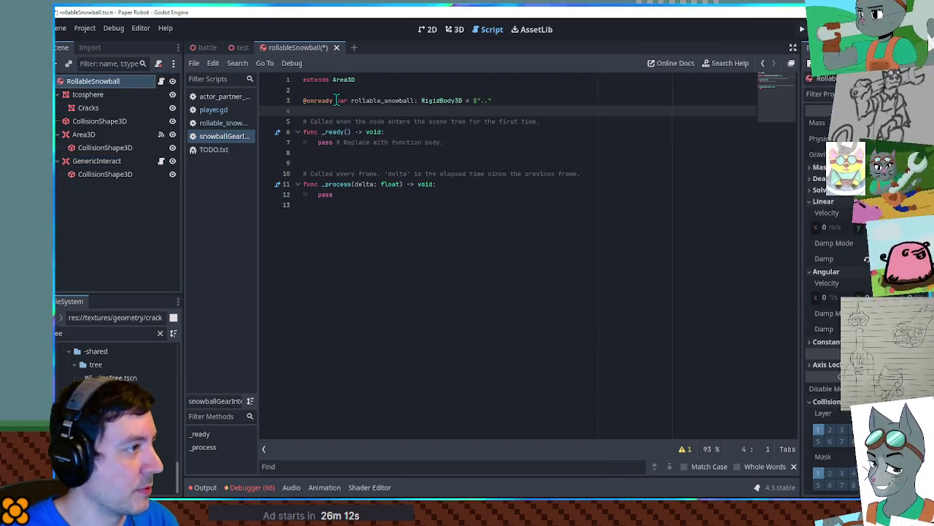
{"action": "key", "text": "Down"}
{"action": "key", "text": "ctrl+shift+k"}
{"action": "key", "text": "ctrl+shift+k"}
{"action": "key", "text": "ctrl+shift+k"}
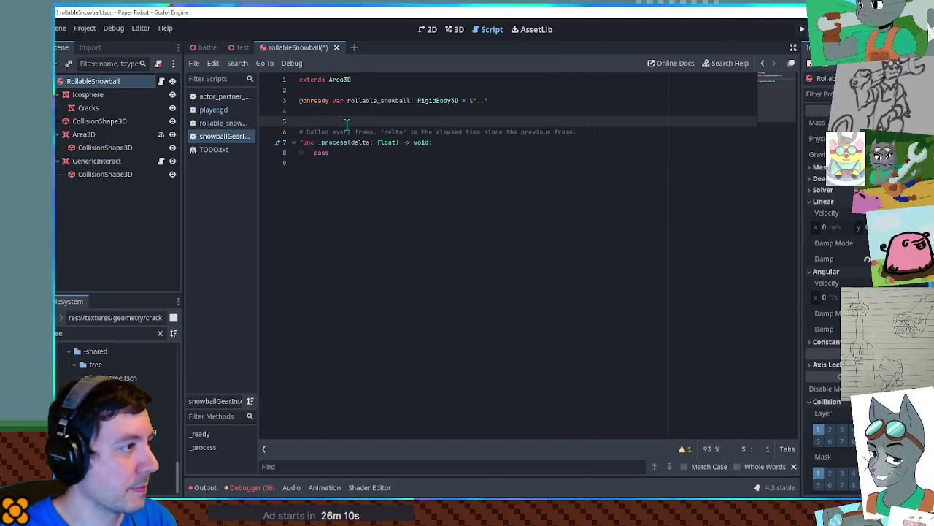
{"action": "key", "text": "ctrl+shift+k"}
{"action": "key", "text": "ctrl+shift+k"}
{"action": "key", "text": "ctrl+shift+k"}
{"action": "key", "text": "ctrl+shift+k"}
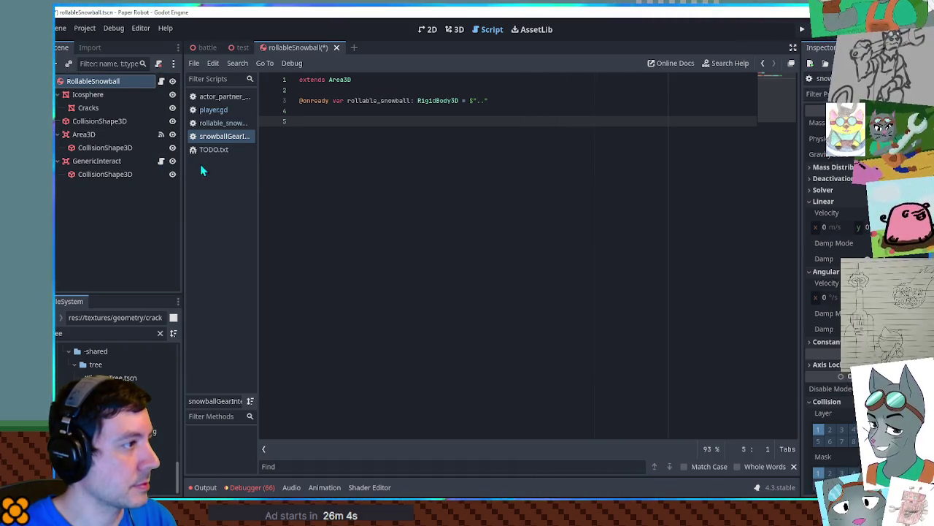
{"action": "key", "text": "BackSpace"}
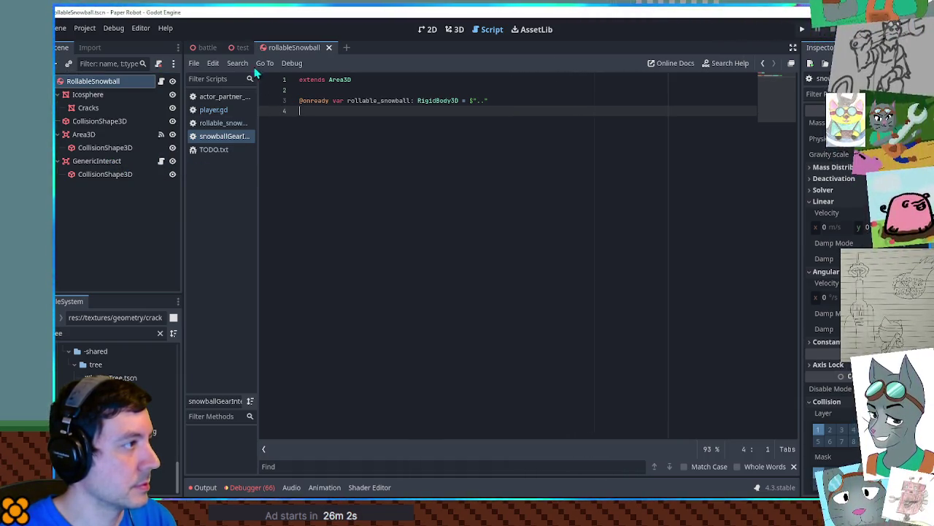
{"action": "key", "text": "ctrl+s"}
Copy the Interact function signature from the pine tree's interact script
{"action": "left_click", "coordinate": [241, 47]}
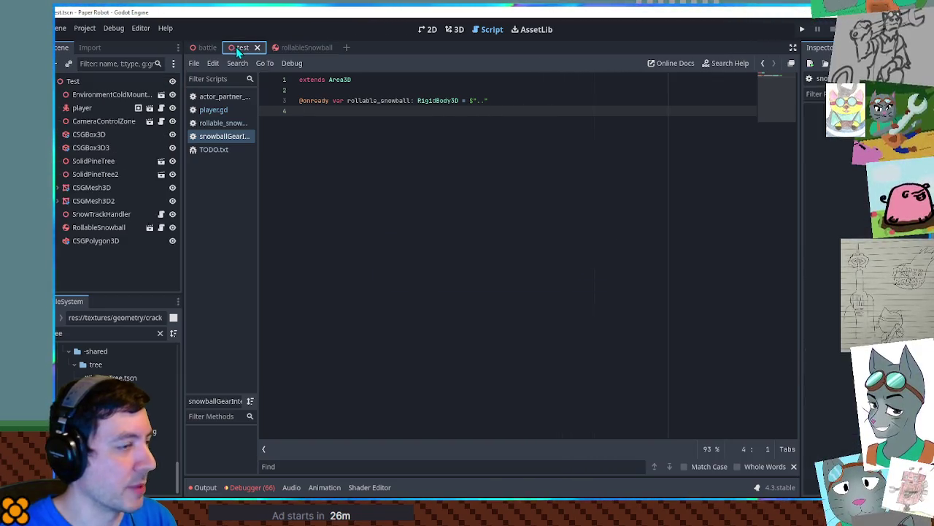
{"action": "left_click", "coordinate": [161, 162]}
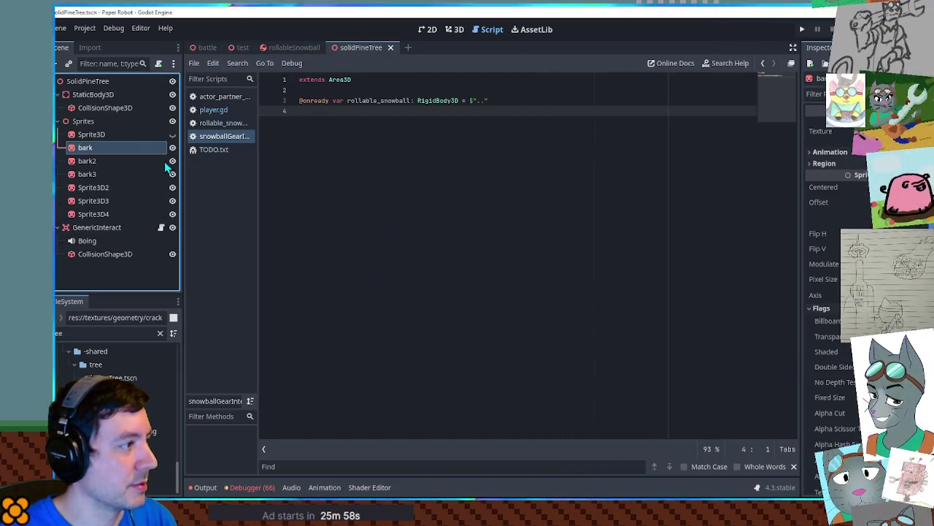
{"action": "left_click", "coordinate": [89, 230]}
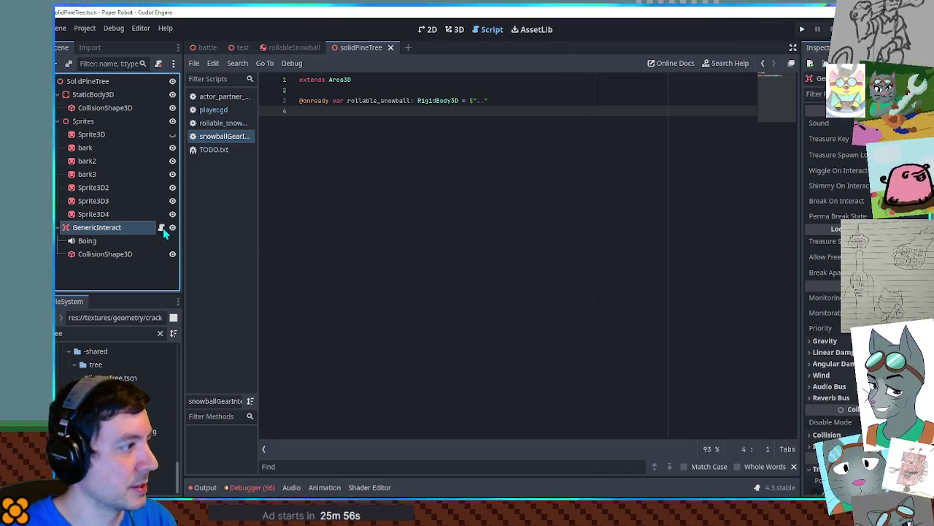
{"action": "left_click", "coordinate": [161, 227]}
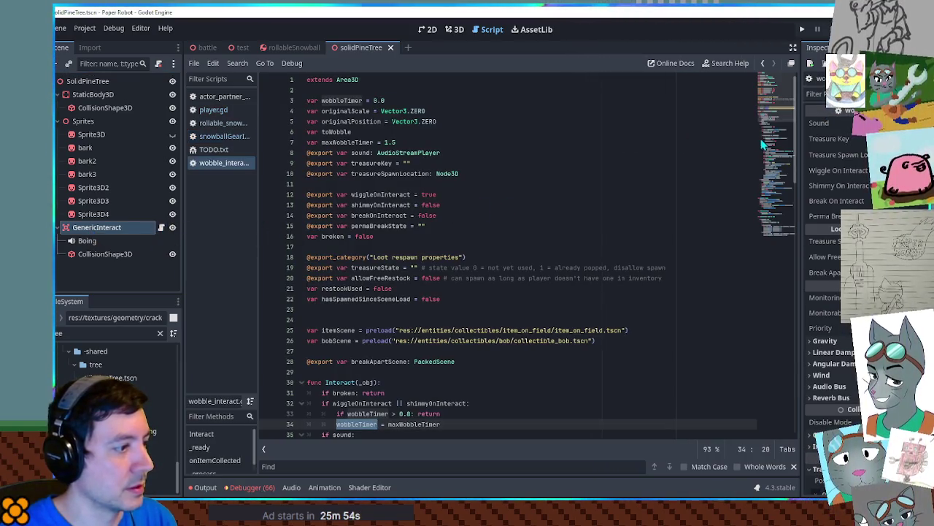
{"action": "left_click_drag", "start_coordinate": [389, 383], "coordinate": [389, 371]}
{"action": "key", "text": "ctrl+c"}
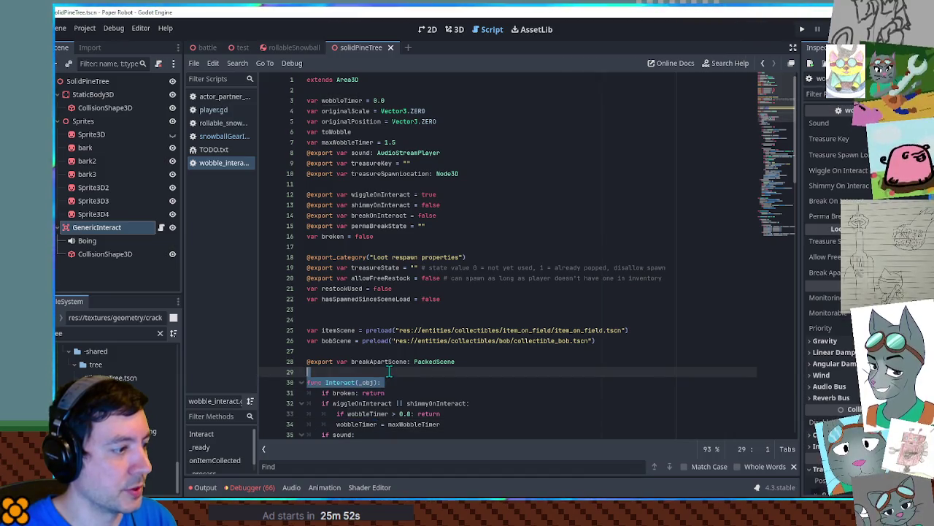
{"action": "middle_click", "coordinate": [214, 168]}
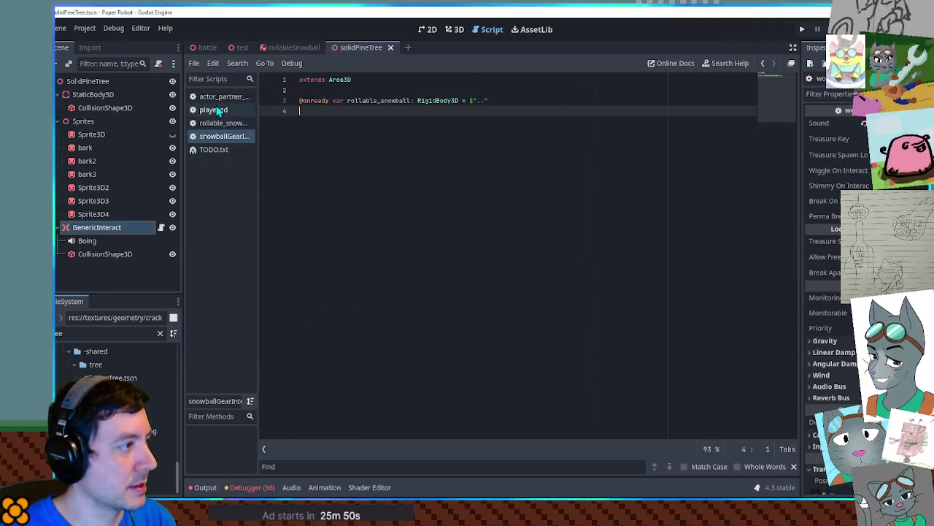
{"action": "left_click", "coordinate": [213, 109]}
{"action": "left_click", "coordinate": [216, 137]}
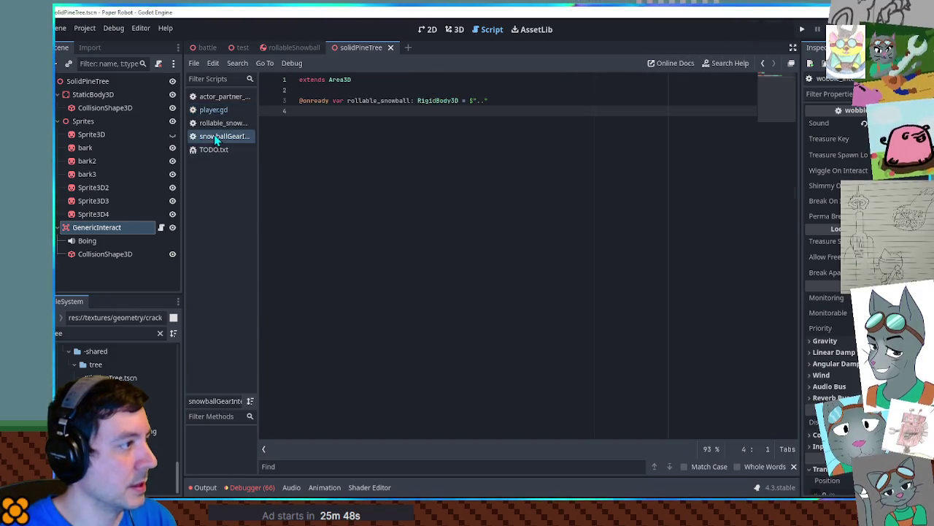
Paste the Interact header and make its body call rollable_snowball.onGearHit()
{"action": "key", "text": "ctrl+v"}
{"action": "key", "text": "Return"}
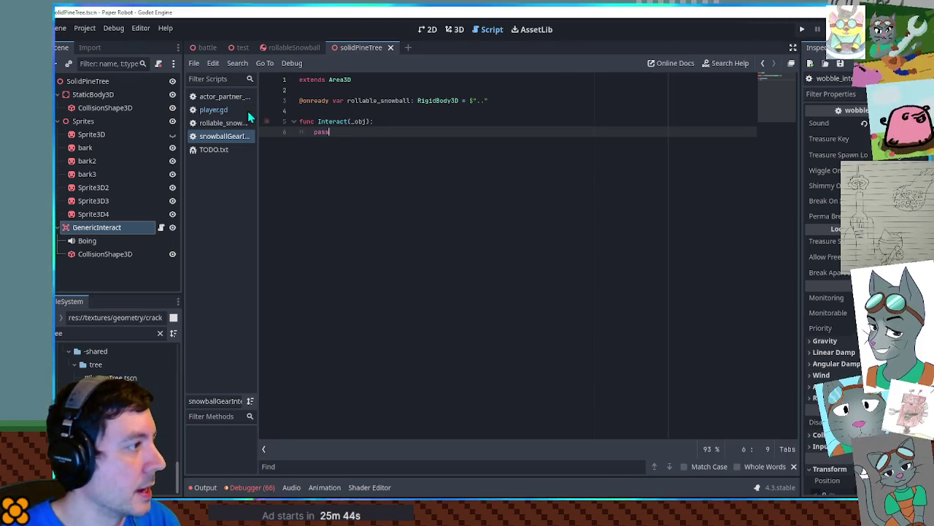
{"action": "left_click", "coordinate": [317, 132]}
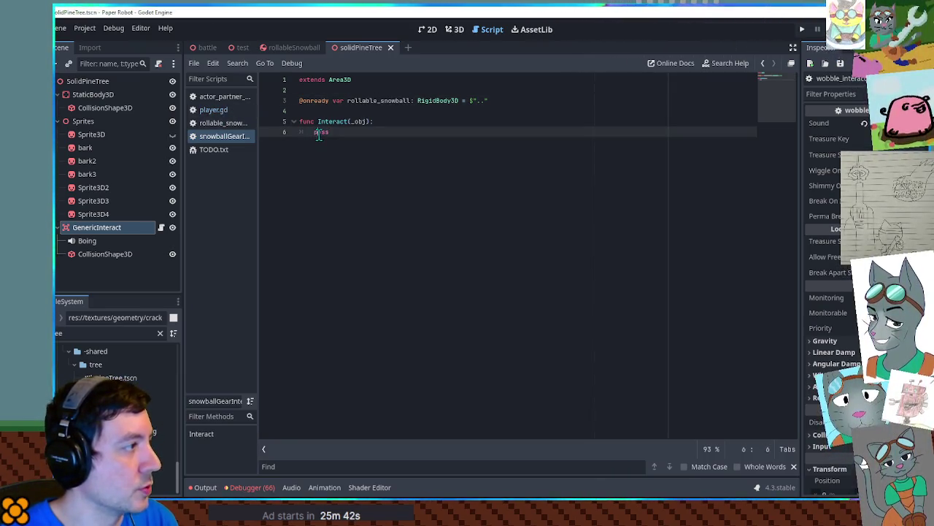
{"action": "type", "text": ".co"}
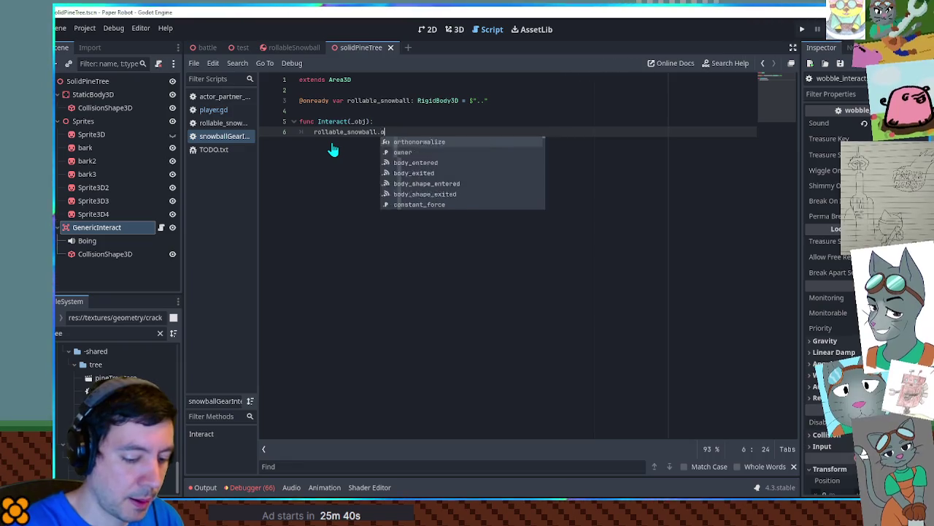
{"action": "type", "text": "GearHit("}
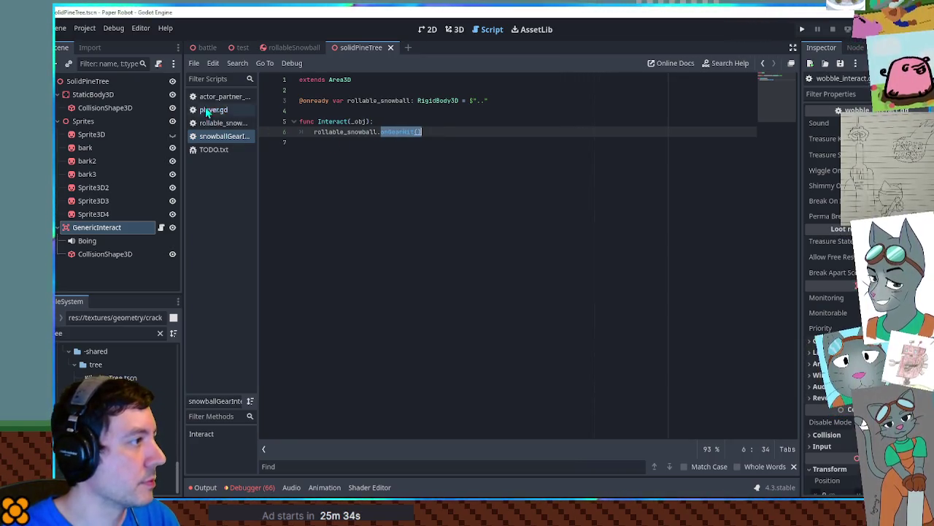
{"action": "left_click", "coordinate": [216, 123]}
Insert 'func onGearHit():' with a pass body below applyPlayerPush in rollable_snowball.gd
{"action": "scroll", "coordinate": [391, 292], "scroll_direction": "down", "scroll_amount": 9}
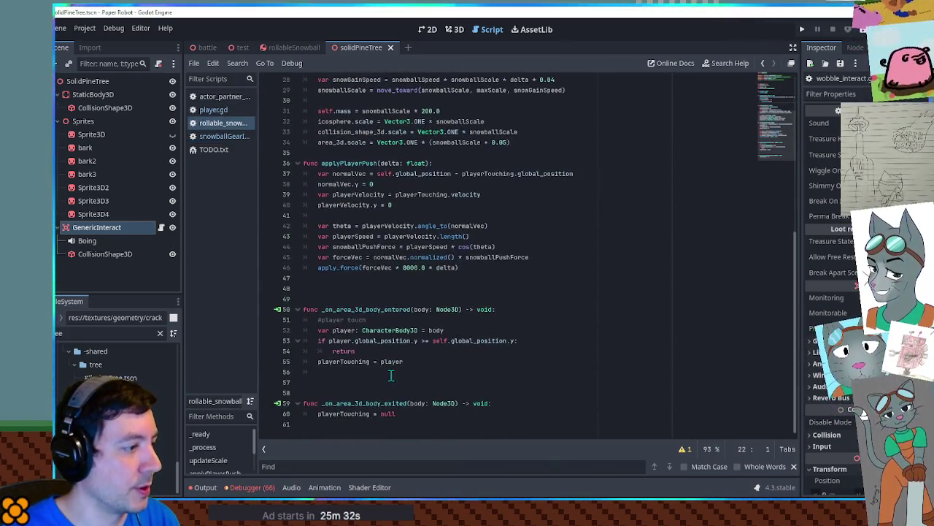
{"action": "left_click", "coordinate": [343, 279]}
{"action": "key", "text": "Return"}
{"action": "key", "text": "Return"}
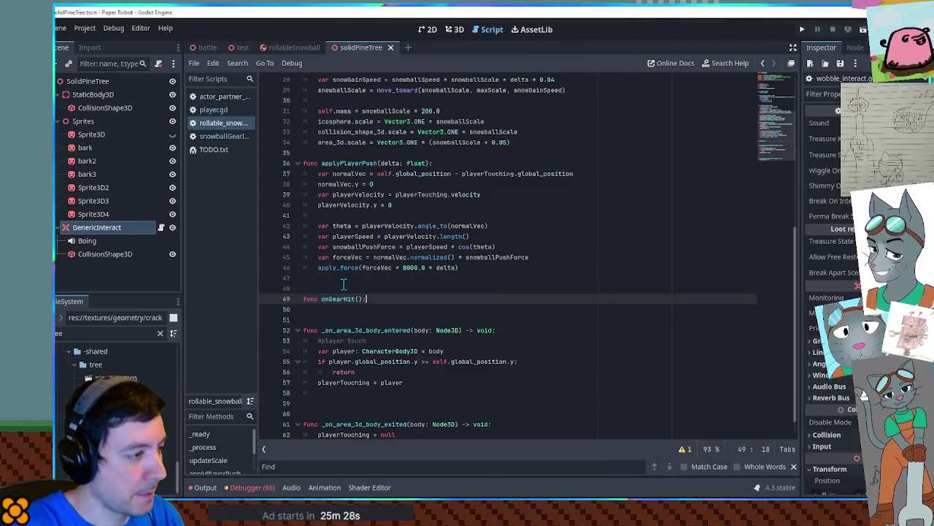
{"action": "key", "text": "Return"}
{"action": "type", "text": "ay"}
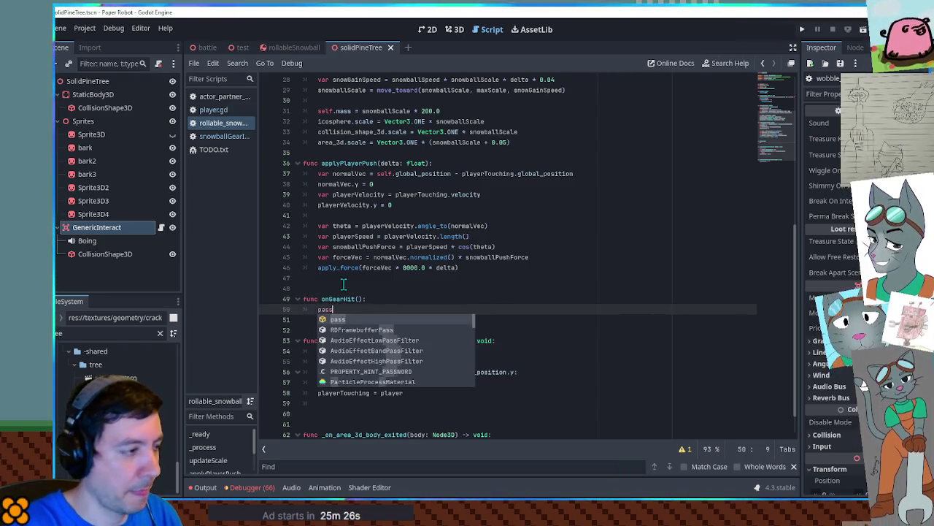
{"action": "scroll", "coordinate": [358, 240], "scroll_direction": "up", "scroll_amount": 9}
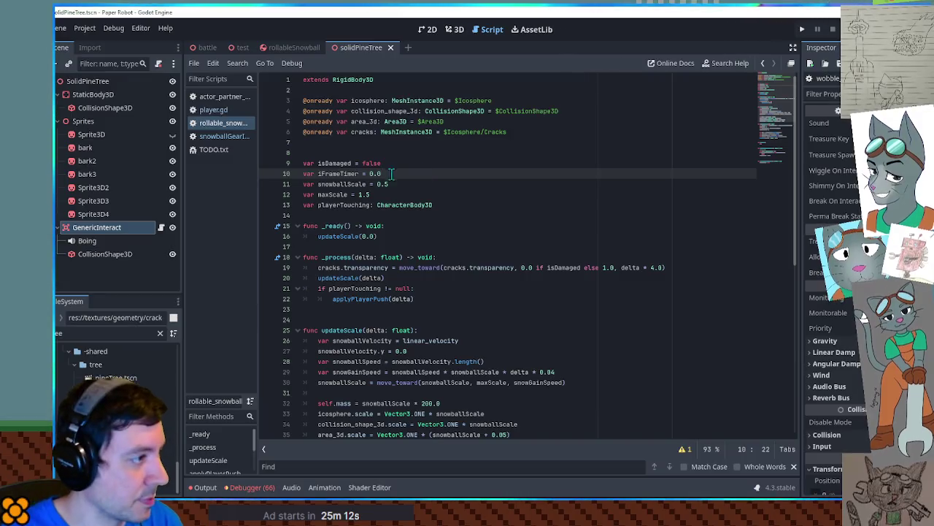
Add a move_toward line using delta at the top of _process
{"action": "left_click", "coordinate": [454, 259]}
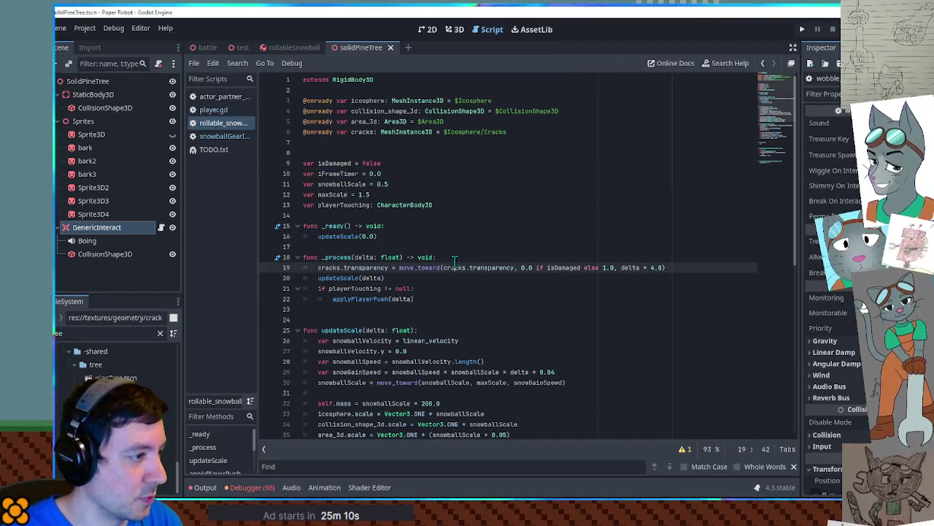
{"action": "key", "text": "Return"}
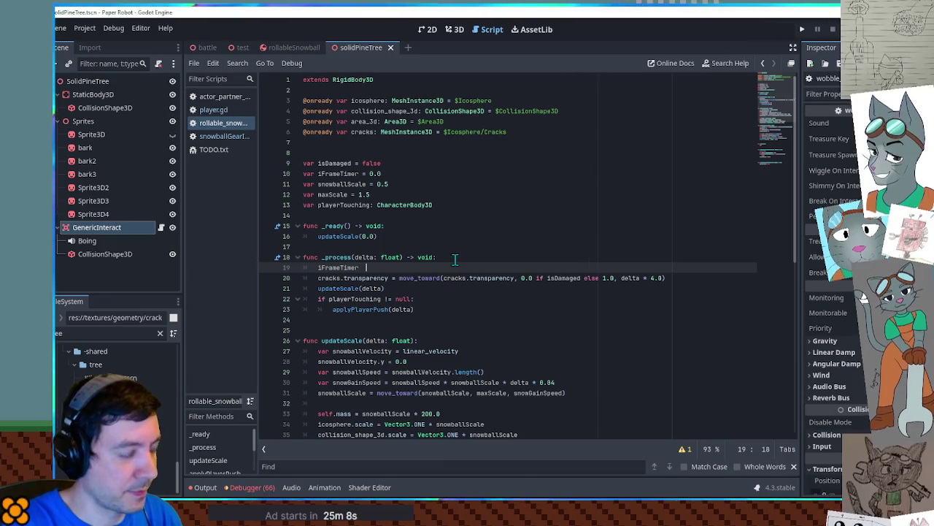
{"action": "key", "text": "Return"}
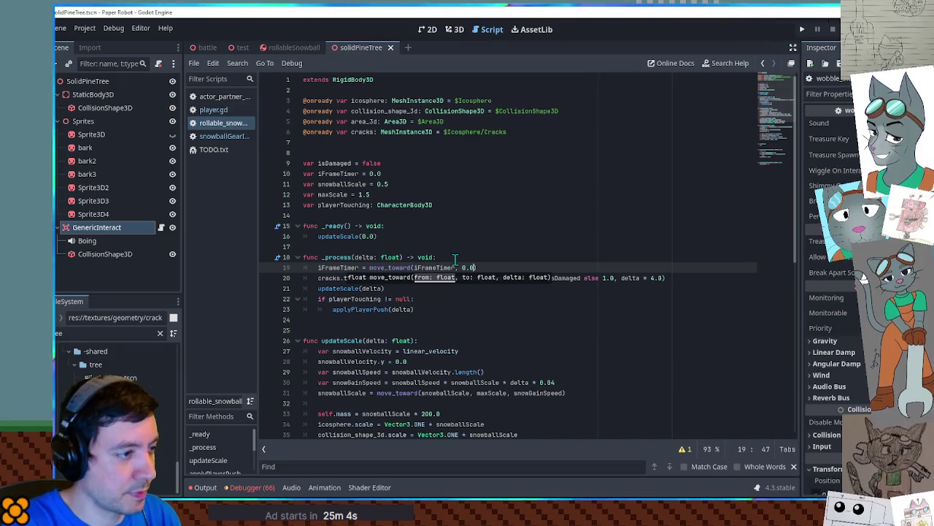
{"action": "type", "text": ", delta"}
{"action": "key", "text": "Escape"}
Replace onGearHit's pass with 'if iFrameTimer > 0.0: return' and start a new line
{"action": "double_click", "coordinate": [343, 268]}
{"action": "scroll", "coordinate": [442, 281], "scroll_direction": "down", "scroll_amount": 2}
{"action": "scroll", "coordinate": [442, 281], "scroll_direction": "down", "scroll_amount": 10}
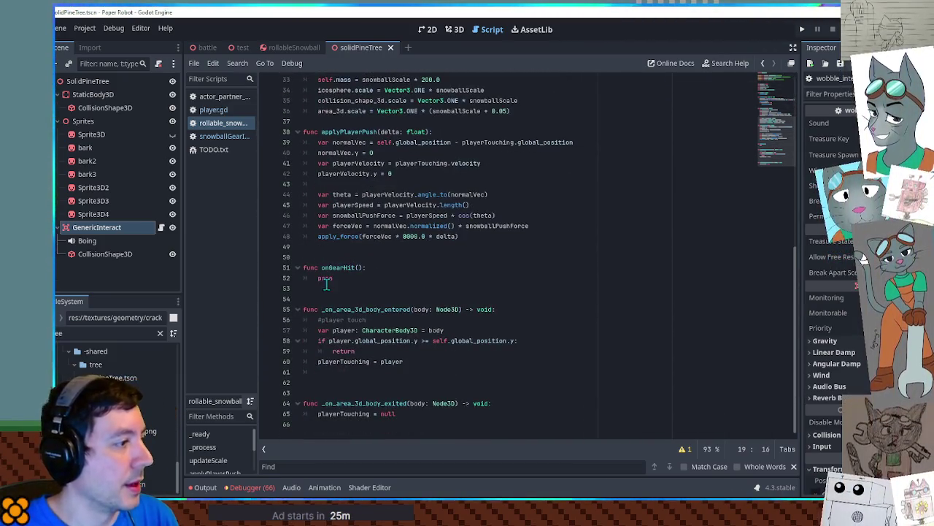
{"action": "double_click", "coordinate": [324, 278]}
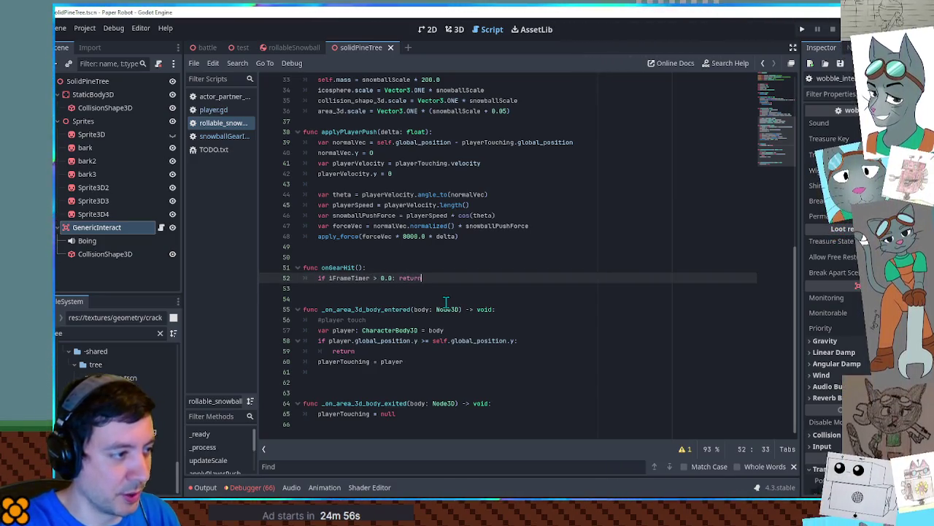
{"action": "key", "text": "Return"}
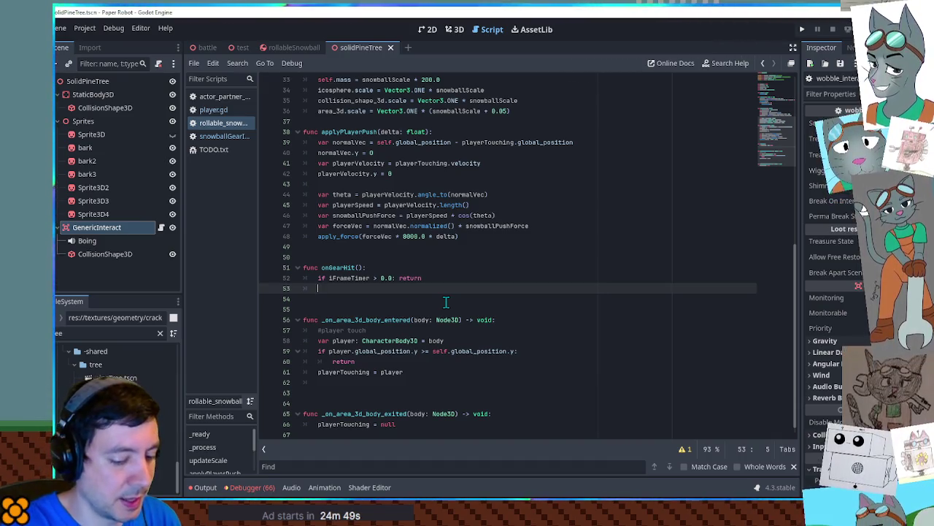
{"action": "scroll", "coordinate": [446, 301], "scroll_direction": "up", "scroll_amount": 10}
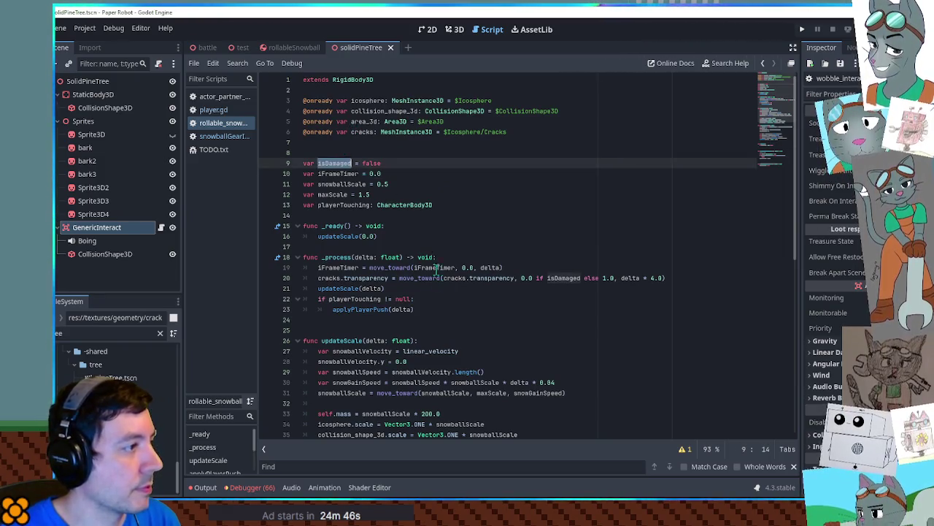
Under 'if !isDamaged:' set isDamaged = true, iFrameTimer = 0.3, then return
{"action": "scroll", "coordinate": [342, 219], "scroll_direction": "down", "scroll_amount": 11}
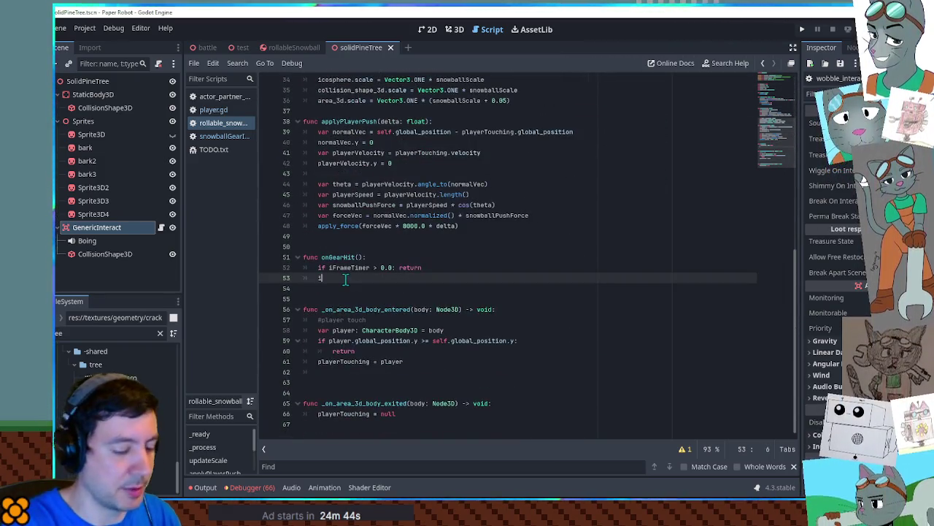
{"action": "key", "text": "Return"}
{"action": "type", "text": "isDamaged:"}
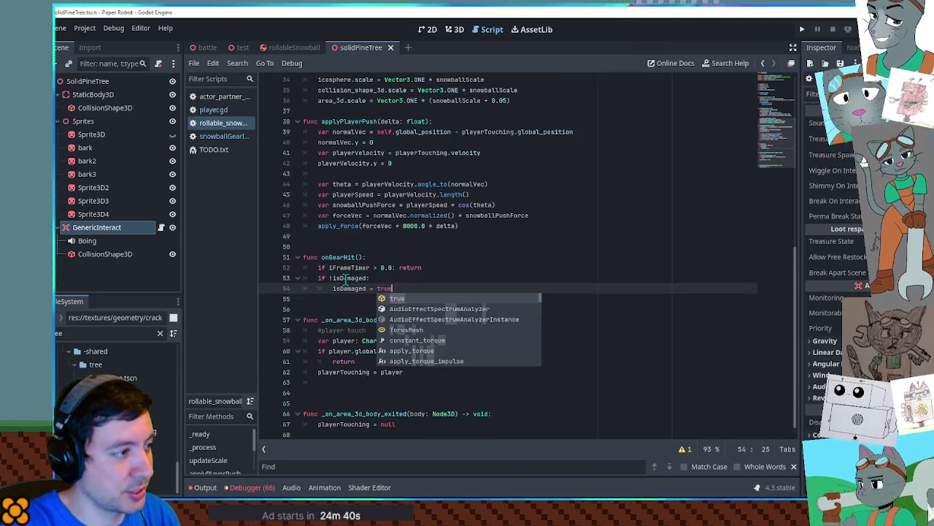
{"action": "key", "text": "Return"}
{"action": "key", "text": "Return"}
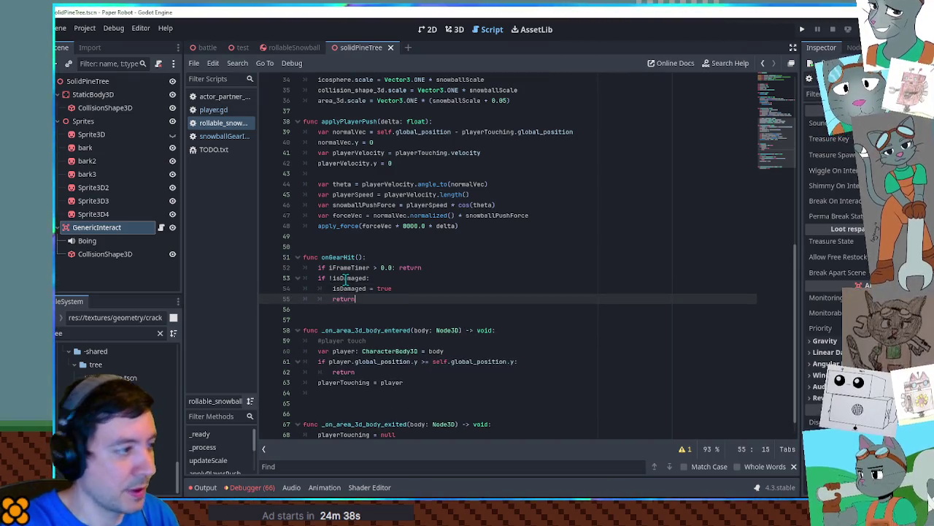
{"action": "left_click", "coordinate": [350, 268]}
{"action": "left_click", "coordinate": [411, 288]}
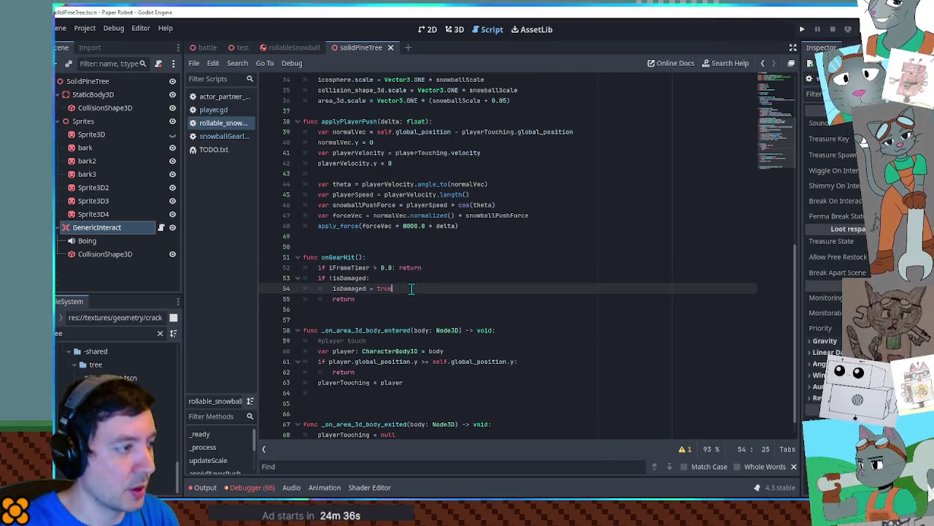
{"action": "key", "text": "Return"}
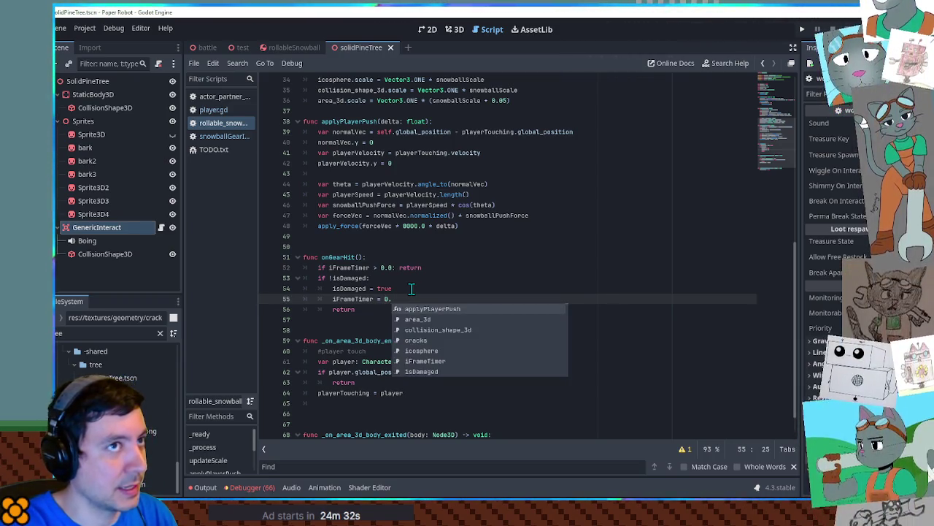
{"action": "type", "text": "25"}
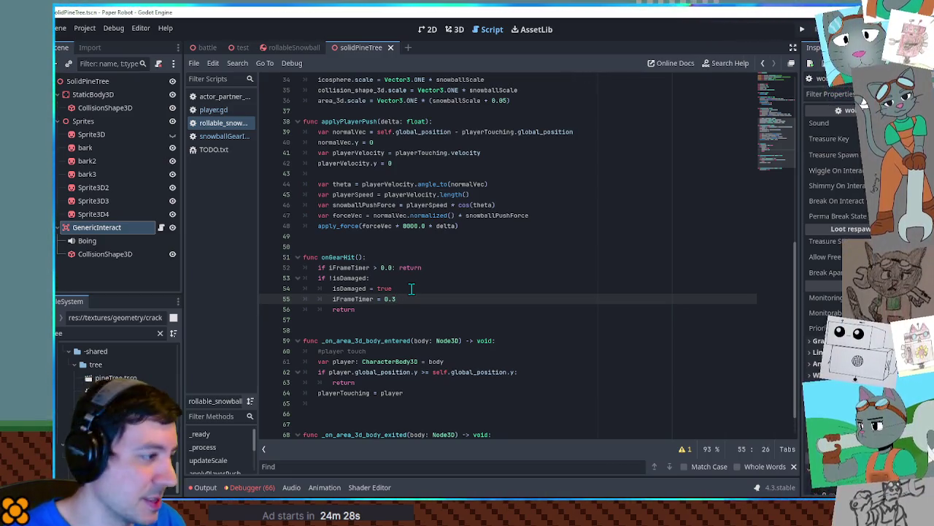
{"action": "type", "text": "3"}
{"action": "left_click", "coordinate": [362, 309]}
{"action": "key", "text": "Return"}
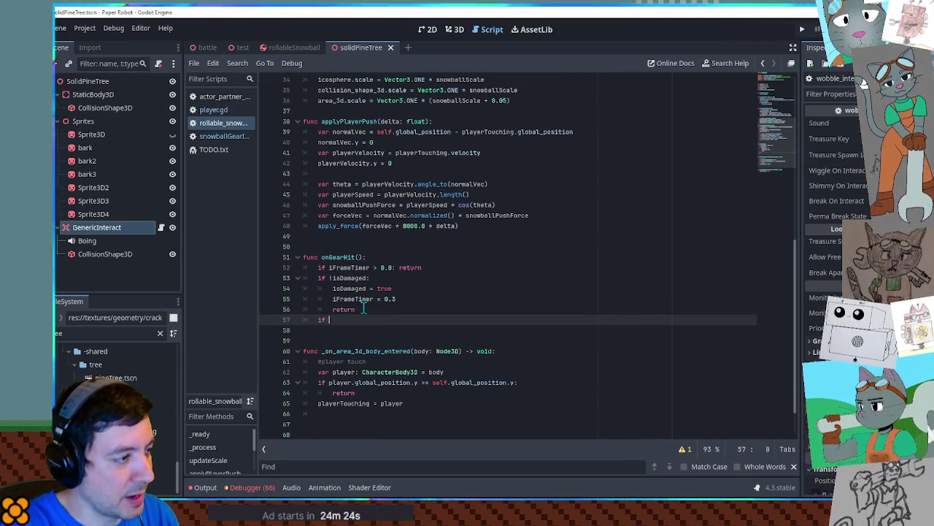
Add an 'if isDamaged:' branch calling queue_free(), removing the leftover pass placeholder
{"action": "type", "text": "isDamage"}
{"action": "key", "text": "Return"}
{"action": "type", "text": ":"}
{"action": "key", "text": "Return"}
{"action": "type", "text": "pass"}
{"action": "key", "text": "Up"}
{"action": "key", "text": "End"}
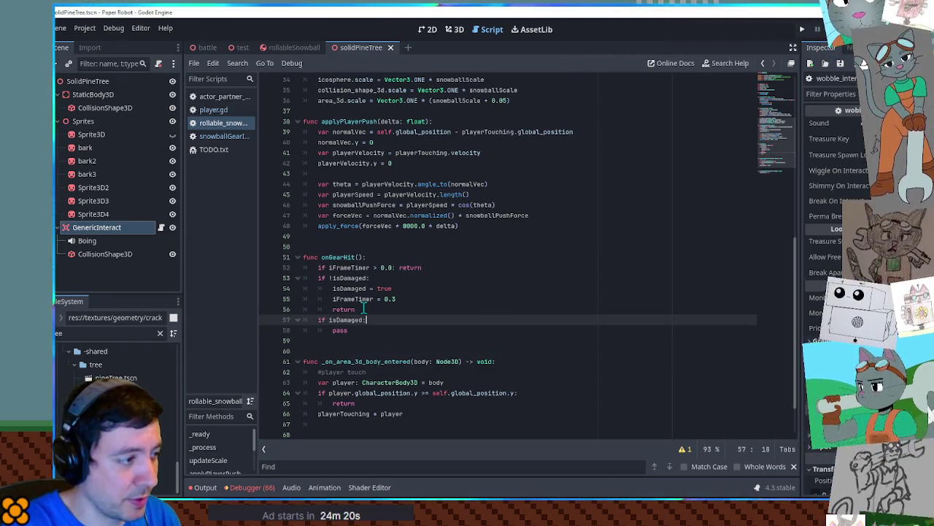
{"action": "key", "text": "Return"}
{"action": "type", "text": "queue"}
{"action": "key", "text": "Return"}
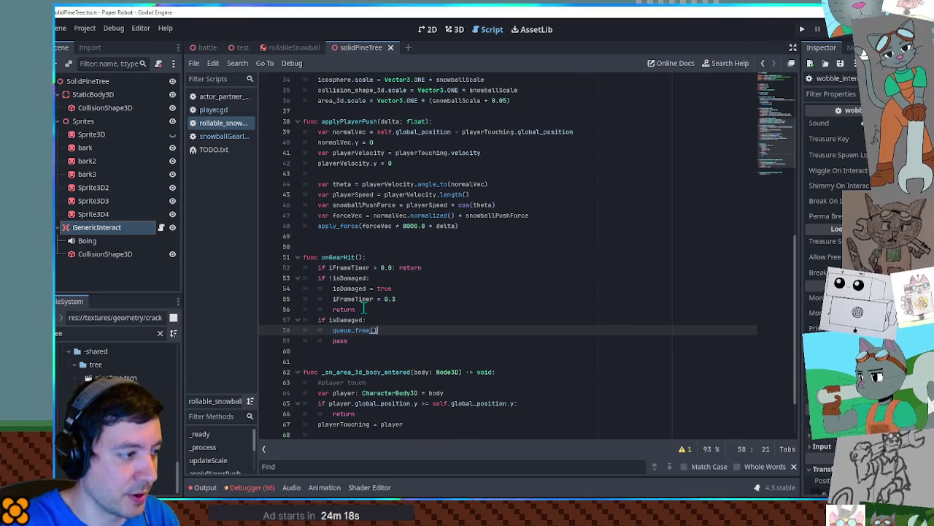
{"action": "key", "text": "Down"}
{"action": "key", "text": "ctrl+shift+k"}
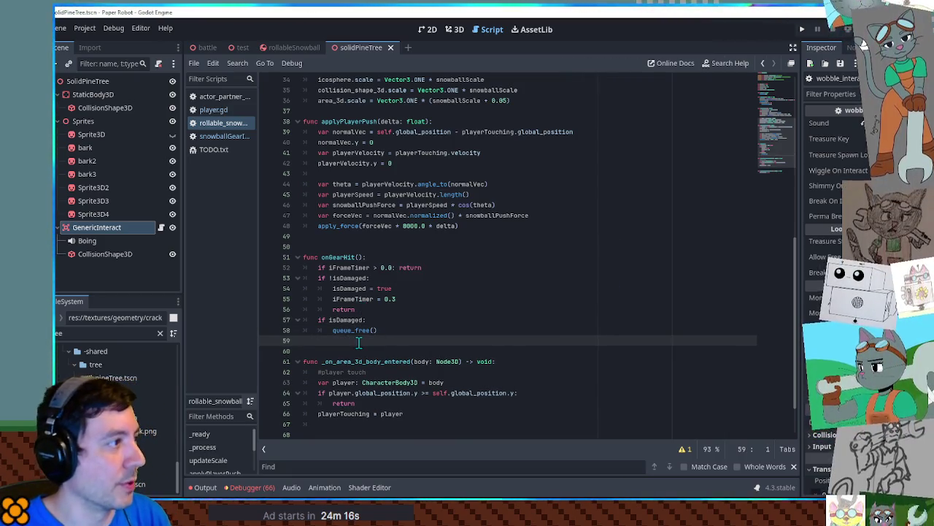
{"action": "middle_click", "coordinate": [336, 45]}
{"action": "left_click", "coordinate": [242, 48]}
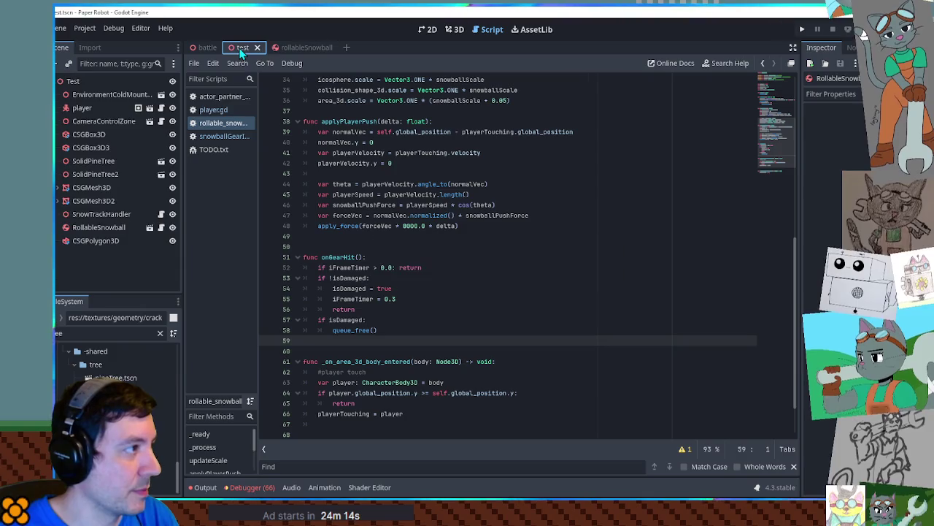
{"action": "key", "text": "F6"}
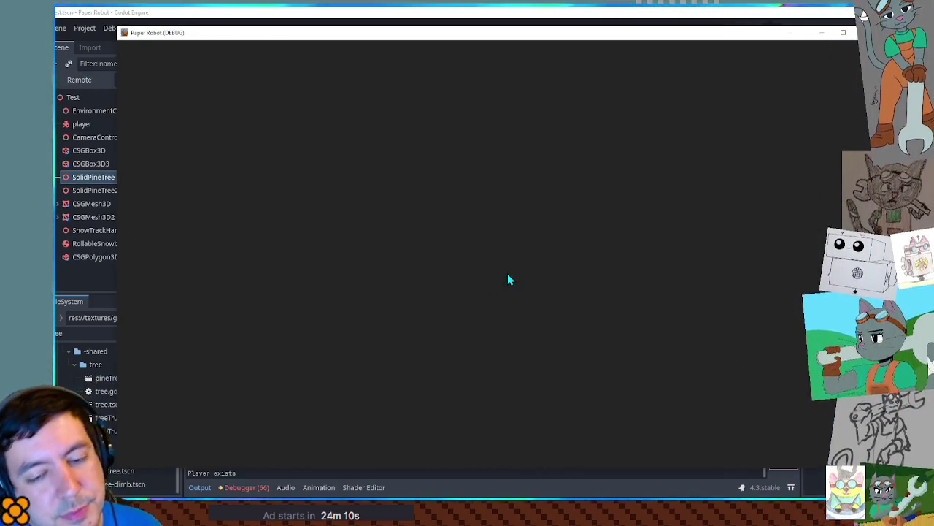
{"action": "key", "text": "d"}
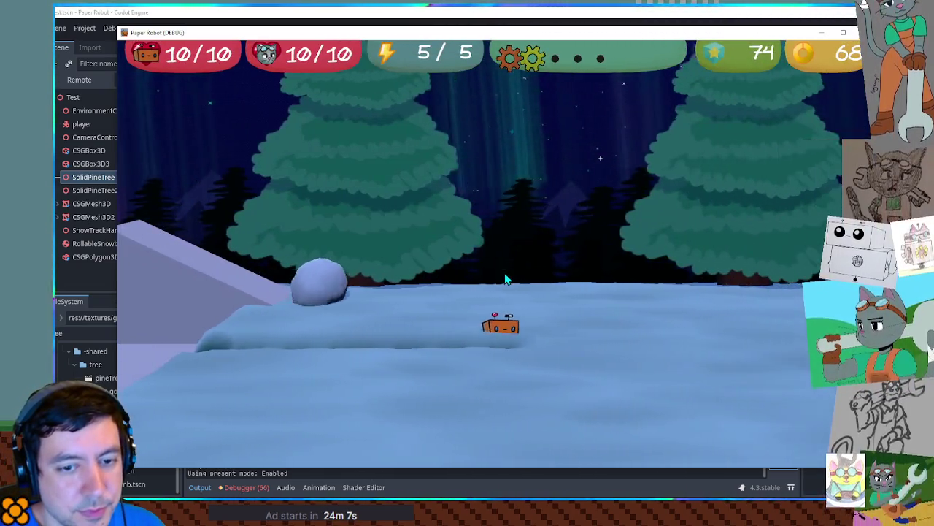
{"action": "key", "text": "w"}
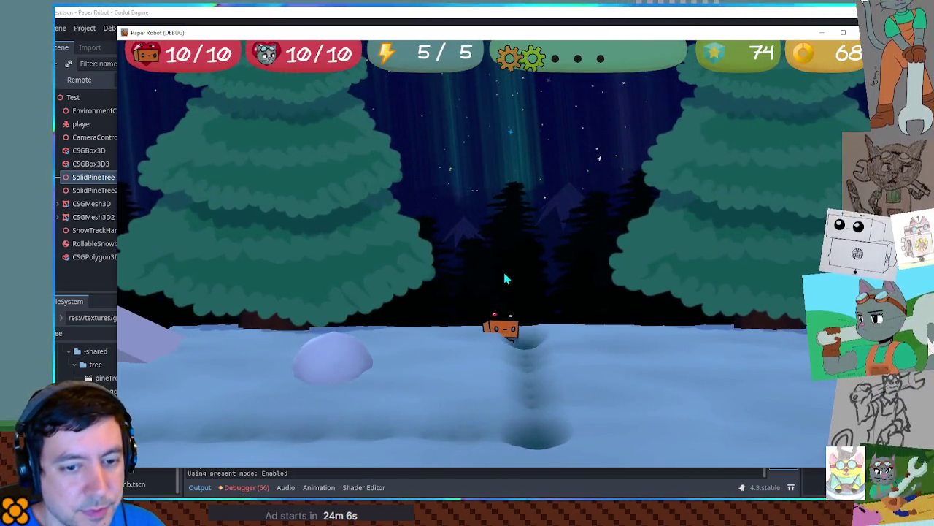
{"action": "key", "text": "a"}
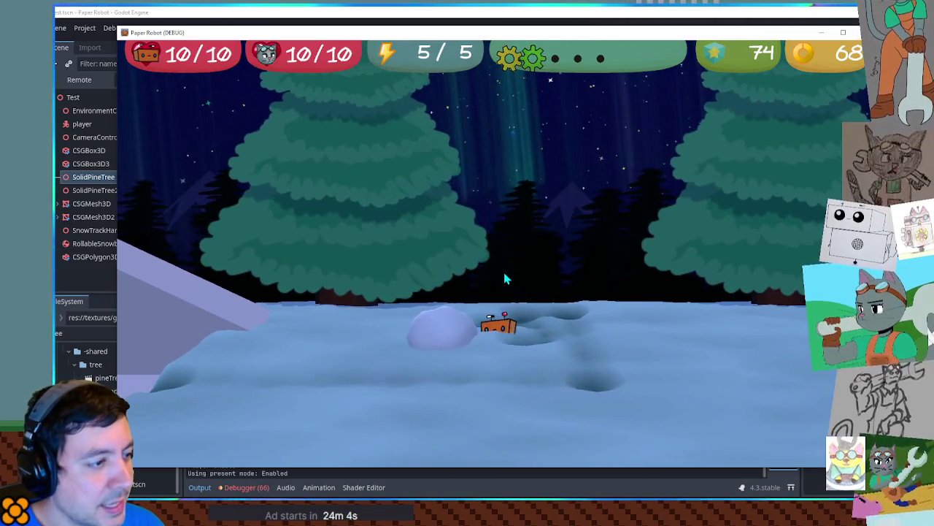
{"action": "key", "text": "a"}
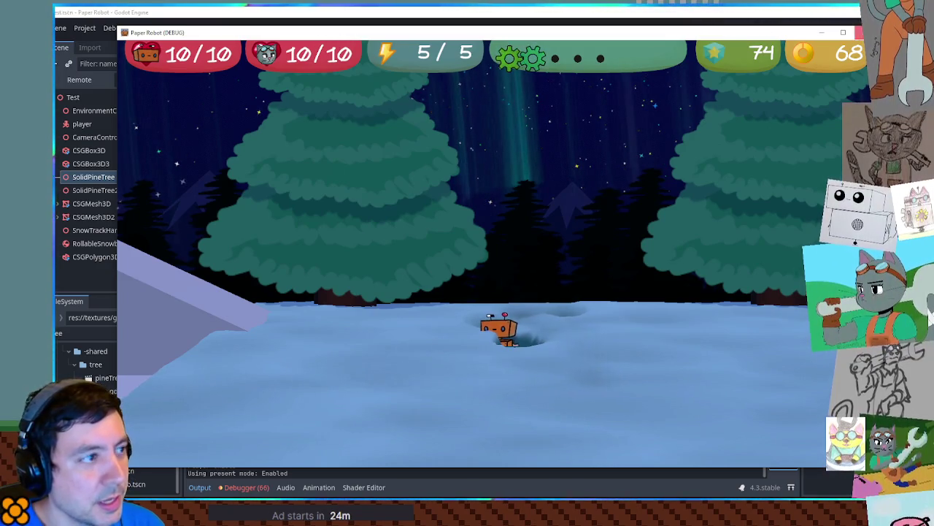
{"action": "key", "text": "F8"}
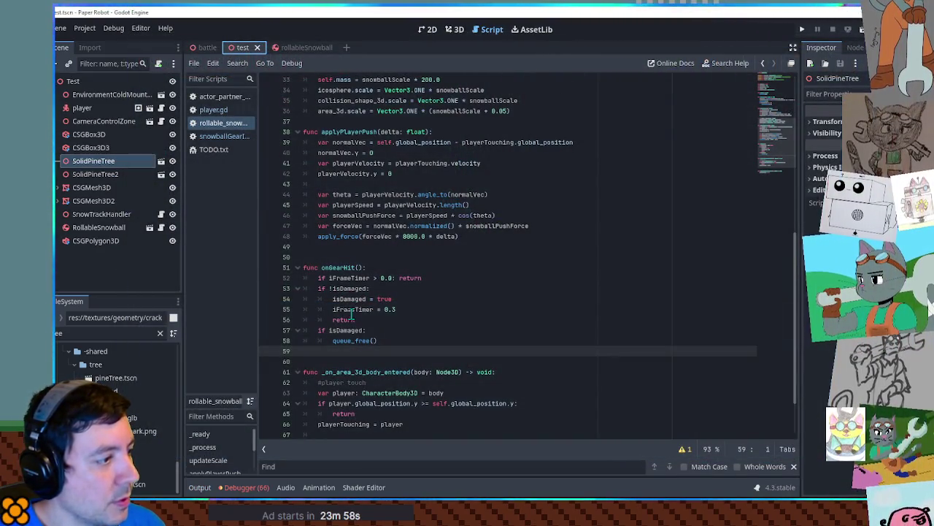
Add 'linear_velocity.y += 2.0' right after iFrameTimer = 0.3
{"action": "left_click", "coordinate": [427, 309]}
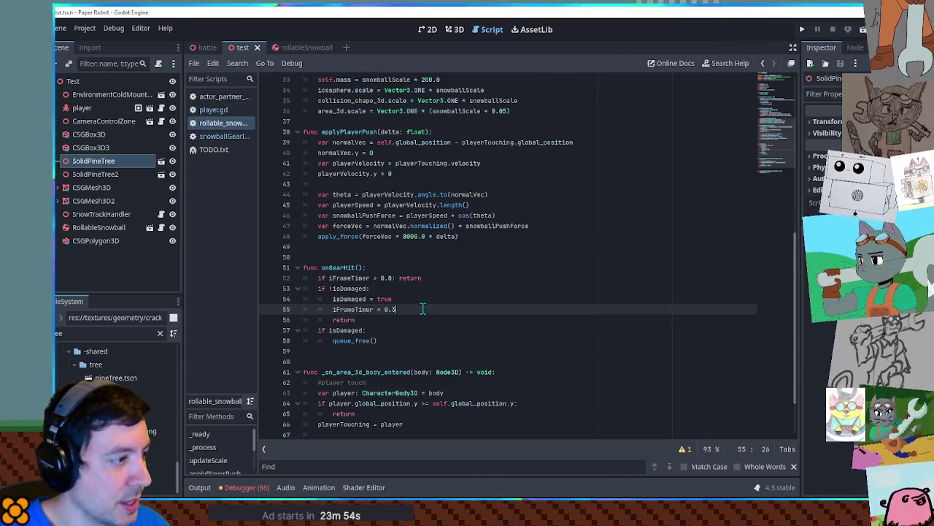
{"action": "key", "text": "Return"}
{"action": "type", "text": "velo"}
{"action": "key", "text": "Return"}
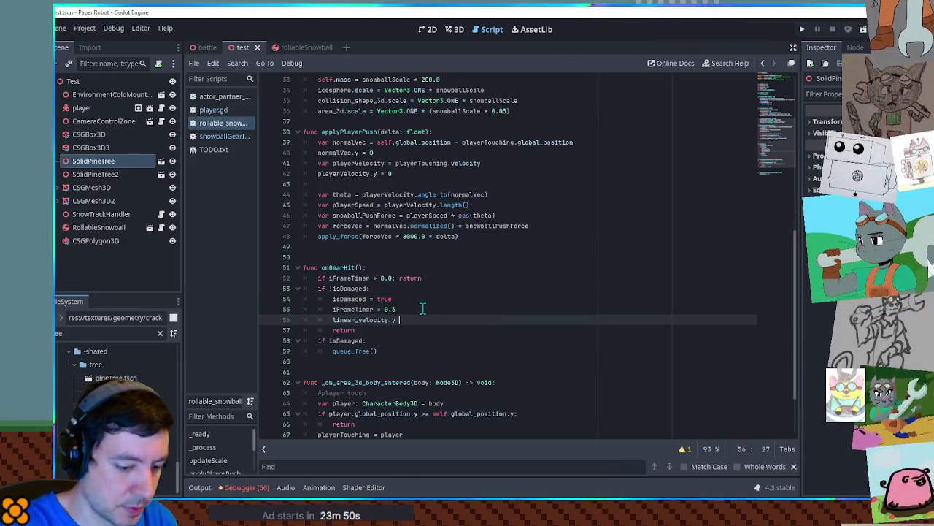
{"action": "key", "text": "ctrl+space"}
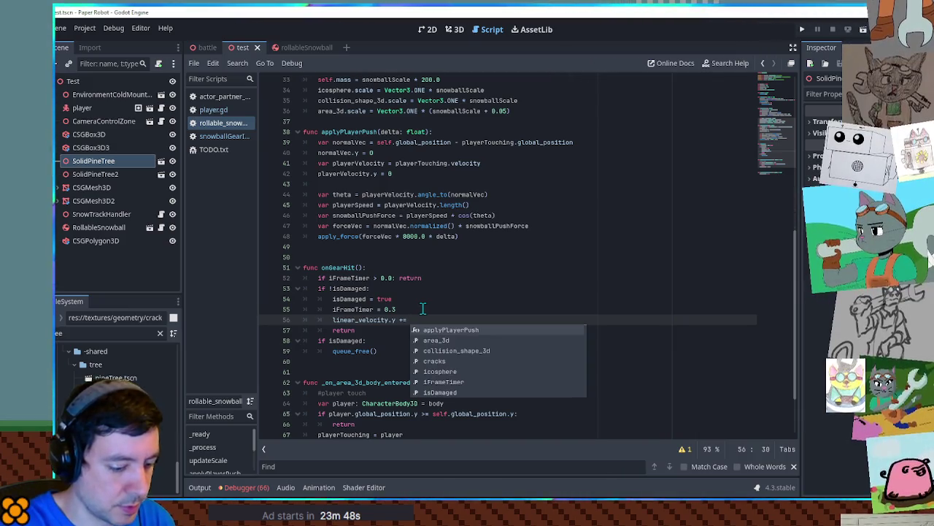
{"action": "type", "text": "2.0"}
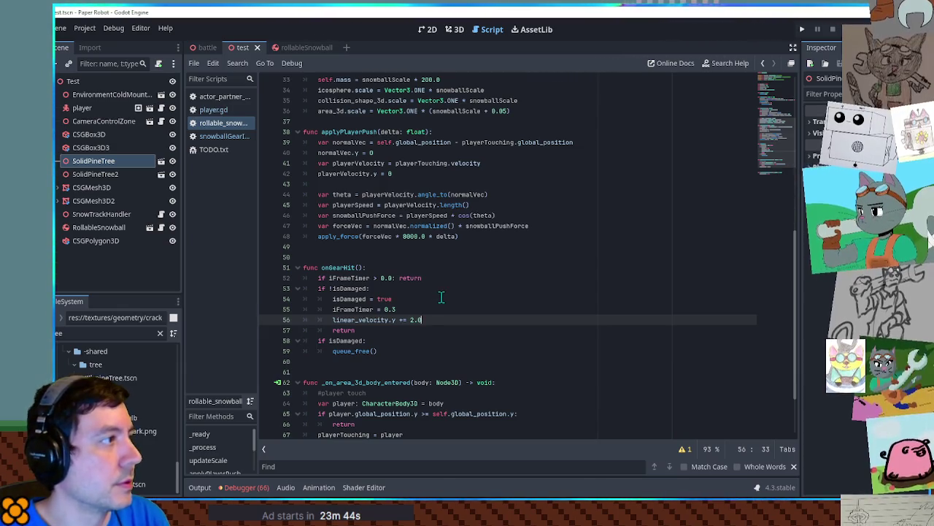
Run the game, drive the robot toward the snowball, and stop the test
{"action": "key", "text": "F6"}
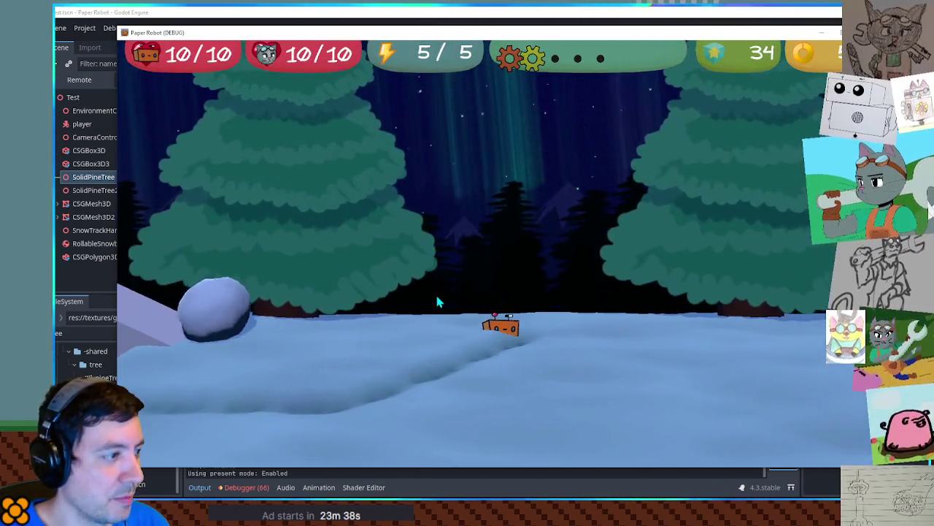
{"action": "key", "text": "a"}
{"action": "key", "text": "a"}
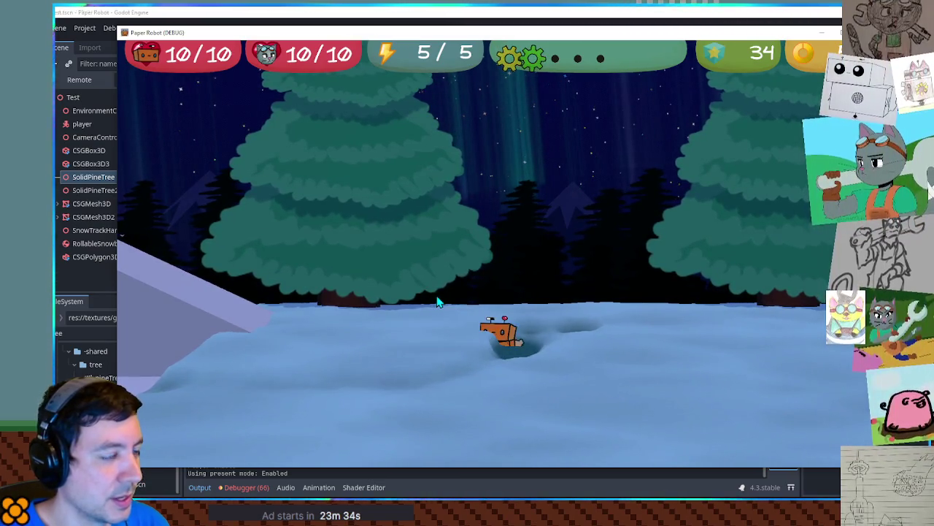
{"action": "key", "text": "F8"}
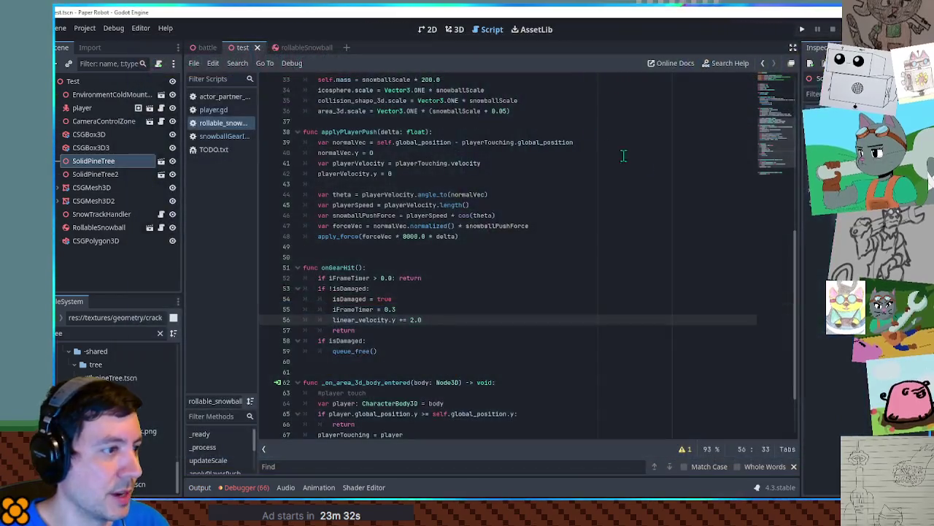
Add an 'if isDamaged:' block below the iFrameTimer update line in _process
{"action": "left_click_drag", "start_coordinate": [798, 264], "coordinate": [796, 137]}
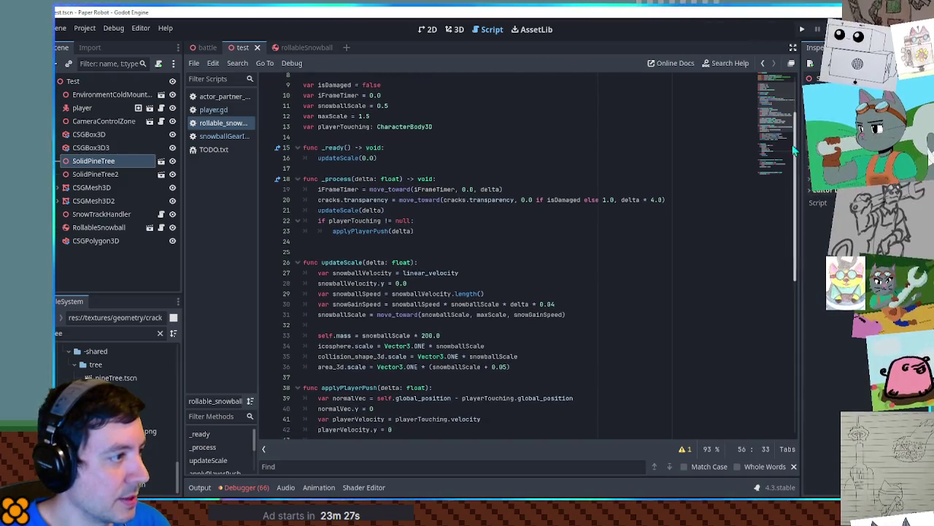
{"action": "left_click", "coordinate": [652, 200]}
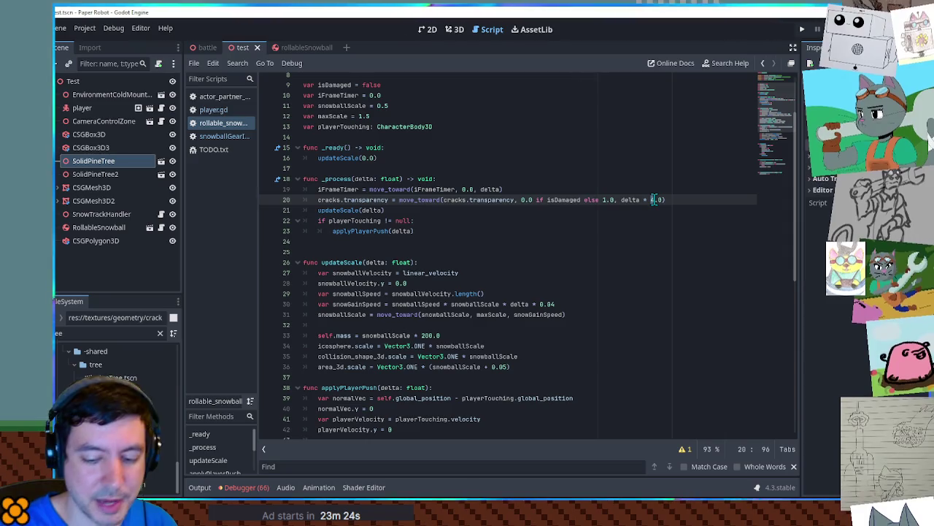
{"action": "type", "text": "1"}
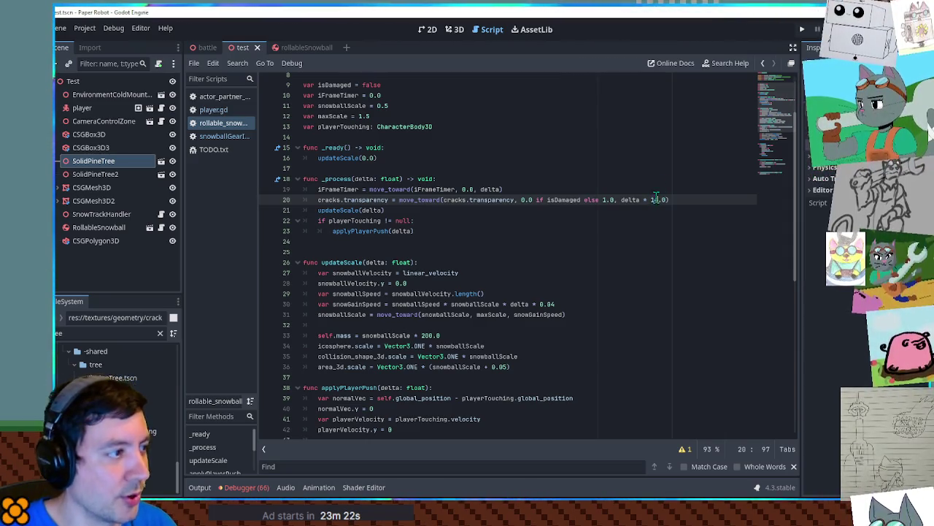
{"action": "left_click", "coordinate": [659, 226]}
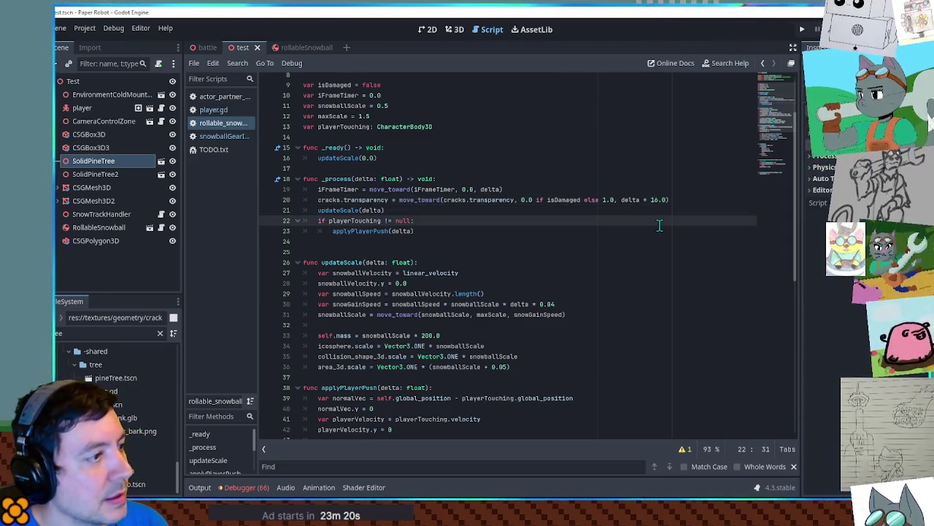
{"action": "left_click", "coordinate": [654, 199]}
{"action": "key", "text": "BackSpace"}
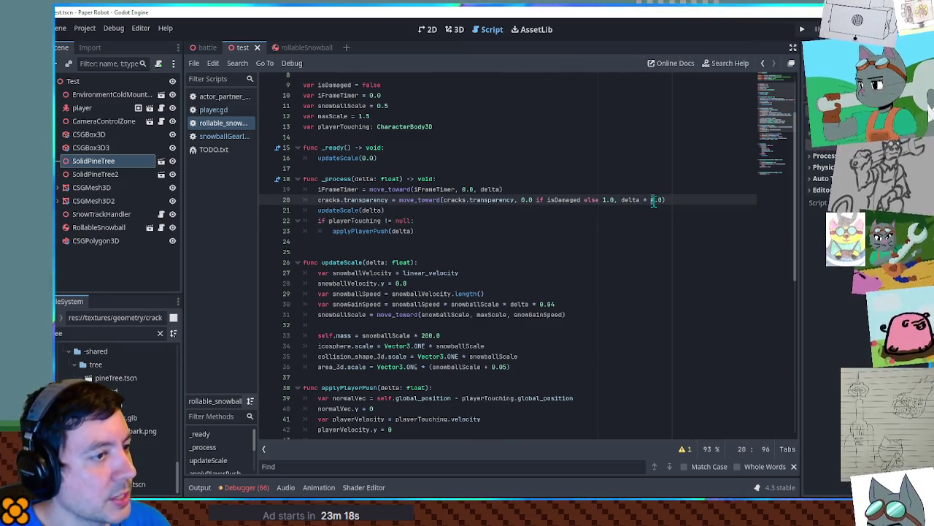
{"action": "left_click", "coordinate": [663, 192]}
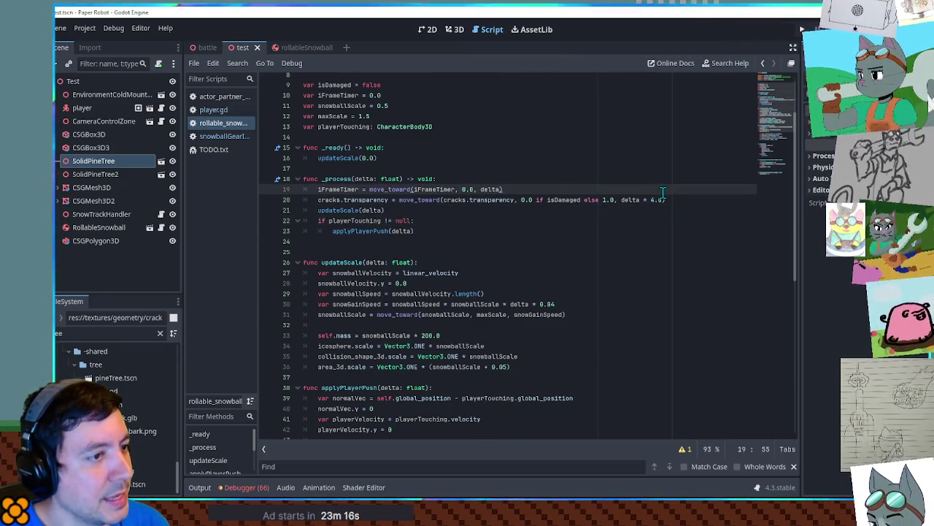
{"action": "key", "text": "Return"}
{"action": "key", "text": "Return"}
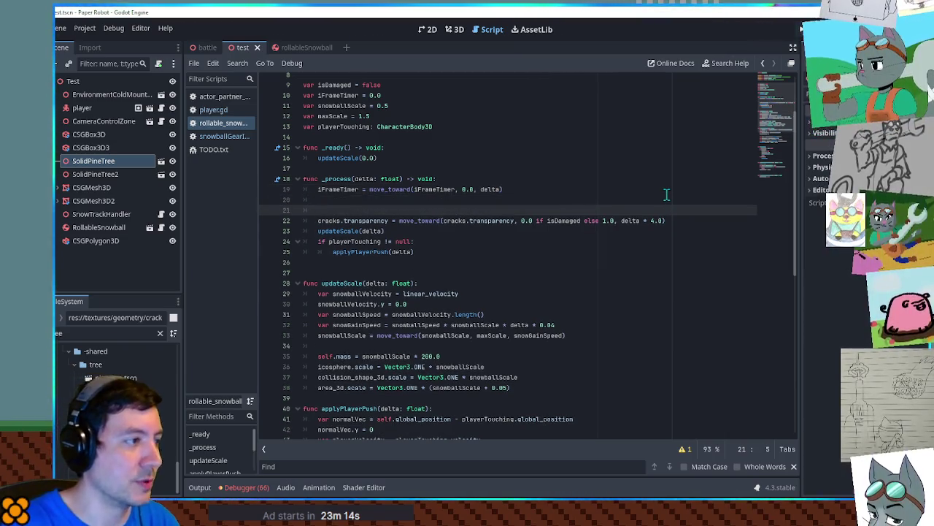
{"action": "key", "text": "Return"}
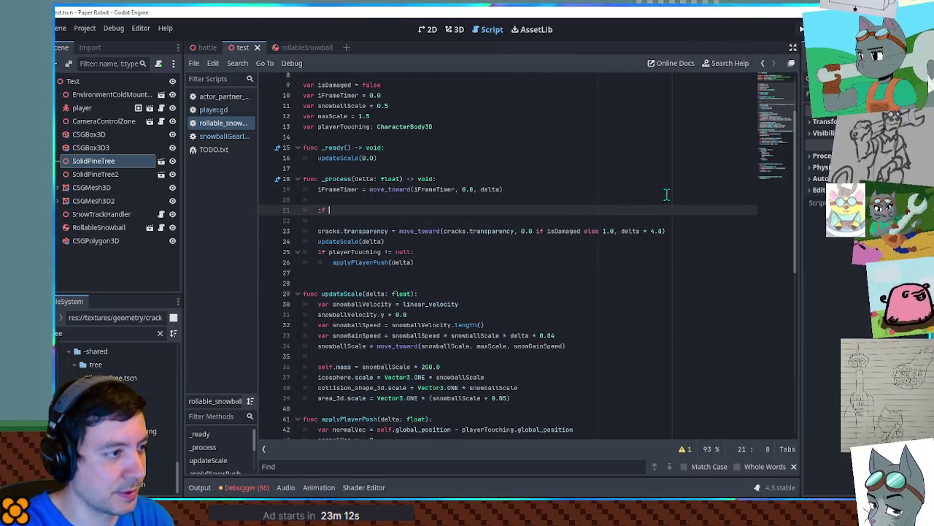
{"action": "type", "text": "isD"}
{"action": "key", "text": "Return"}
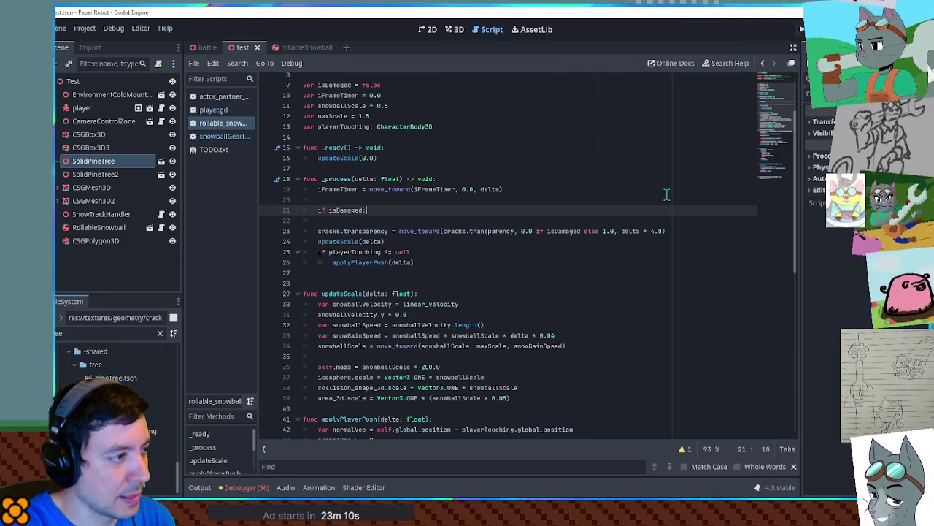
{"action": "key", "text": "Return"}
Set cracks.transparency = 0.0 in the isDamaged branch and move the fade line under else
{"action": "left_click_drag", "start_coordinate": [388, 242], "coordinate": [318, 241]}
{"action": "key", "text": "ctrl+c"}
{"action": "left_click", "coordinate": [424, 220]}
{"action": "key", "text": "ctrl+v"}
{"action": "type", "text": "0.0"}
{"action": "key", "text": "Return"}
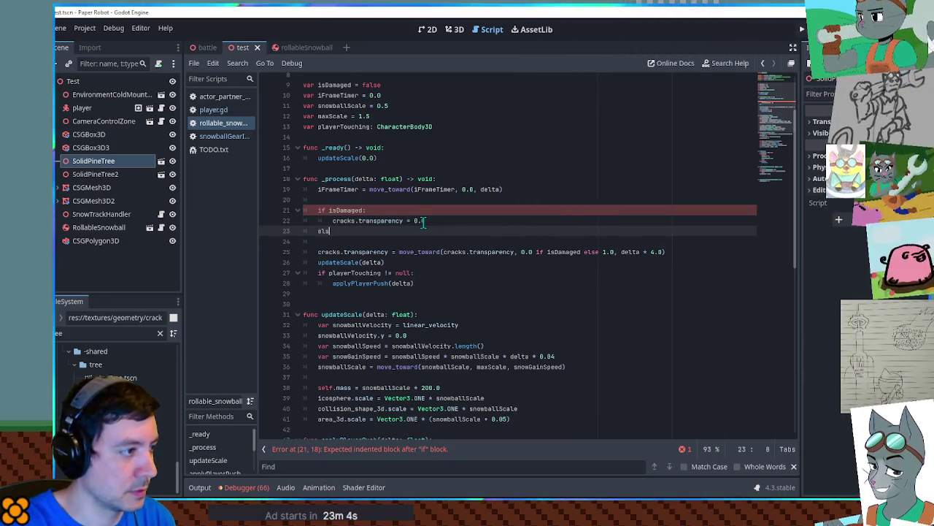
{"action": "key", "text": "Down"}
{"action": "key", "text": "Delete"}
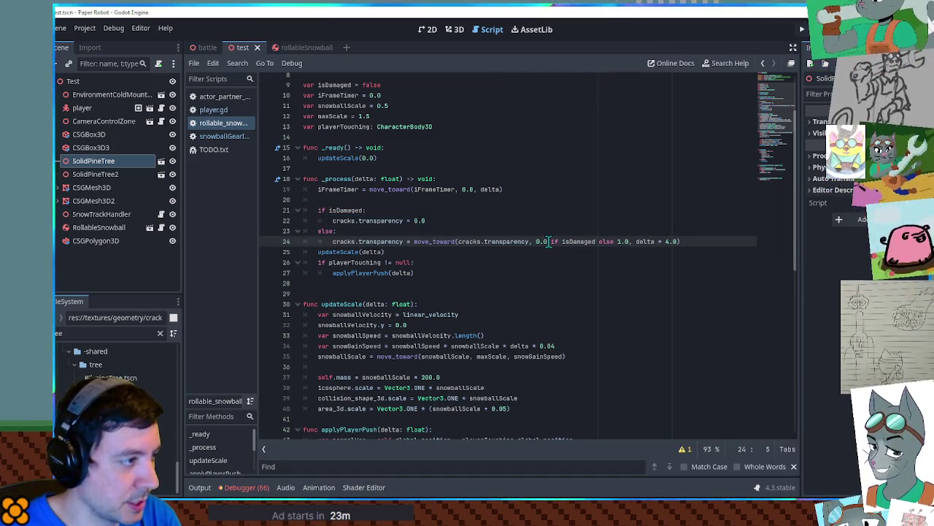
Remove the isDamaged ternary so the fade line eases cracks.transparency toward 1.0
{"action": "left_click_drag", "start_coordinate": [537, 241], "coordinate": [614, 246]}
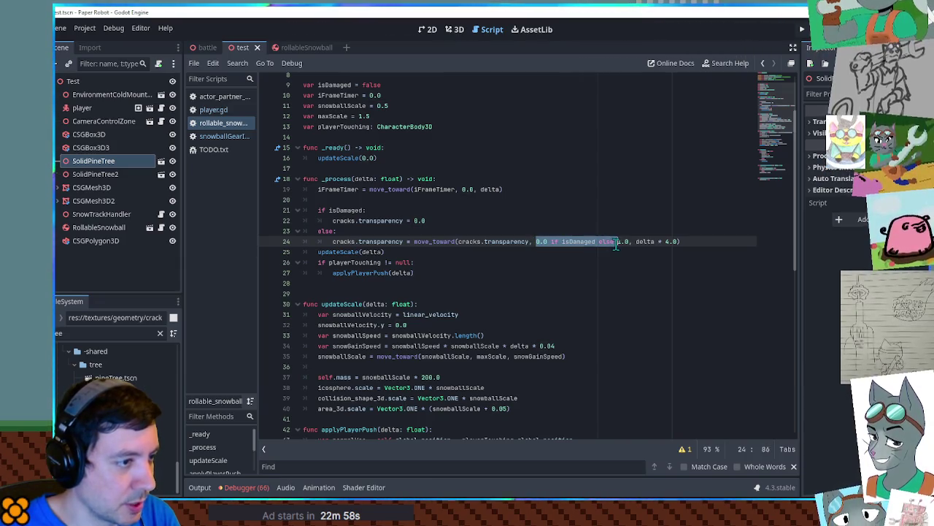
{"action": "key", "text": "BackSpace"}
{"action": "key", "text": "Up"}
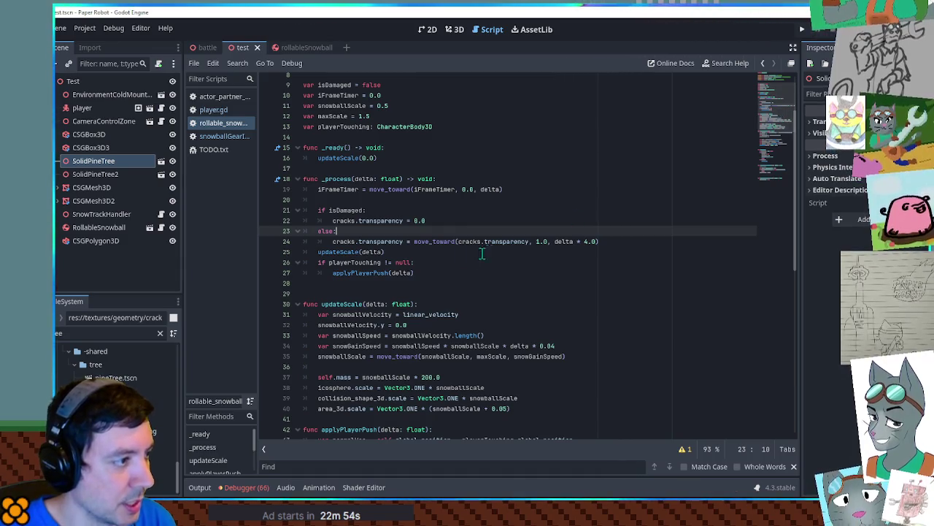
{"action": "left_click_drag", "start_coordinate": [333, 240], "coordinate": [404, 241]}
{"action": "left_click", "coordinate": [631, 242]}
{"action": "key", "text": "Return"}
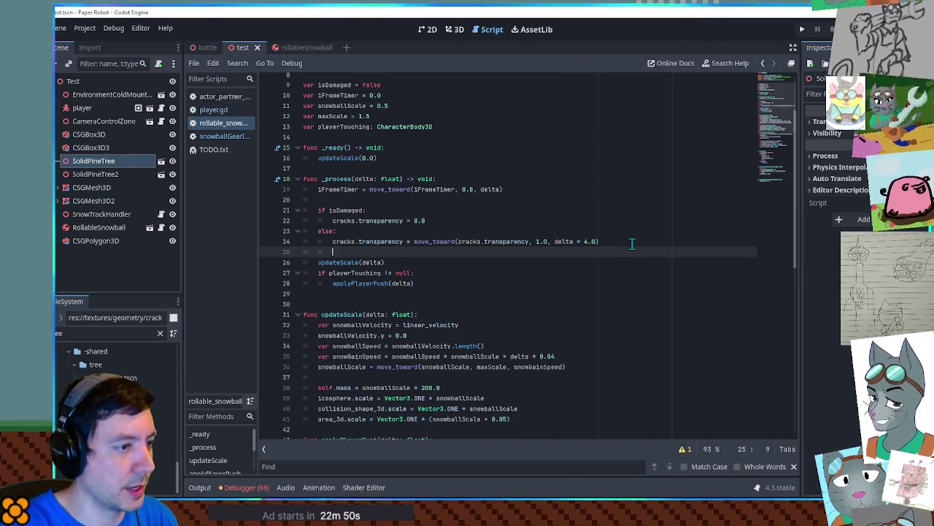
Delete the unfinished if line and save the script
{"action": "type", "text": "if cracks.transparency"}
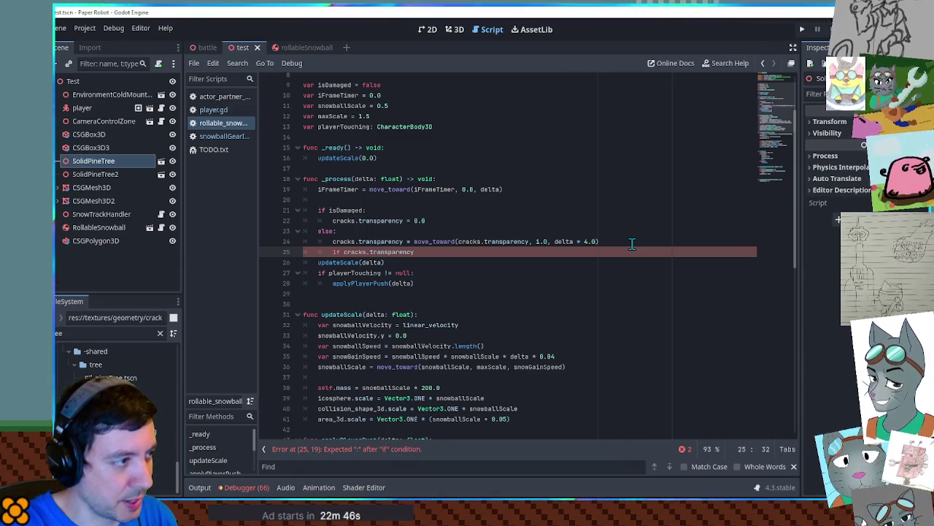
{"action": "key", "text": "ctrl+BackSpace"}
{"action": "key", "text": "ctrl+BackSpace"}
{"action": "key", "text": "ctrl+BackSpace"}
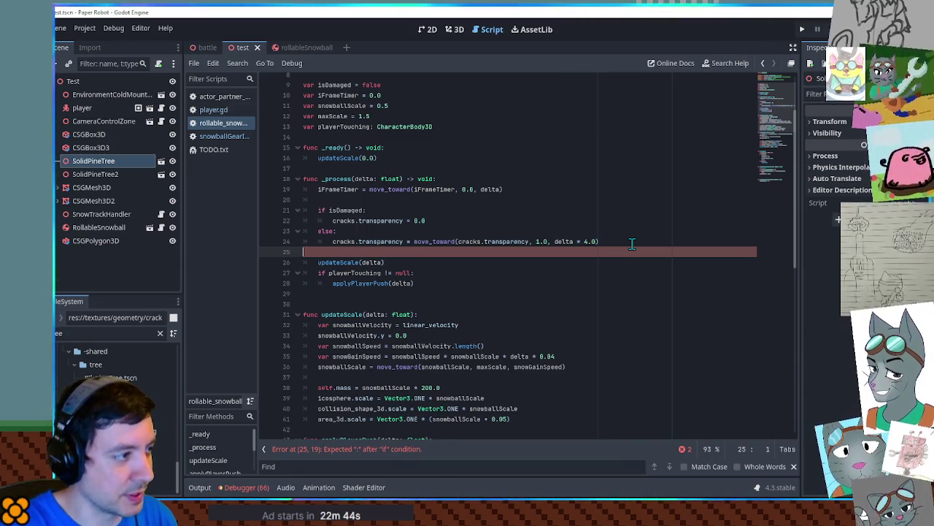
{"action": "key", "text": "BackSpace"}
{"action": "key", "text": "ctrl+s"}
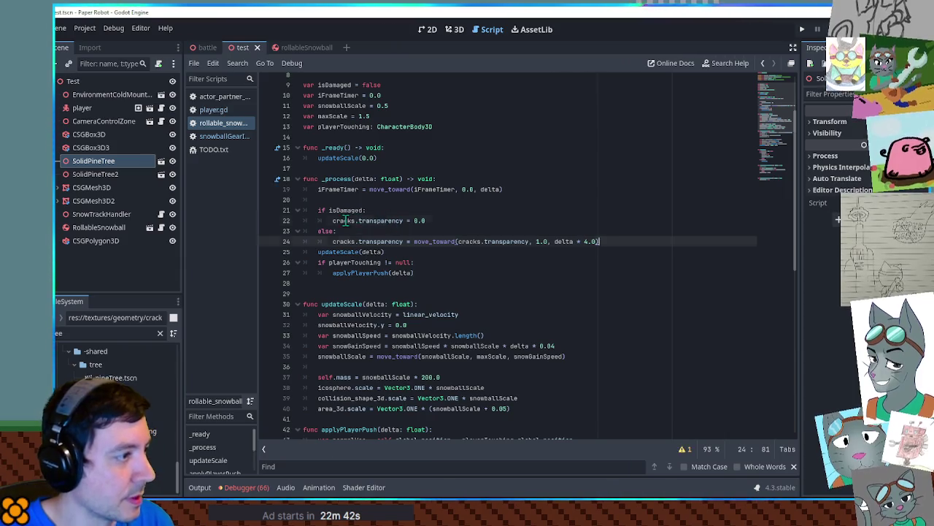
Add an iFrameTimer check that sets isDamaged = false, then save and run the game
{"action": "double_click", "coordinate": [346, 221]}
{"action": "left_click_drag", "start_coordinate": [346, 220], "coordinate": [383, 221]}
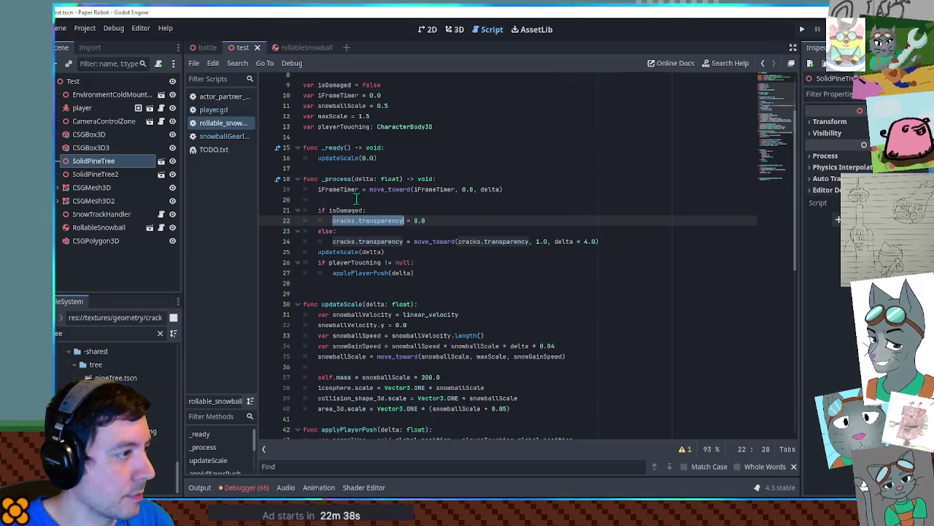
{"action": "double_click", "coordinate": [350, 189]}
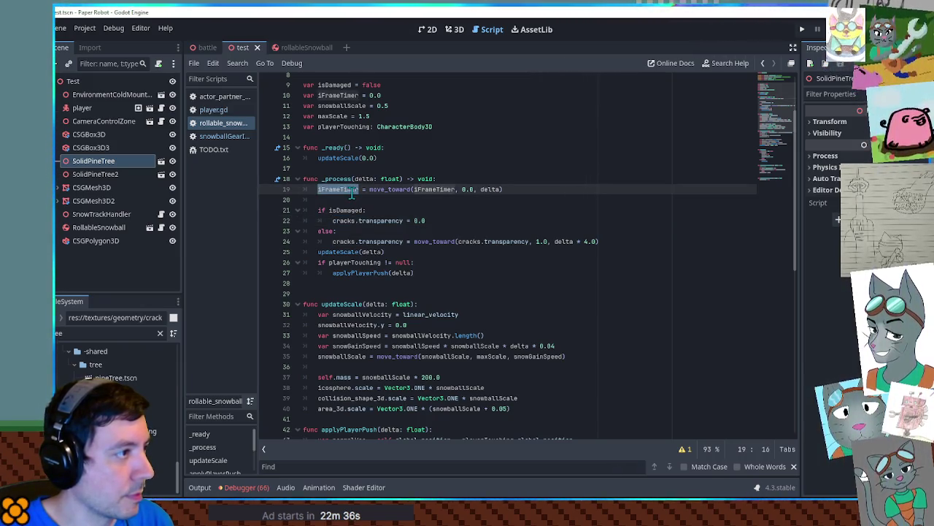
{"action": "left_click", "coordinate": [351, 190]}
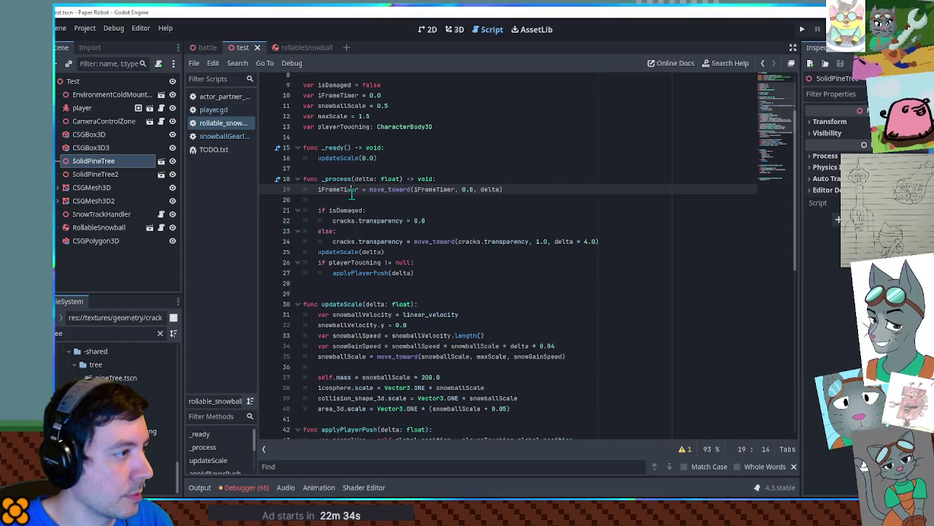
{"action": "double_click", "coordinate": [335, 190]}
{"action": "left_click", "coordinate": [445, 221]}
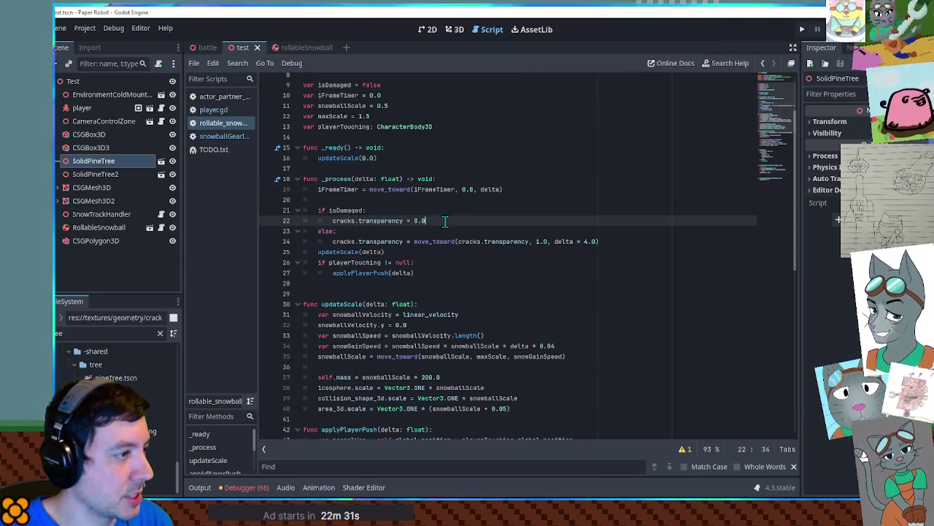
{"action": "scroll", "coordinate": [445, 220], "scroll_direction": "down", "scroll_amount": 8}
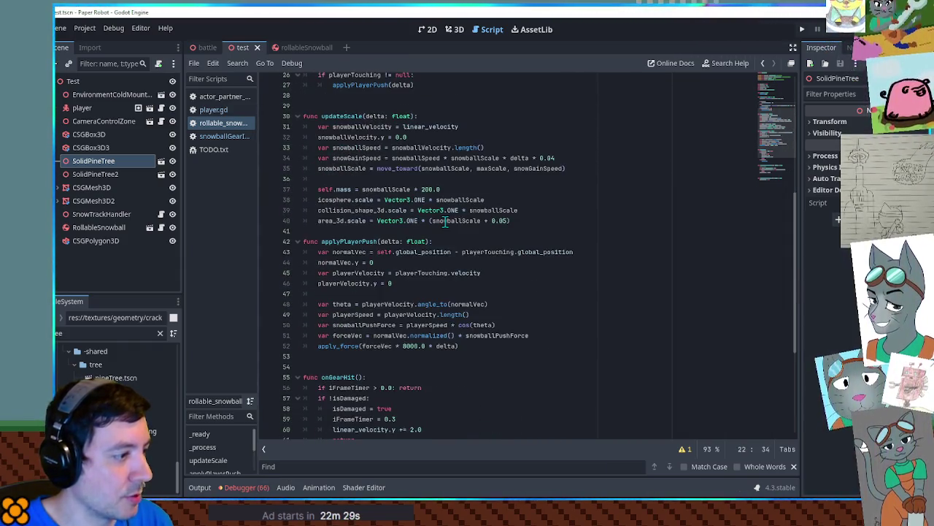
{"action": "scroll", "coordinate": [445, 221], "scroll_direction": "up", "scroll_amount": 8}
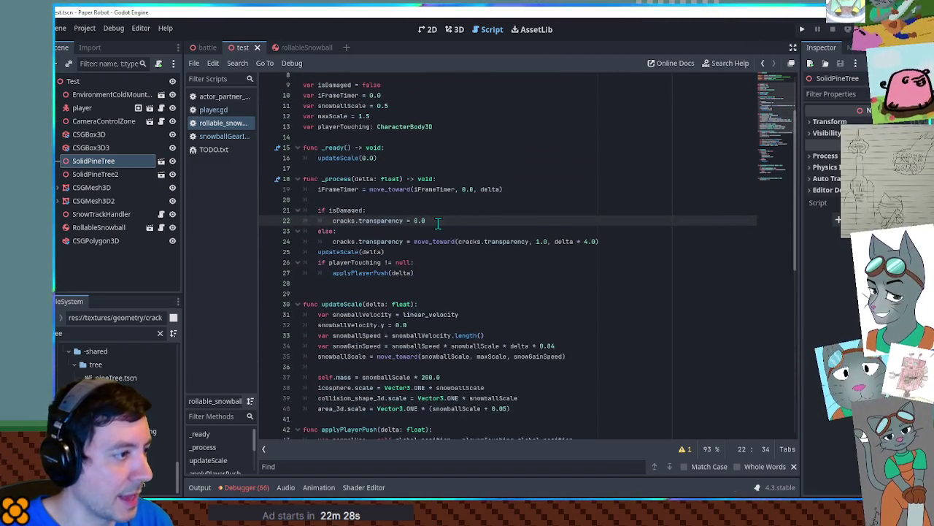
{"action": "key", "text": "Return"}
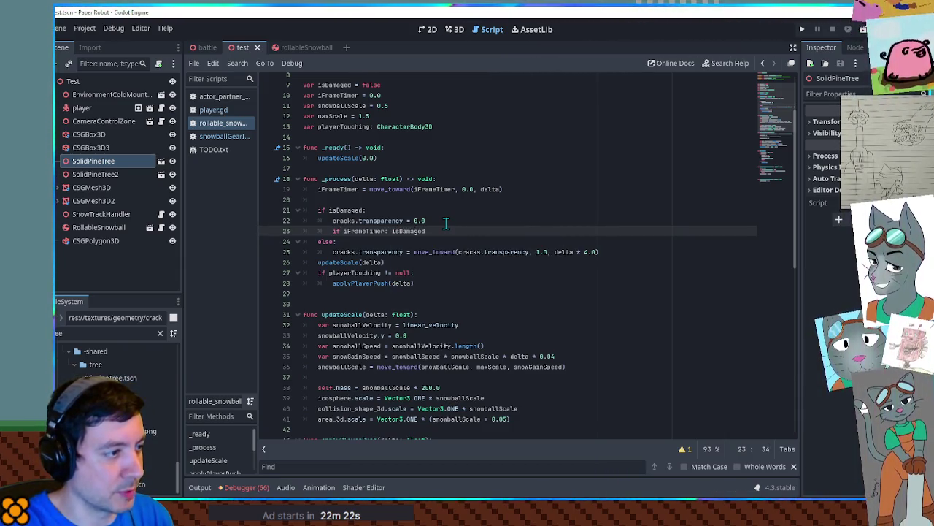
{"action": "type", "text": " = false"}
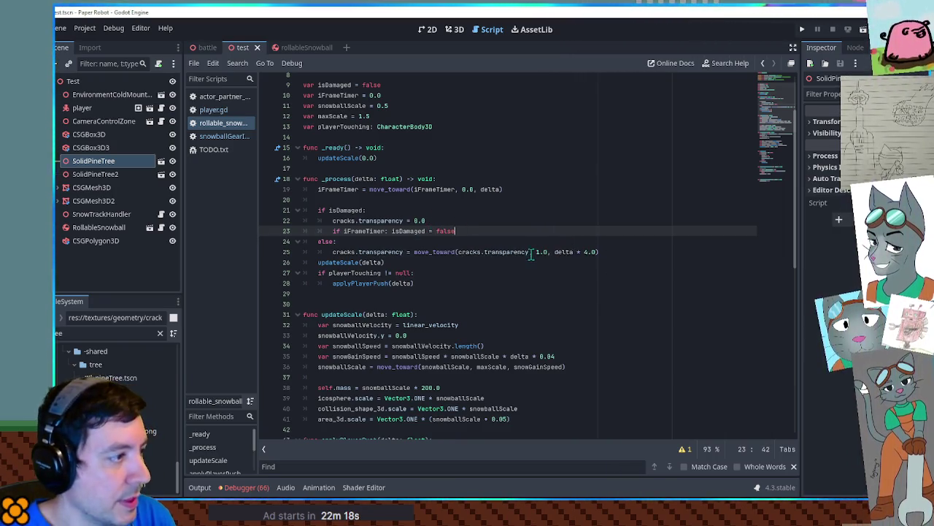
{"action": "key", "text": "F6"}
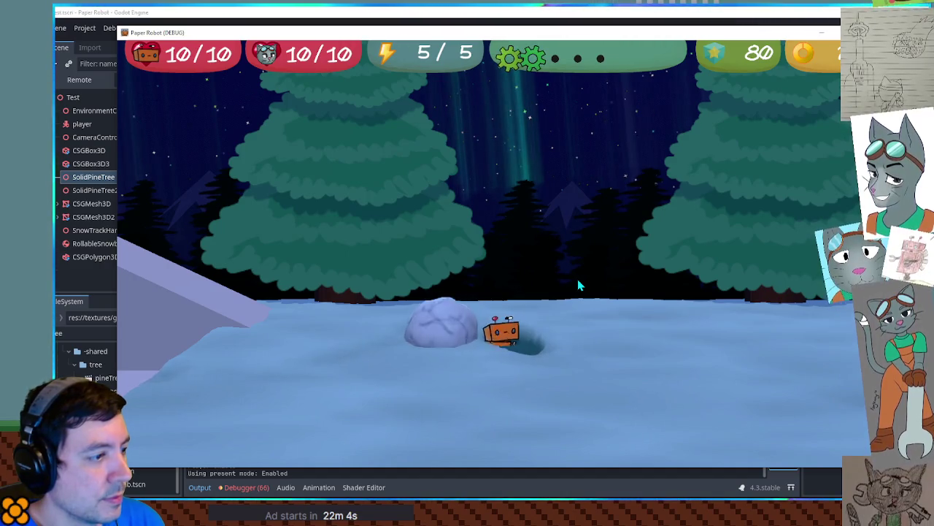
Close the Paper Robot game window to get back to the snowball script
{"action": "left_click", "coordinate": [652, 11]}
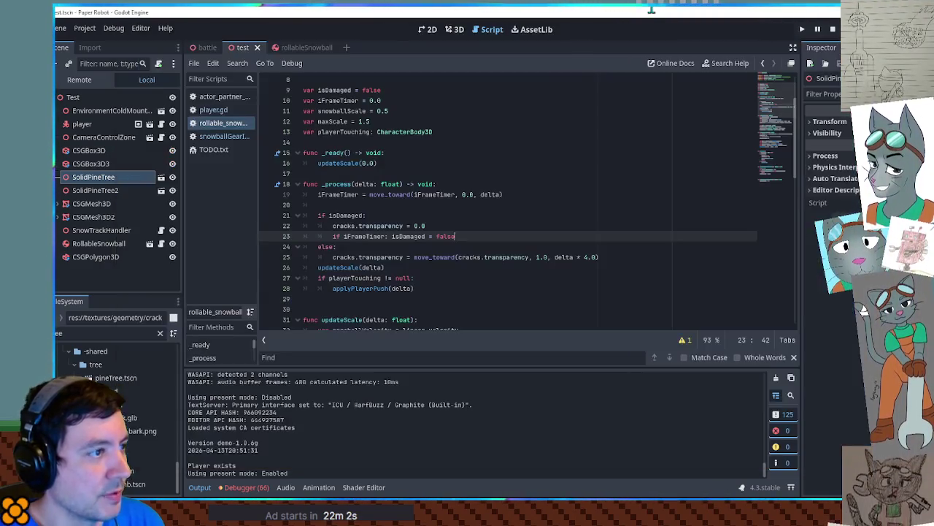
Search the script for isDamaged and jump to the damage timer value in onGearHit
{"action": "double_click", "coordinate": [344, 216]}
{"action": "key", "text": "ctrl+f"}
{"action": "left_click_drag", "start_coordinate": [783, 90], "coordinate": [782, 150]}
{"action": "mouse_move", "coordinate": [781, 162]}
{"action": "left_mouse_down"}
{"action": "mouse_move", "coordinate": [778, 81]}
{"action": "mouse_move", "coordinate": [782, 150]}
{"action": "left_mouse_up"}
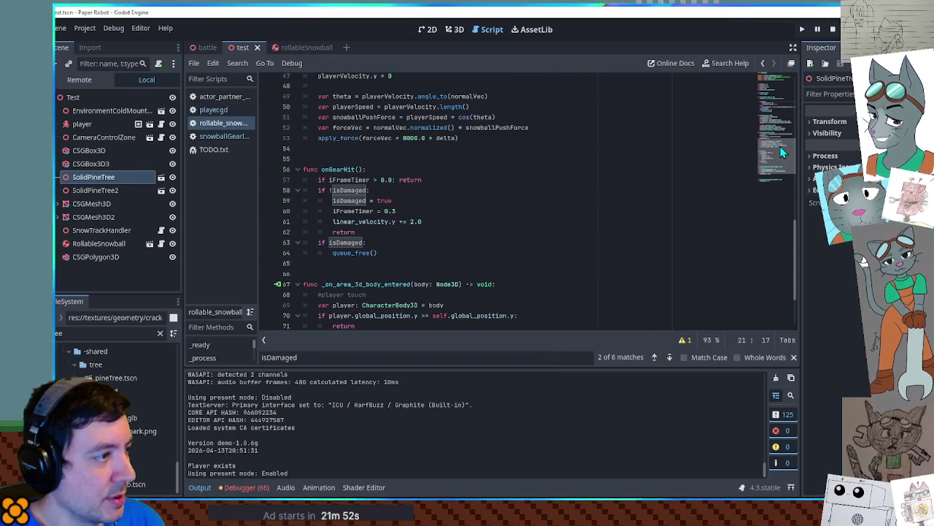
{"action": "left_click", "coordinate": [398, 212]}
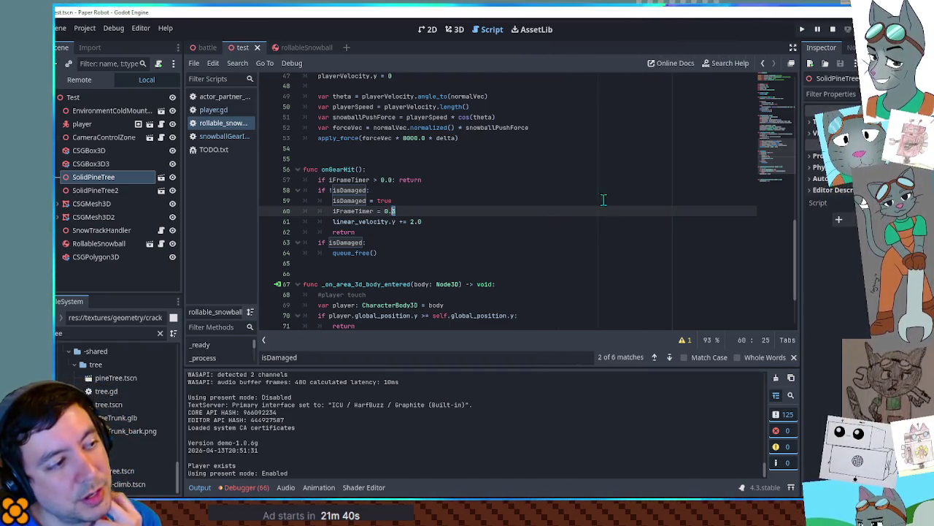
{"action": "left_click", "coordinate": [781, 84]}
Declare a recoveryTimer variable by duplicating the iFrameTimer declaration
{"action": "left_click", "coordinate": [386, 173]}
{"action": "key", "text": "ctrl+shift+d"}
{"action": "double_click", "coordinate": [336, 184]}
{"action": "type", "text": "r"}
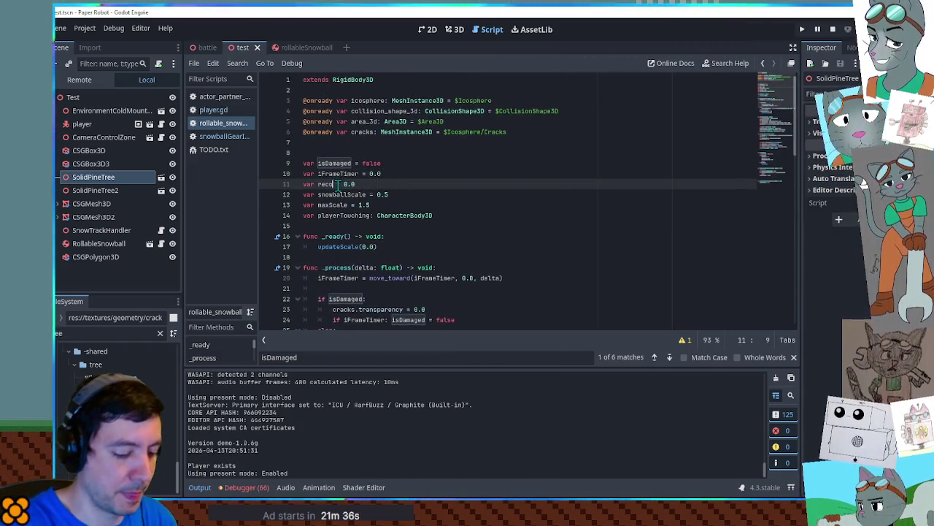
Duplicate the iFrameTimer move_toward countdown line and rename it for recoveryTimer
{"action": "left_click", "coordinate": [514, 278]}
{"action": "key", "text": "ctrl+shift+d"}
{"action": "double_click", "coordinate": [336, 185]}
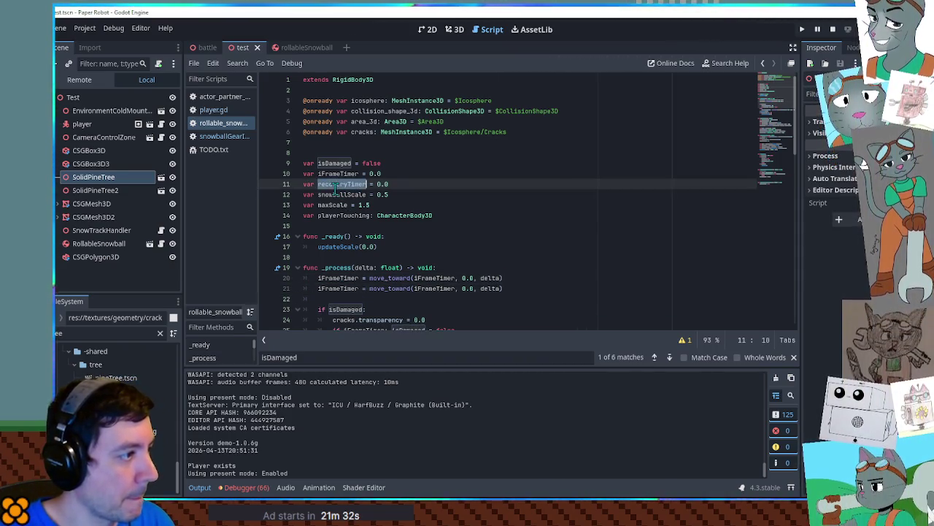
{"action": "key", "text": "ctrl+c"}
{"action": "double_click", "coordinate": [328, 289]}
{"action": "key", "text": "ctrl+v"}
{"action": "double_click", "coordinate": [444, 288]}
{"action": "key", "text": "ctrl+v"}
Make the isDamaged reset check use recoveryTimer instead of iFrameTimer
{"action": "scroll", "coordinate": [463, 283], "scroll_direction": "down", "scroll_amount": 2}
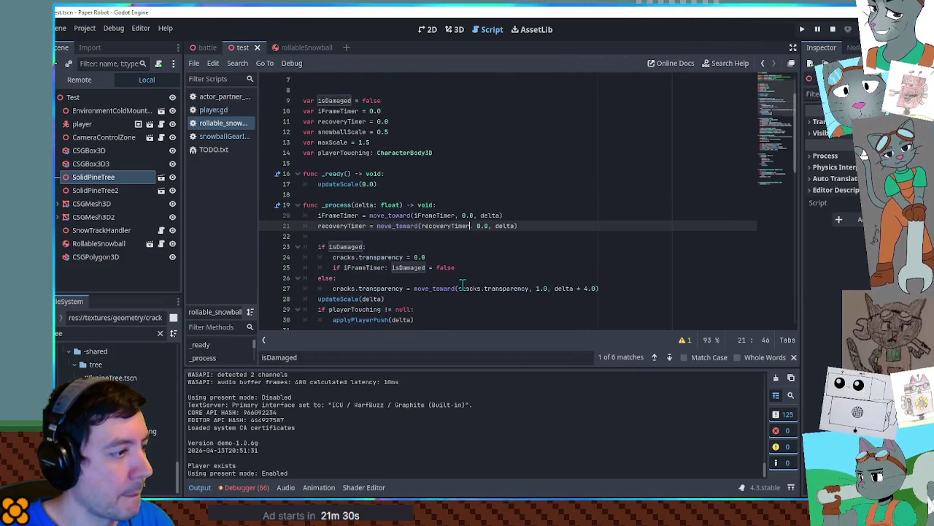
{"action": "double_click", "coordinate": [364, 268]}
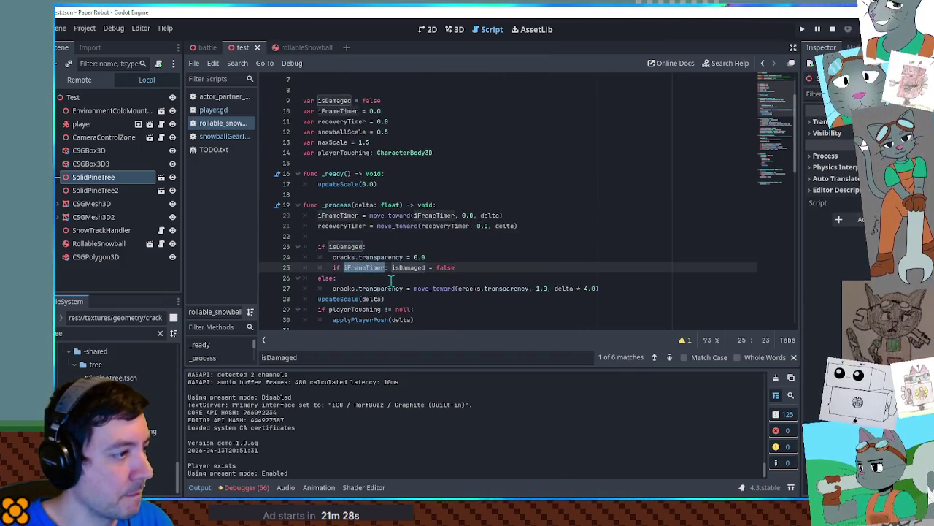
{"action": "key", "text": "ctrl+v"}
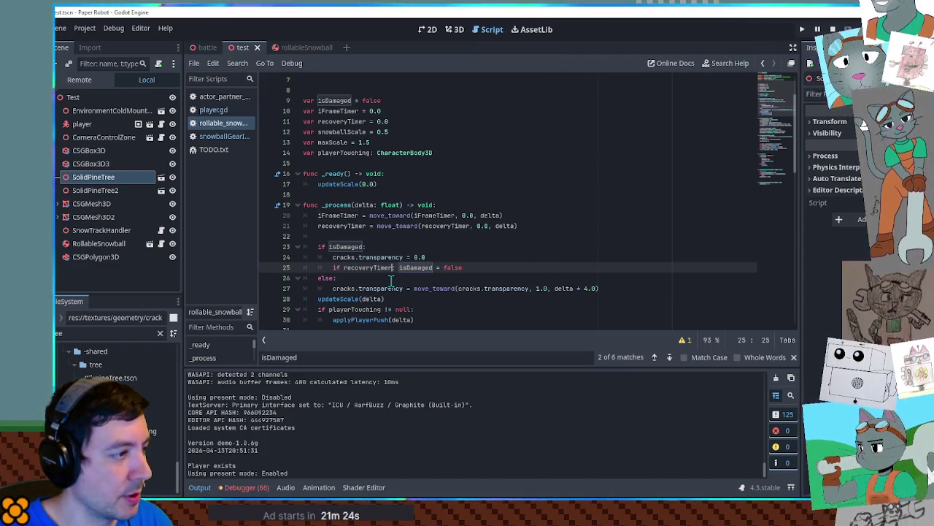
{"action": "key", "text": "ctrl+z"}
{"action": "key", "text": "ctrl+shift+z"}
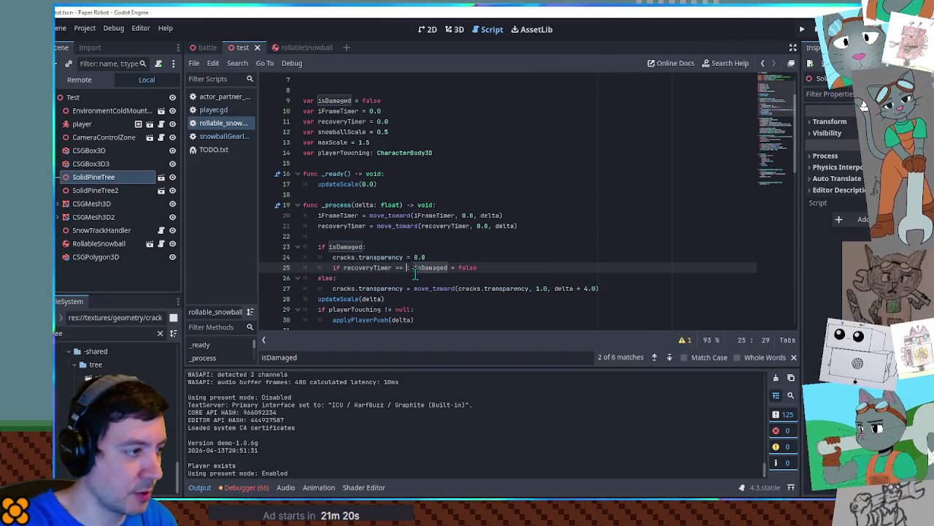
{"action": "double_click", "coordinate": [389, 269]}
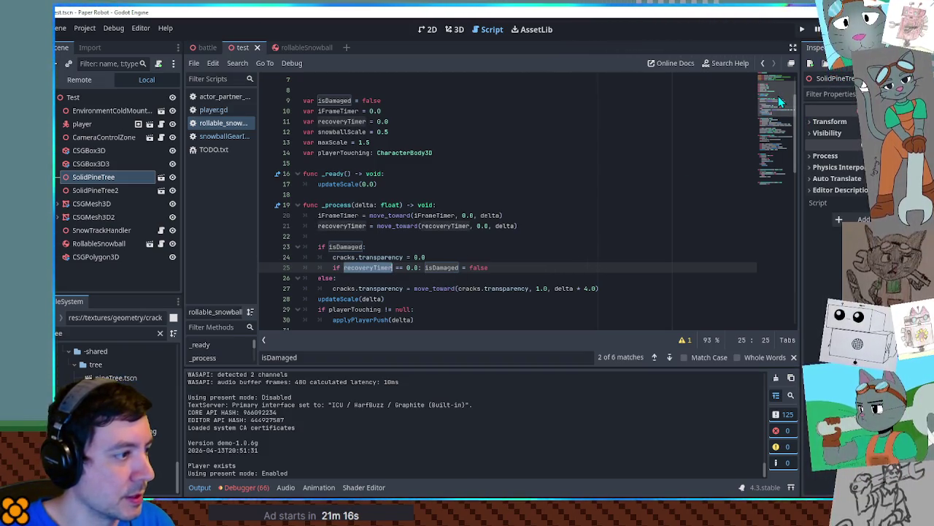
{"action": "left_click_drag", "start_coordinate": [778, 96], "coordinate": [777, 157]}
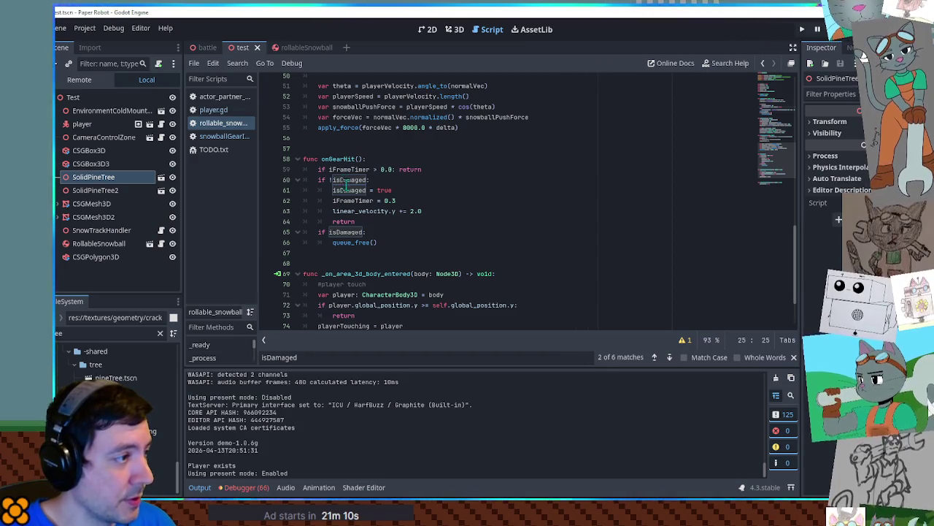
Add recoveryTimer = 2.0 in onGearHit and save the script
{"action": "double_click", "coordinate": [352, 200]}
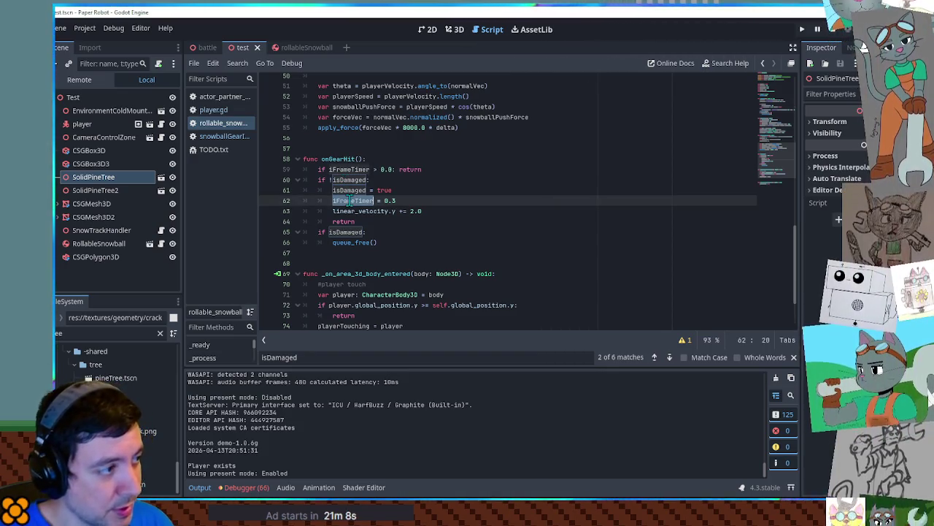
{"action": "left_click", "coordinate": [425, 200]}
{"action": "key", "text": "Return"}
{"action": "type", "text": "recoveryTimer = 2.0"}
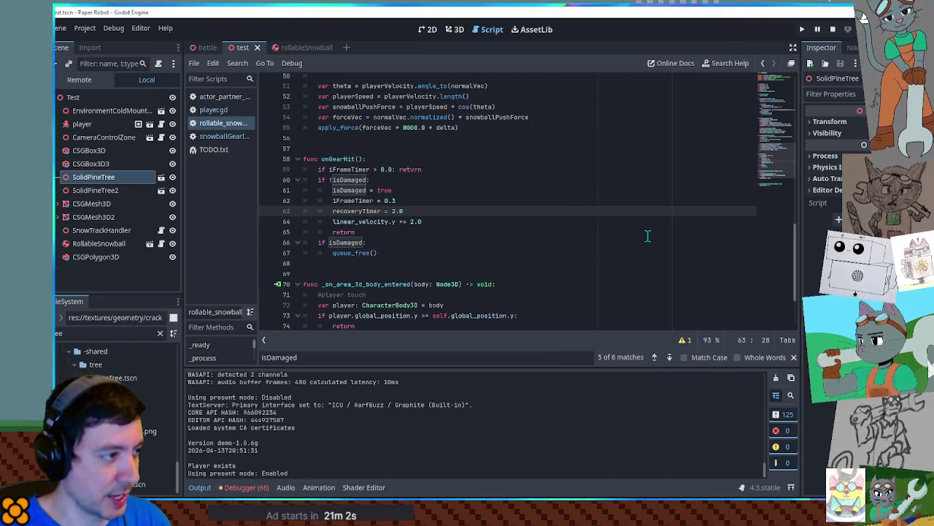
{"action": "key", "text": "ctrl+s"}
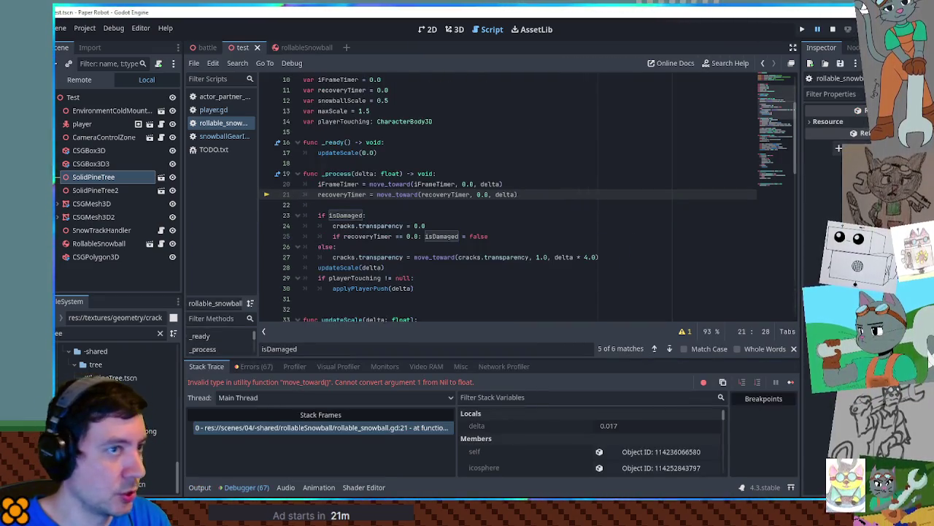
Stop the crashed game and run Paper Robot again with F5
{"action": "left_click", "coordinate": [833, 29]}
{"action": "left_click", "coordinate": [581, 237]}
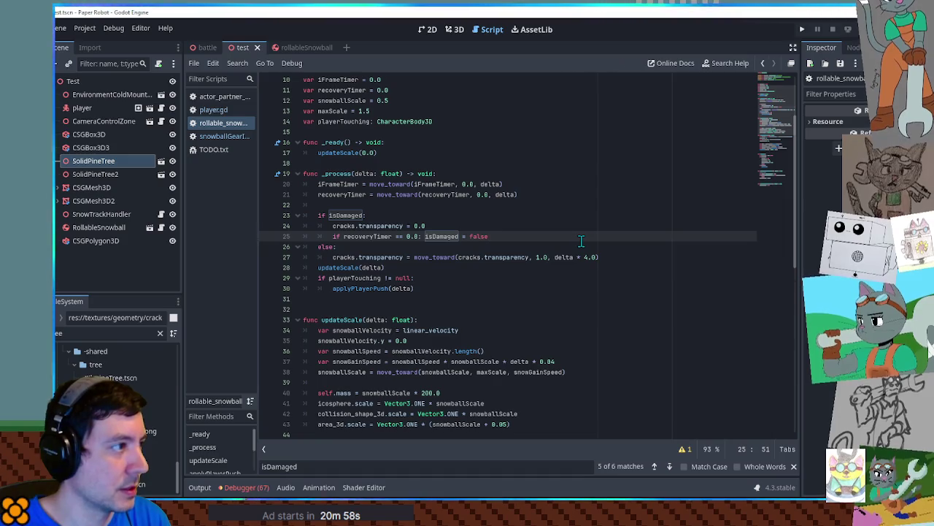
{"action": "scroll", "coordinate": [582, 237], "scroll_direction": "down", "scroll_amount": 5}
{"action": "key", "text": "F5"}
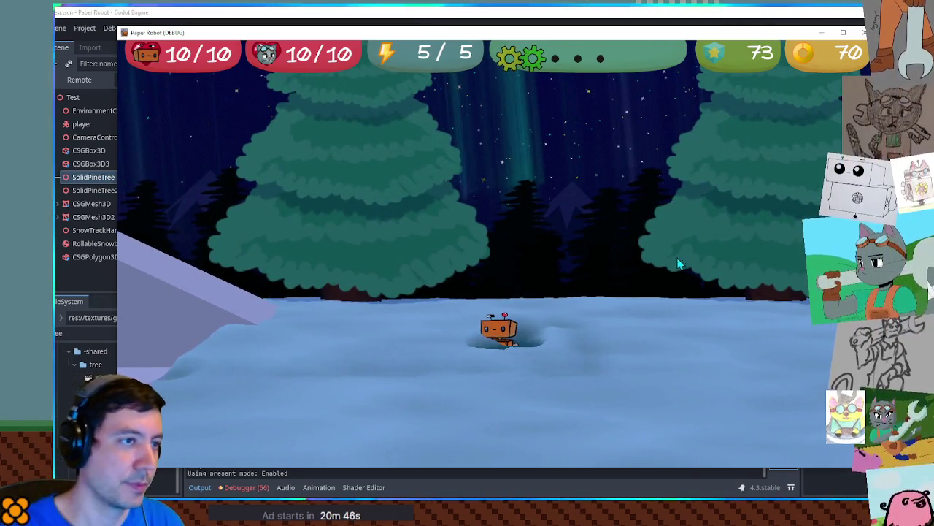
Restart the game, drive the robot around the snowball with the arrow keys, then close it
{"action": "left_click", "coordinate": [860, 32]}
{"action": "key", "text": "F5"}
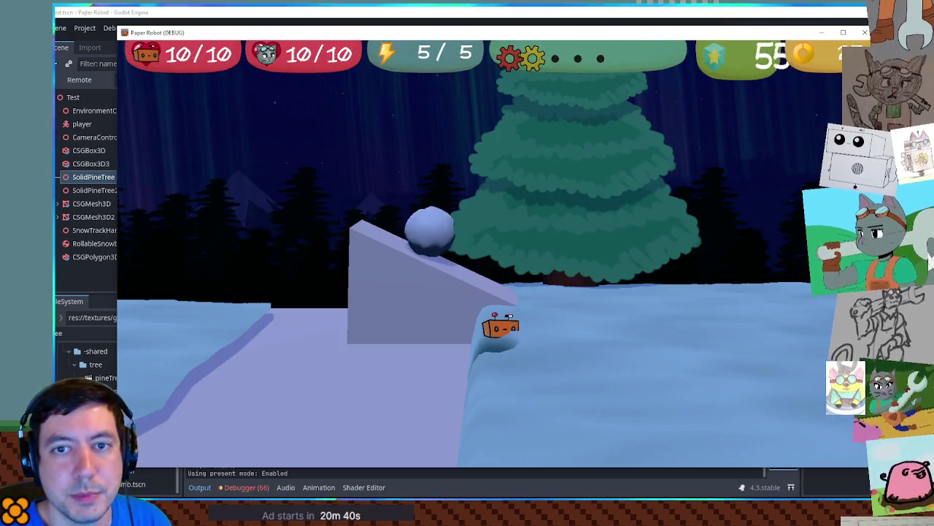
{"action": "key", "text": "Right"}
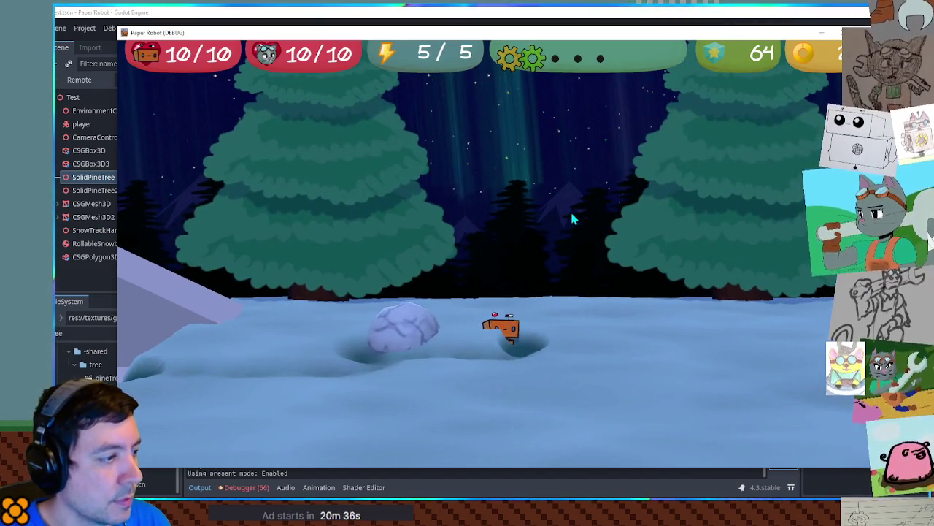
{"action": "key", "text": "Up"}
{"action": "key", "text": "Down"}
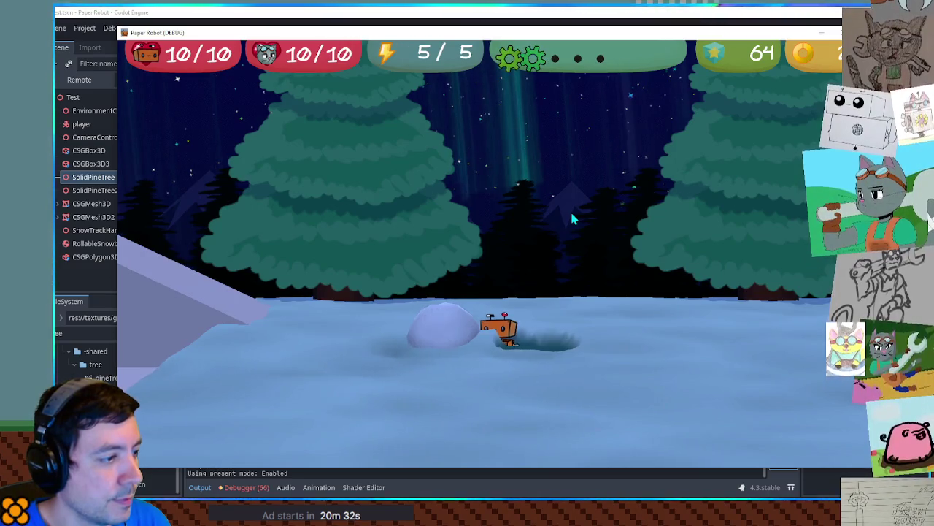
{"action": "key", "text": "Left"}
{"action": "key", "text": "Down"}
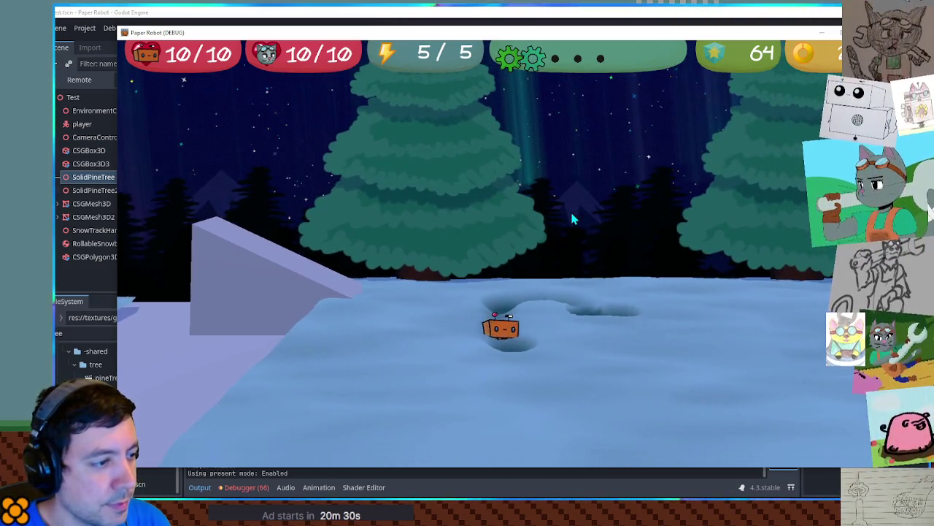
{"action": "key", "text": "Right"}
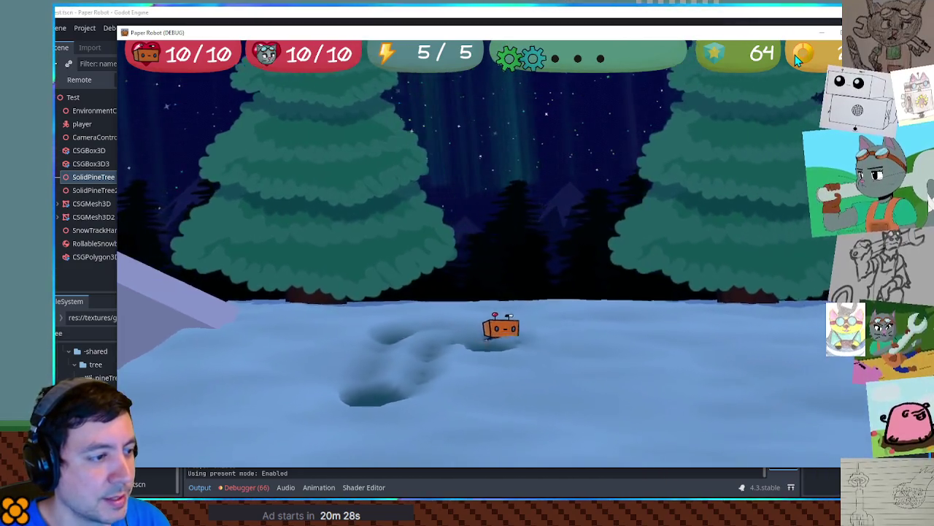
{"action": "key", "text": "Right"}
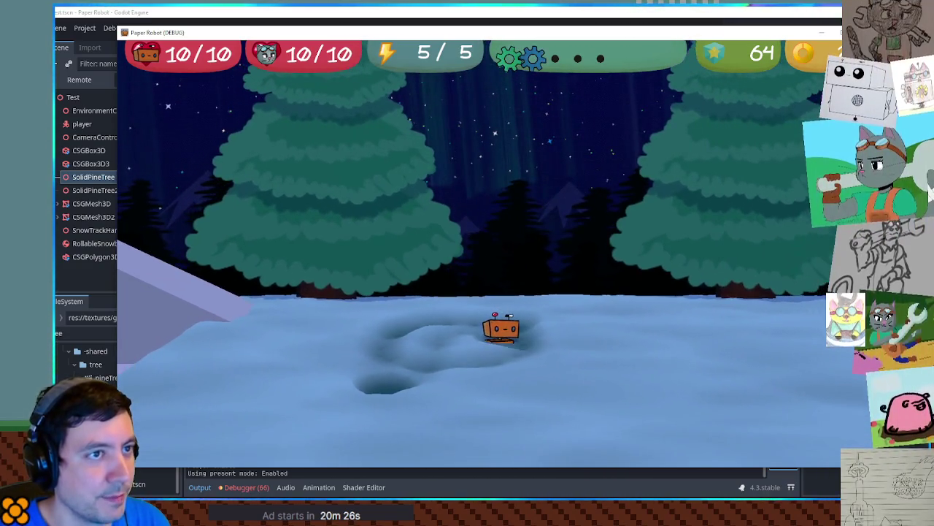
{"action": "key", "text": "Right"}
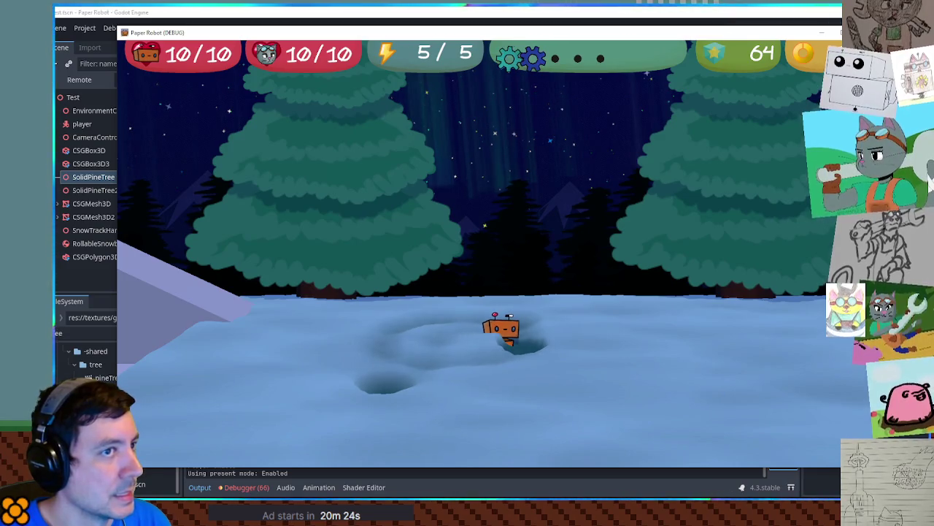
{"action": "left_click", "coordinate": [816, 32]}
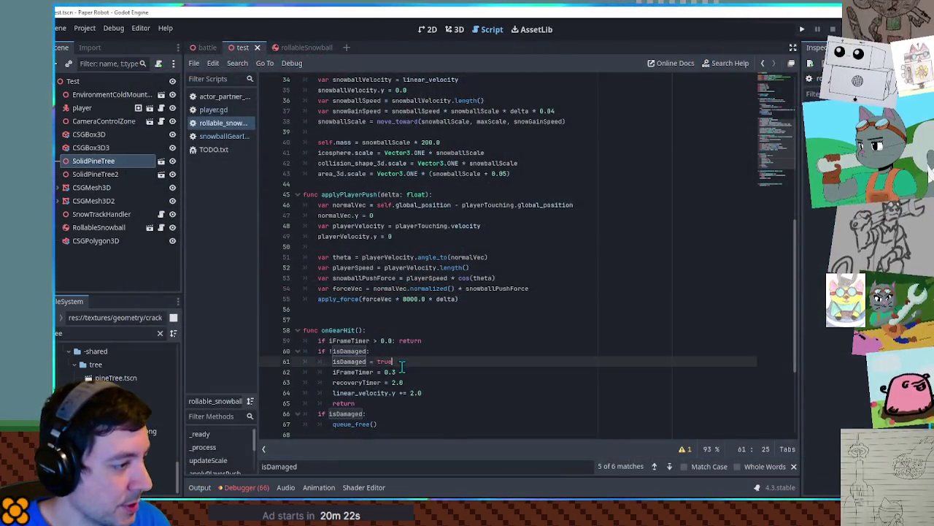
Change the onGearHit iFrameTimer from 0.3 to 0.4 and launch the game
{"action": "left_click", "coordinate": [396, 371]}
{"action": "key", "text": "BackSpace"}
{"action": "type", "text": "4"}
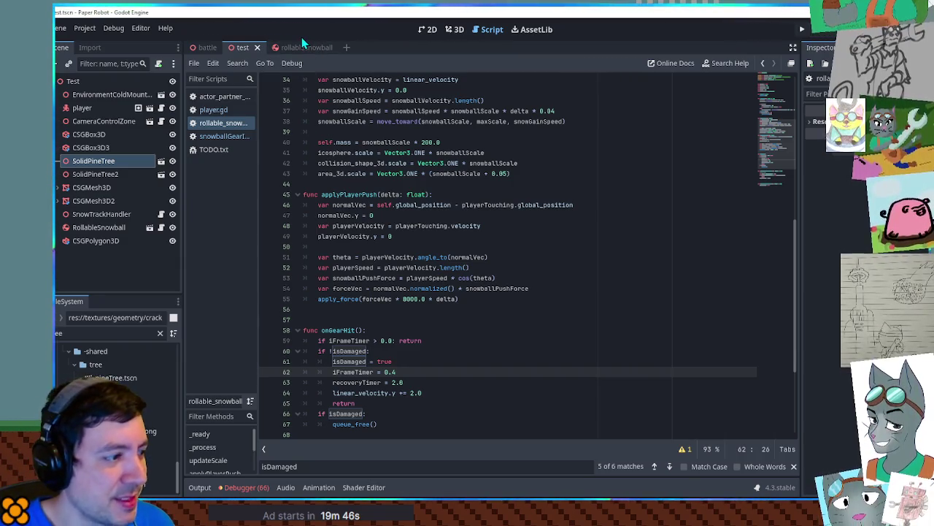
{"action": "left_click", "coordinate": [508, 319]}
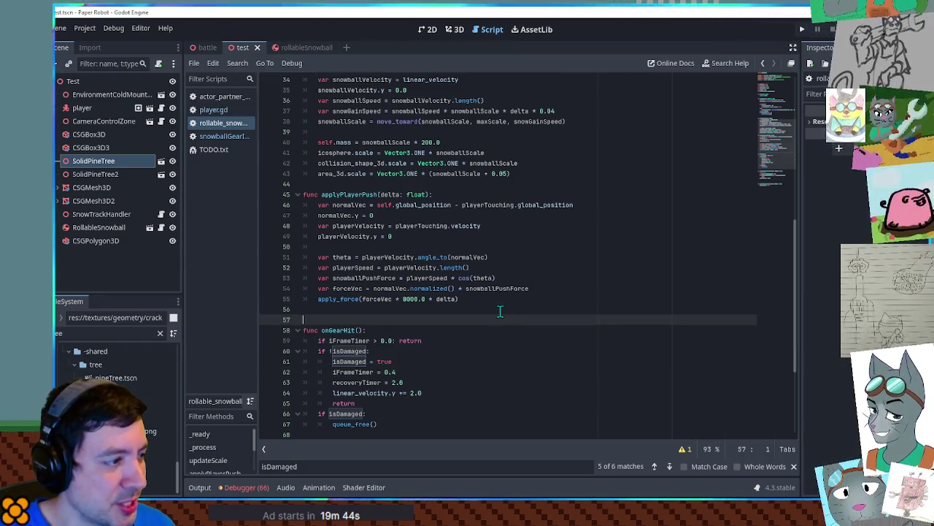
{"action": "left_click", "coordinate": [500, 309]}
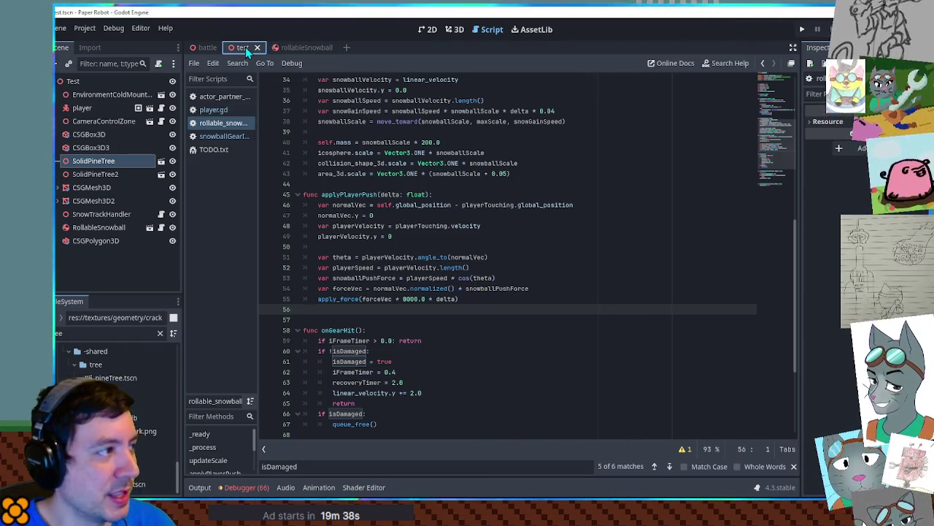
{"action": "key", "text": "F6"}
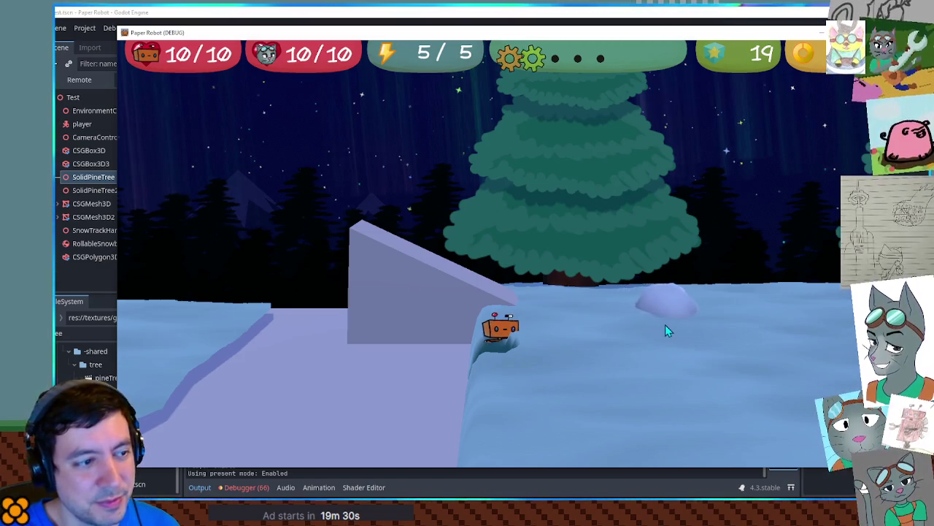
Walk the robot through the snow past the snow mound
{"action": "key", "text": "w"}
{"action": "key", "text": "w"}
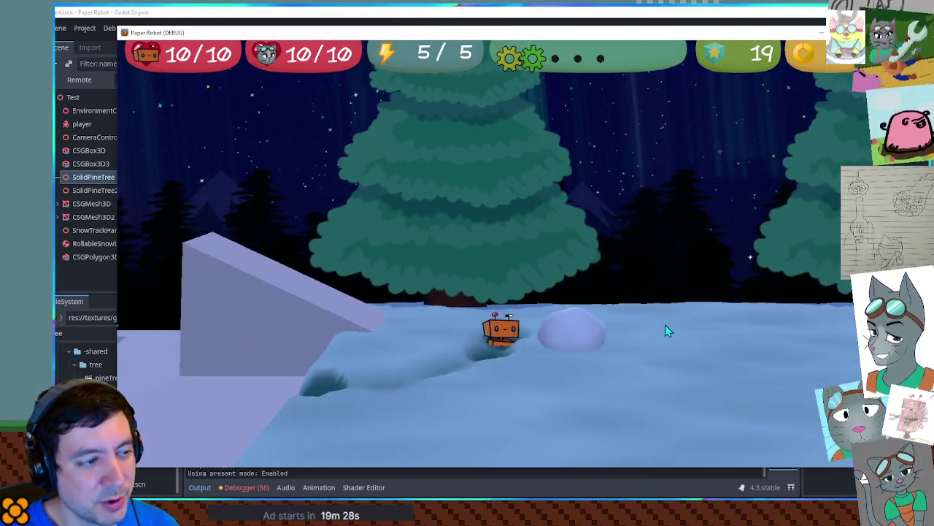
{"action": "key", "text": "d"}
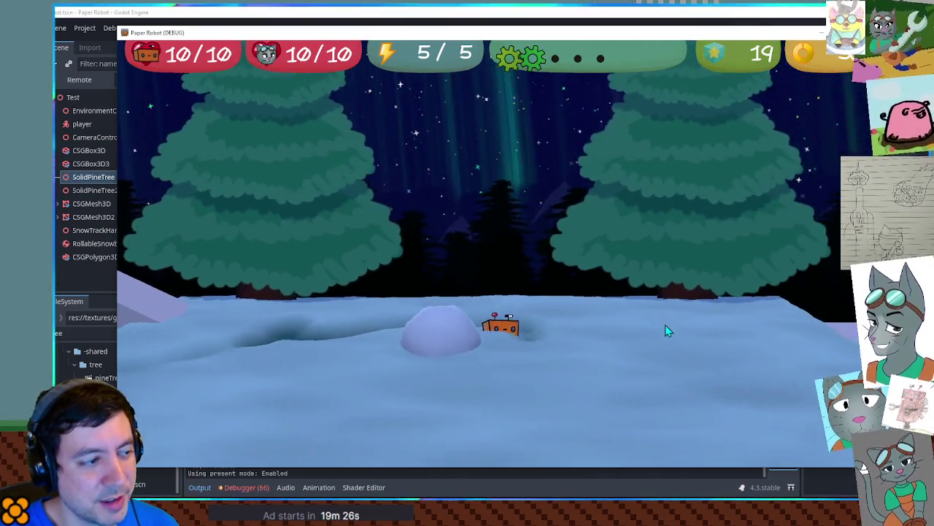
{"action": "key", "text": "a"}
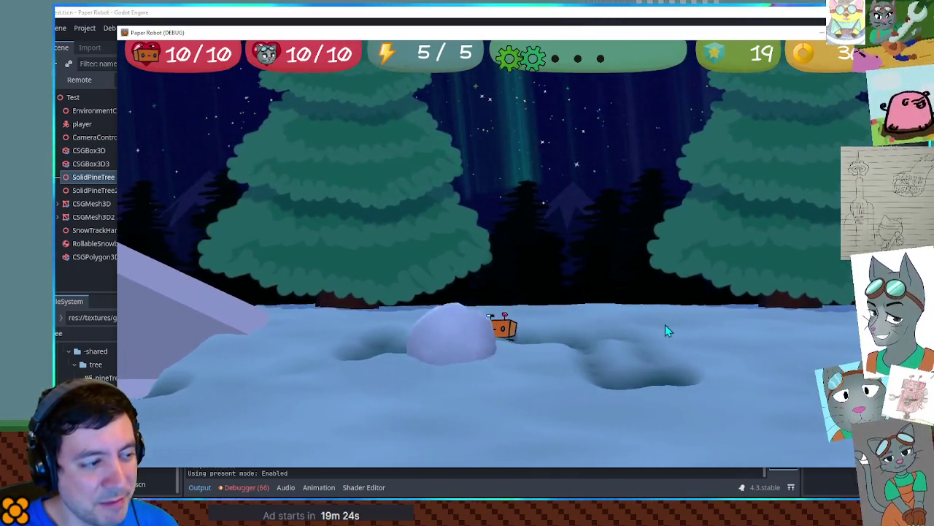
{"action": "key", "text": "a"}
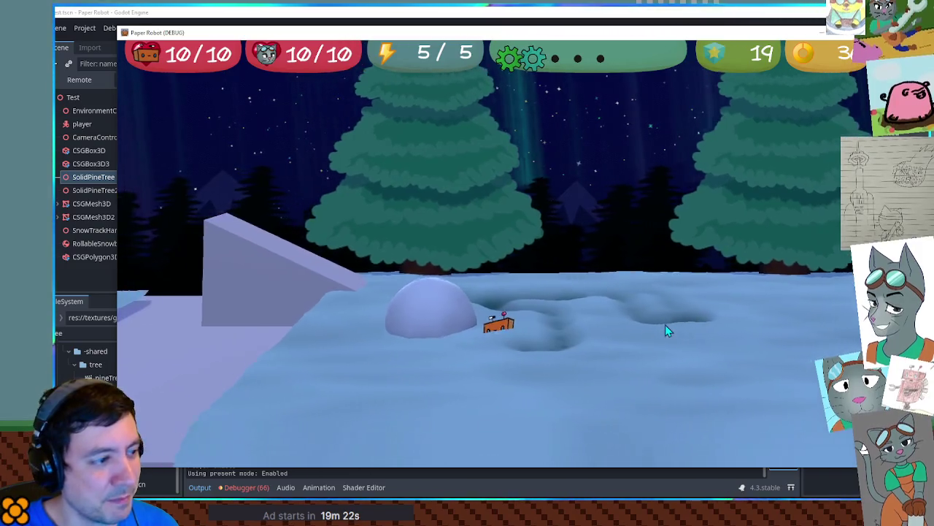
{"action": "key", "text": "a"}
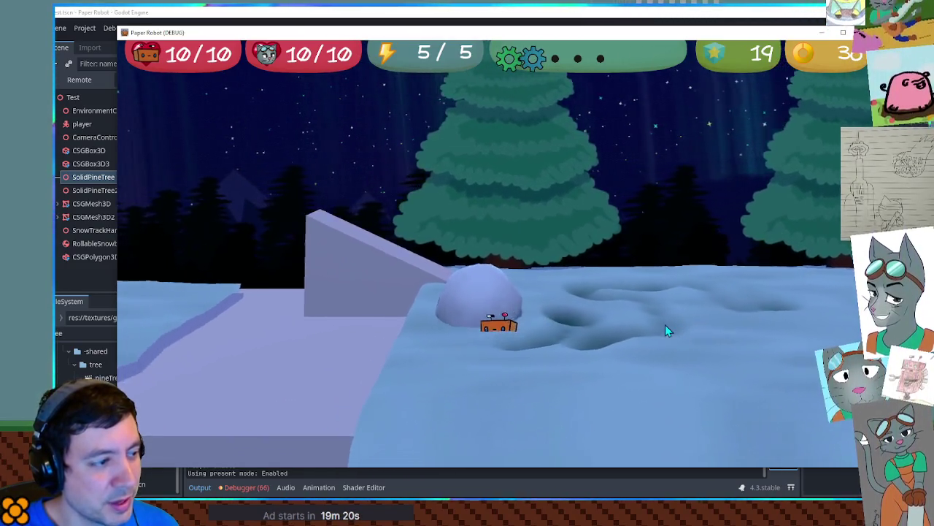
{"action": "key", "text": "a"}
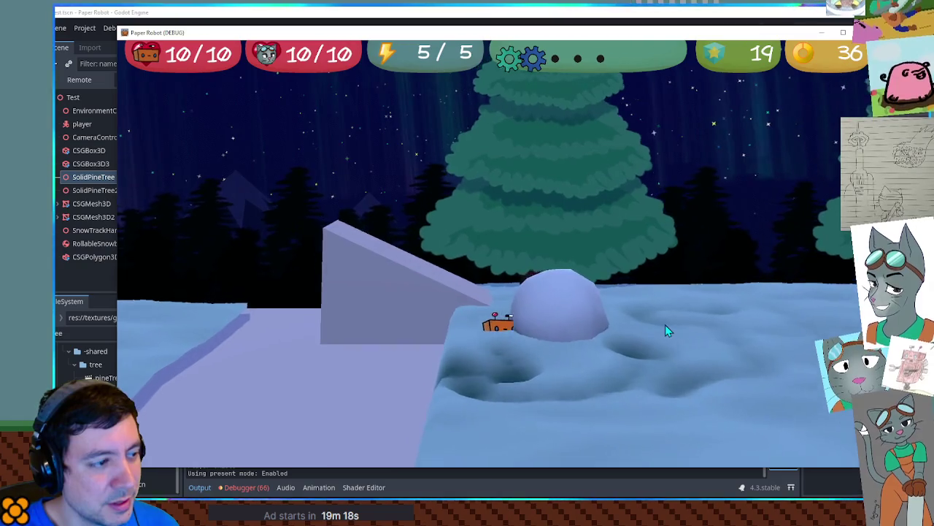
{"action": "key", "text": "a"}
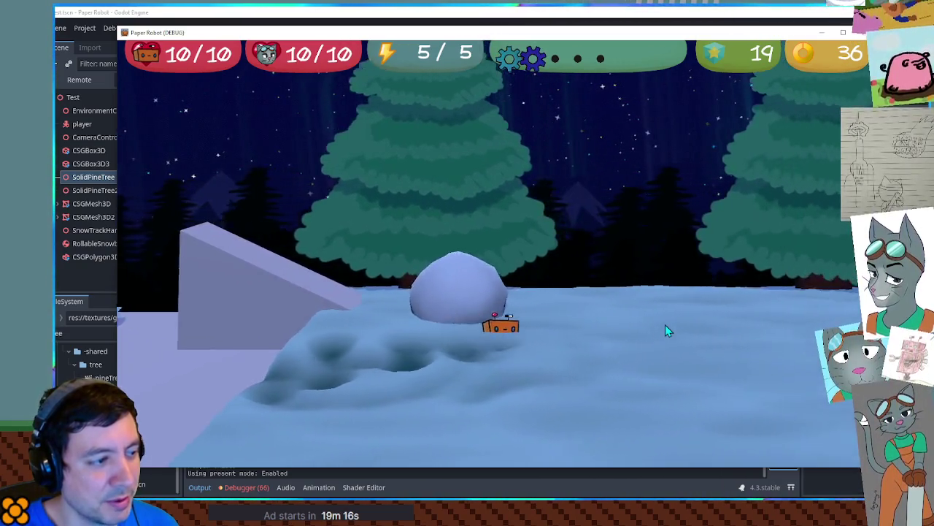
Push the snow mound forward so it rolls and grows into a snowball
{"action": "key", "text": "w"}
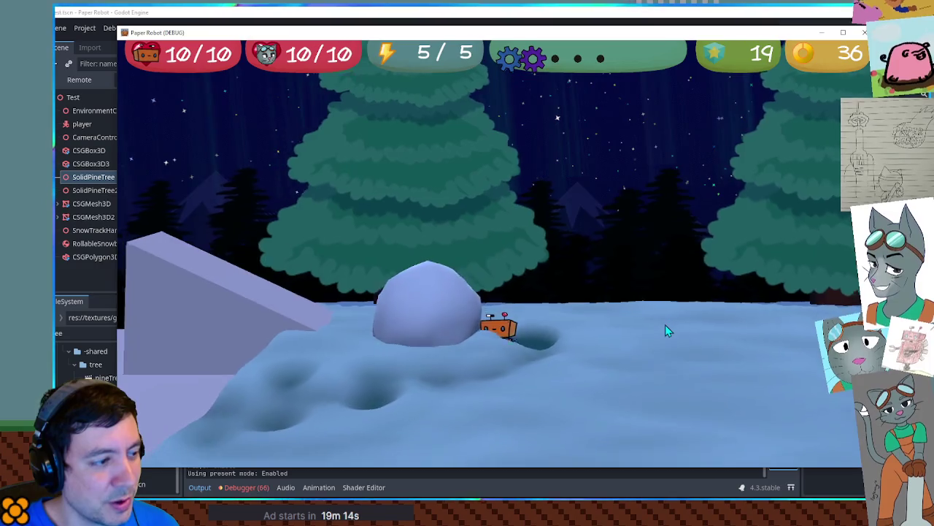
{"action": "key", "text": "w"}
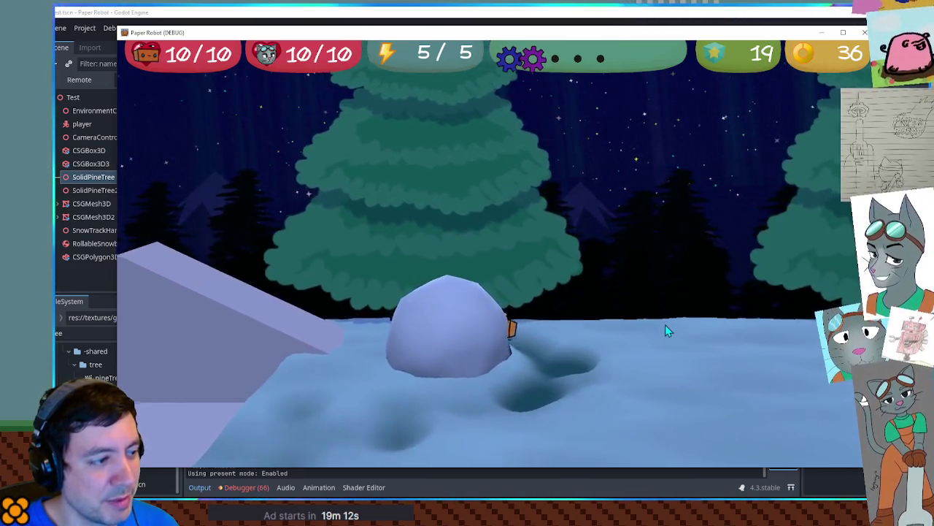
{"action": "key", "text": "w"}
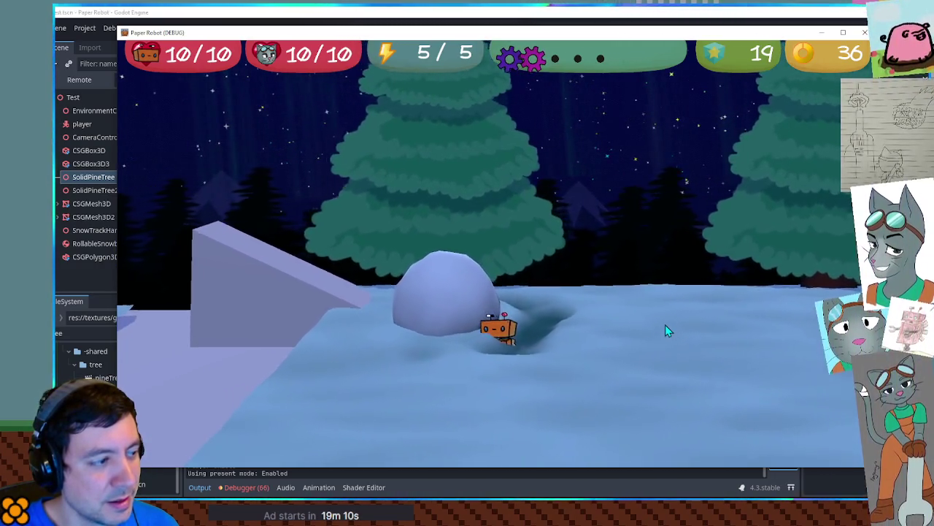
{"action": "key", "text": "w"}
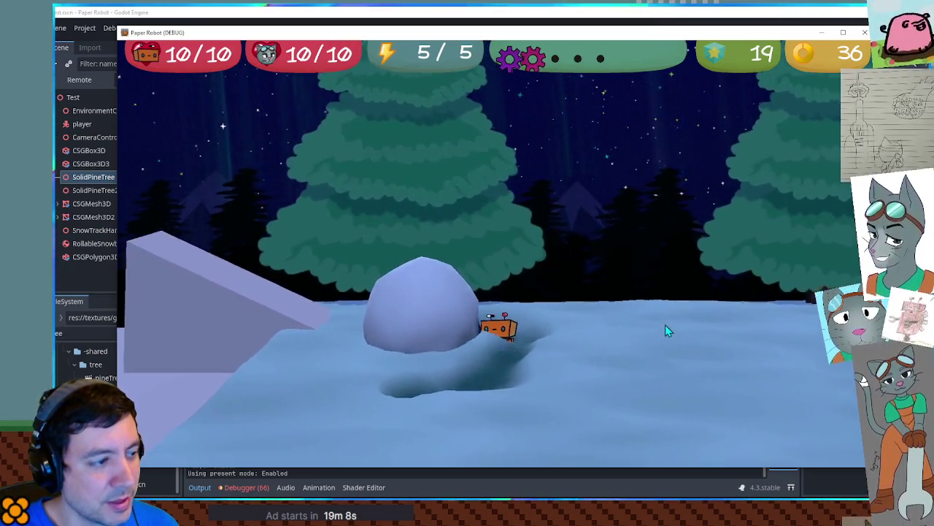
{"action": "key", "text": "w"}
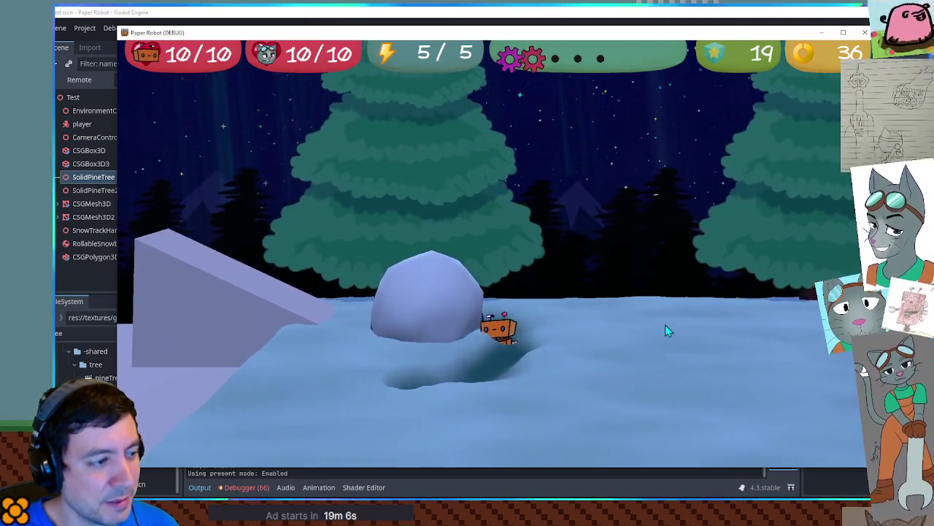
{"action": "key", "text": "w"}
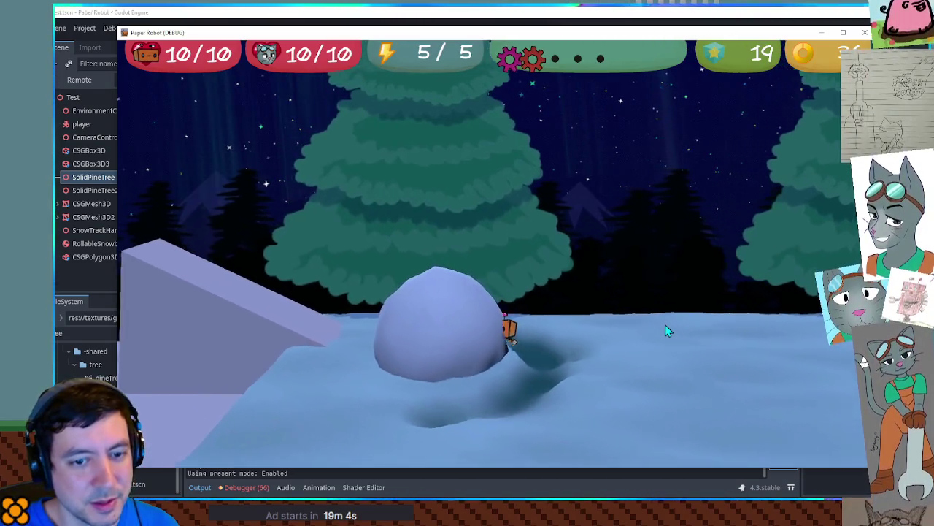
{"action": "key", "text": "w"}
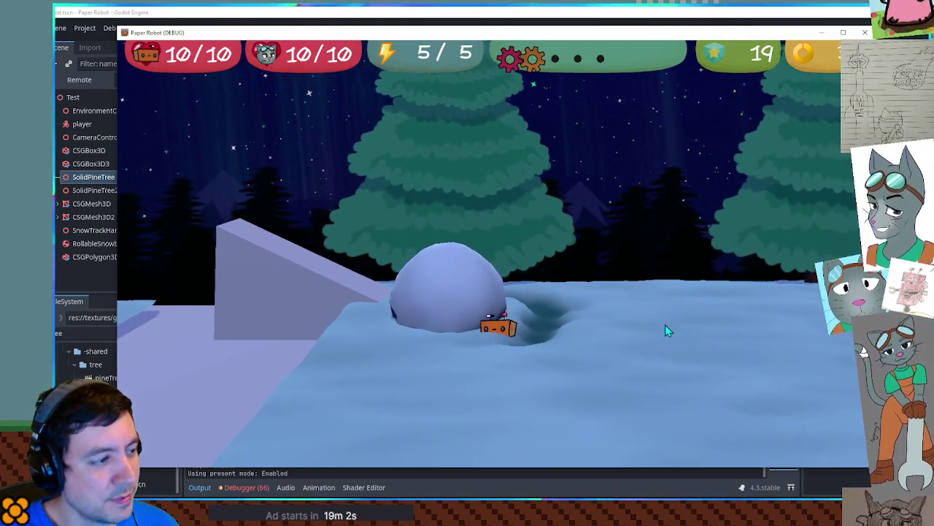
{"action": "key", "text": "w"}
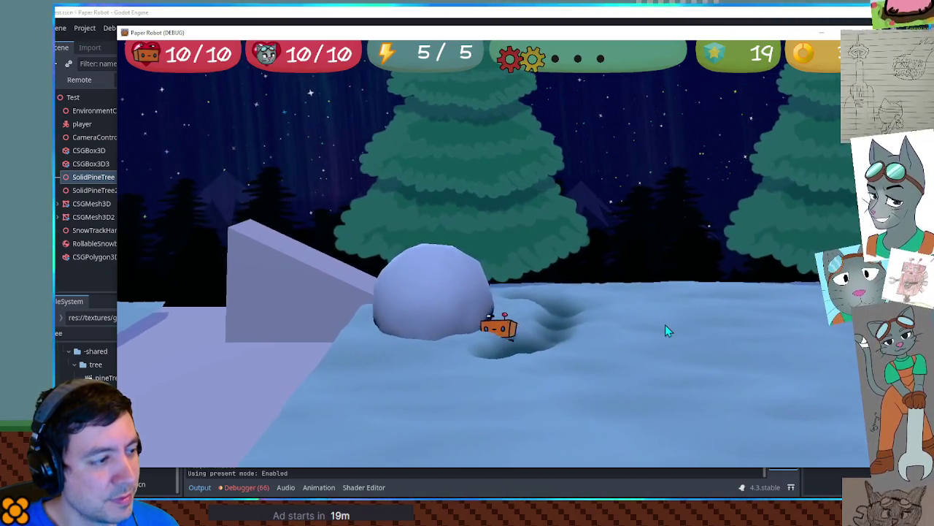
{"action": "key", "text": "w"}
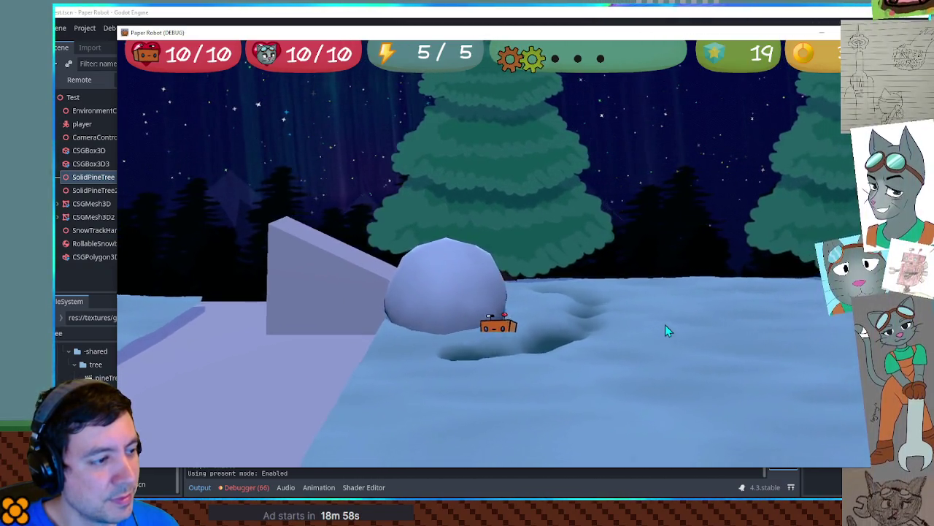
{"action": "key", "text": "w"}
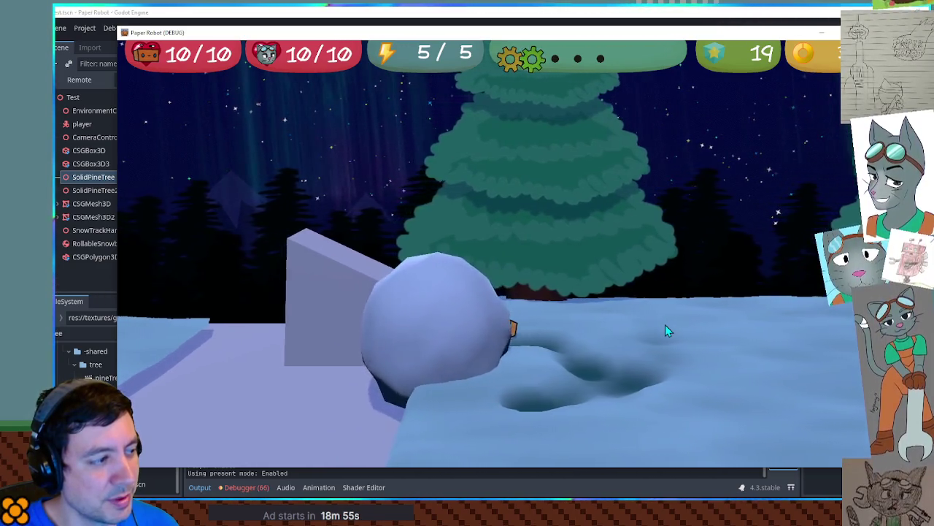
{"action": "key", "text": "w"}
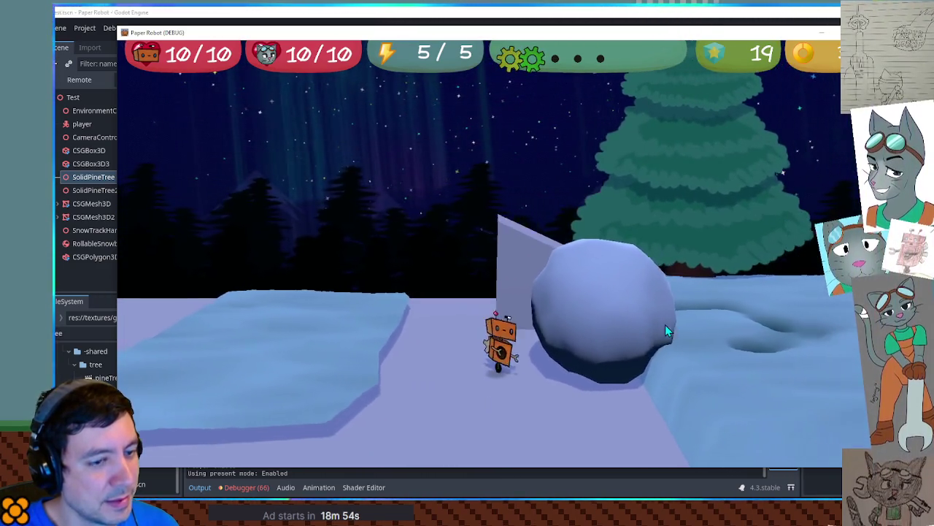
{"action": "key", "text": "w"}
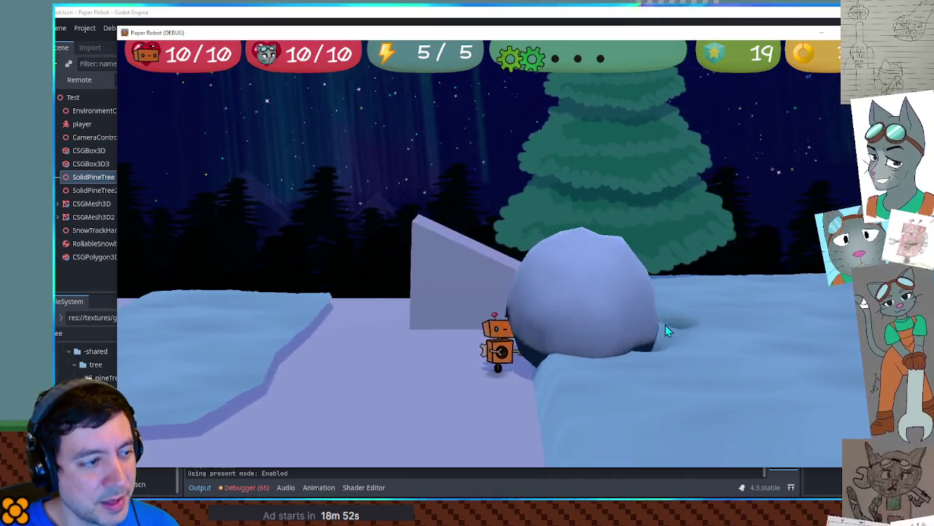
{"action": "key", "text": "w"}
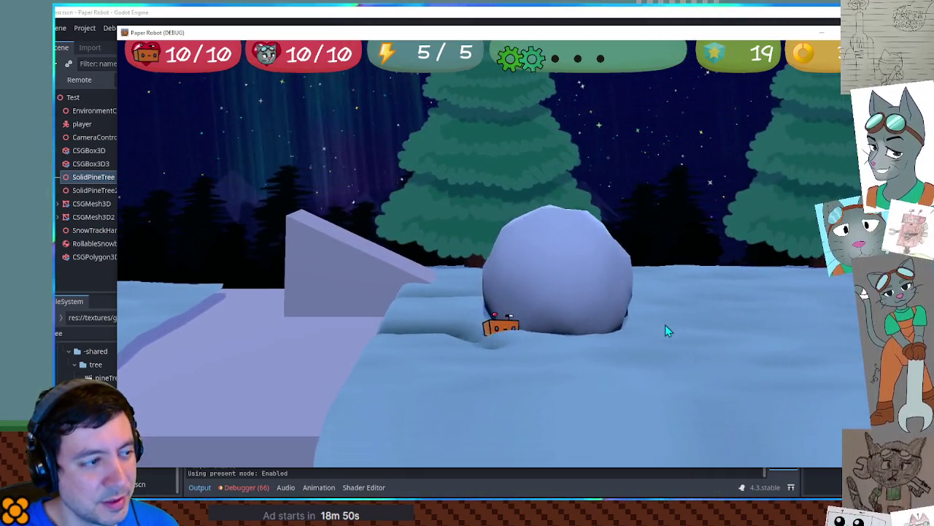
{"action": "key", "text": "w"}
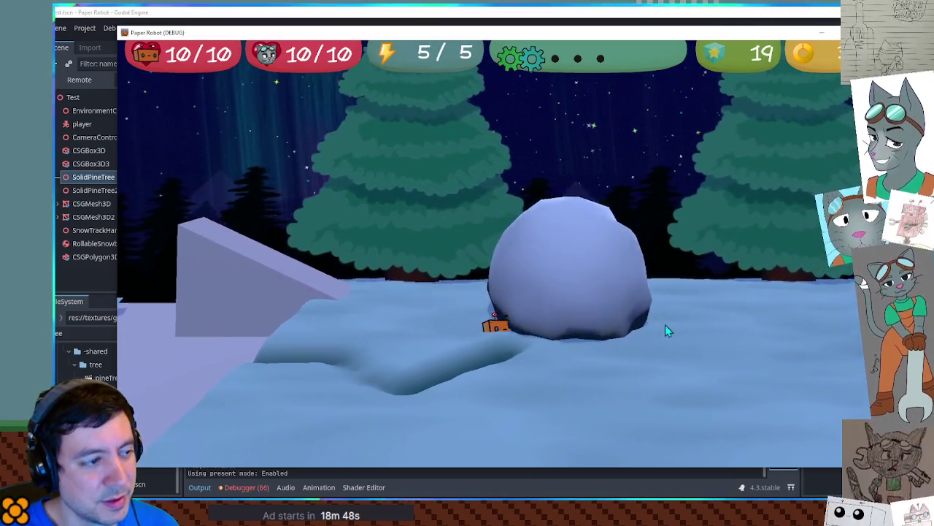
{"action": "key", "text": "w"}
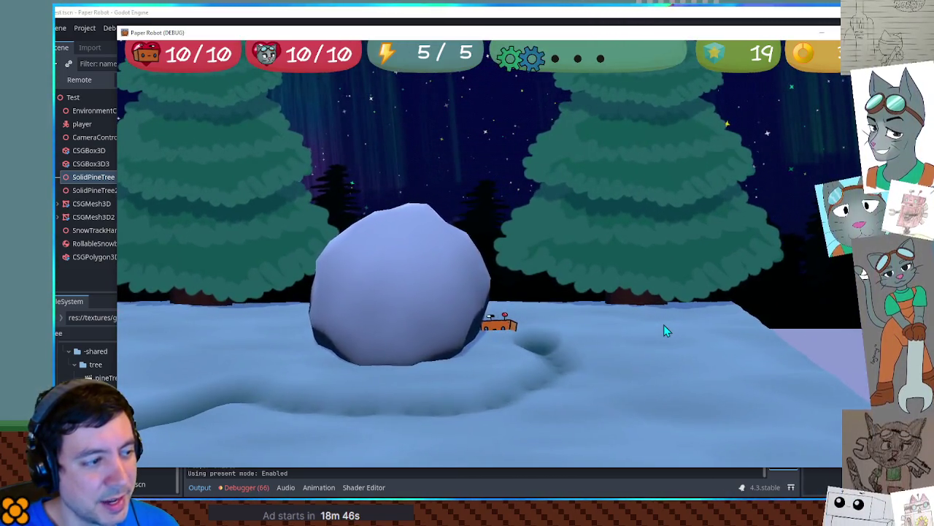
{"action": "key", "text": "w"}
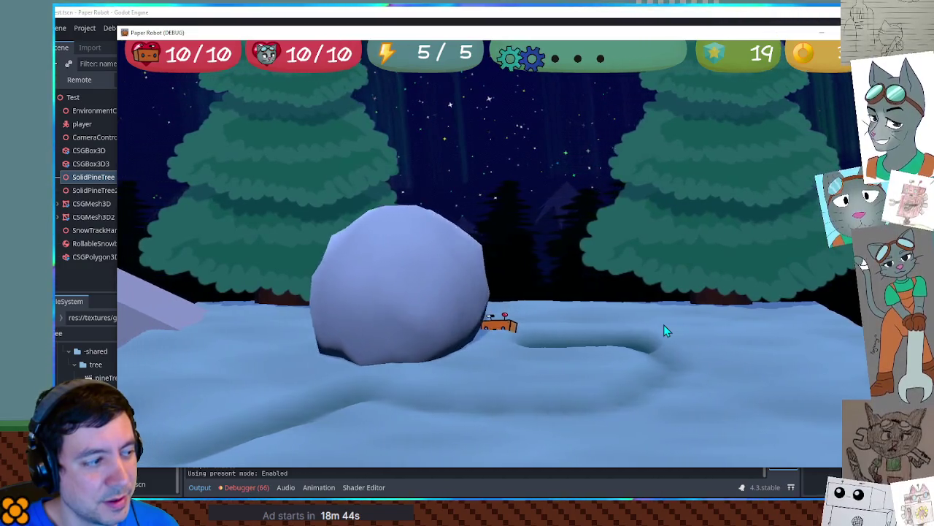
{"action": "key", "text": "w"}
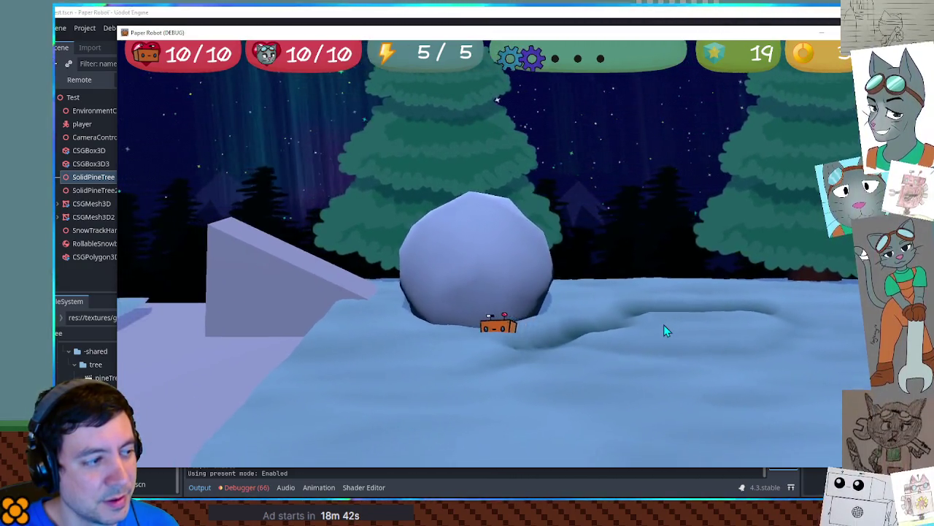
{"action": "key", "text": "w"}
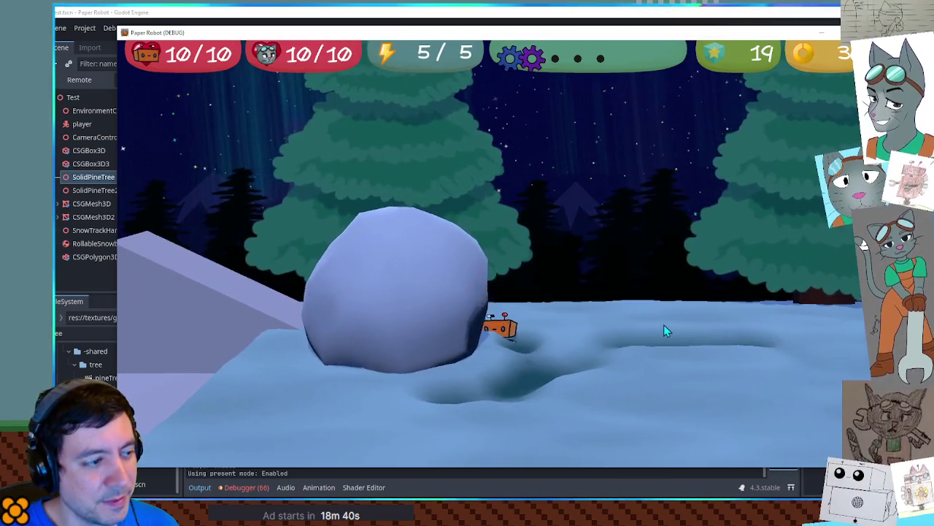
{"action": "key", "text": "w"}
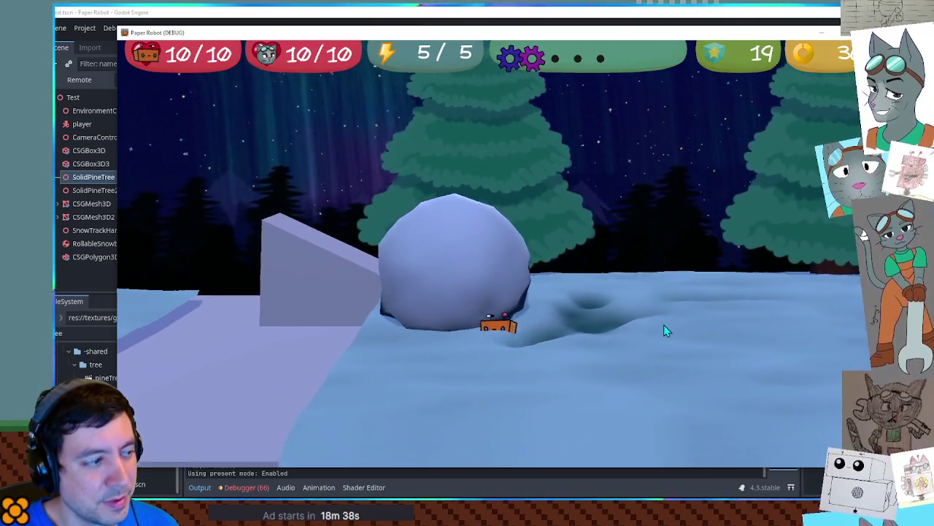
{"action": "key", "text": "w"}
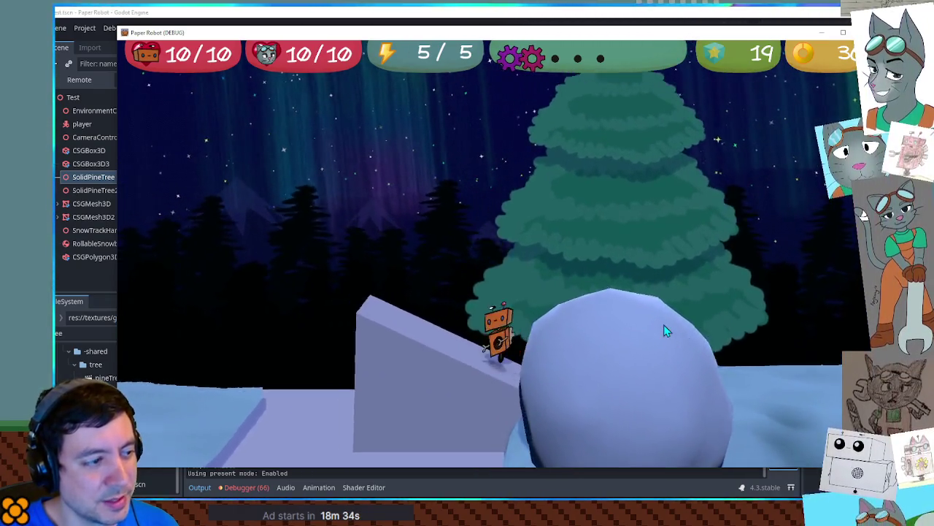
Jump onto the snowball, hop off onto the slanted snow block, then return to the editor
{"action": "key", "text": "space"}
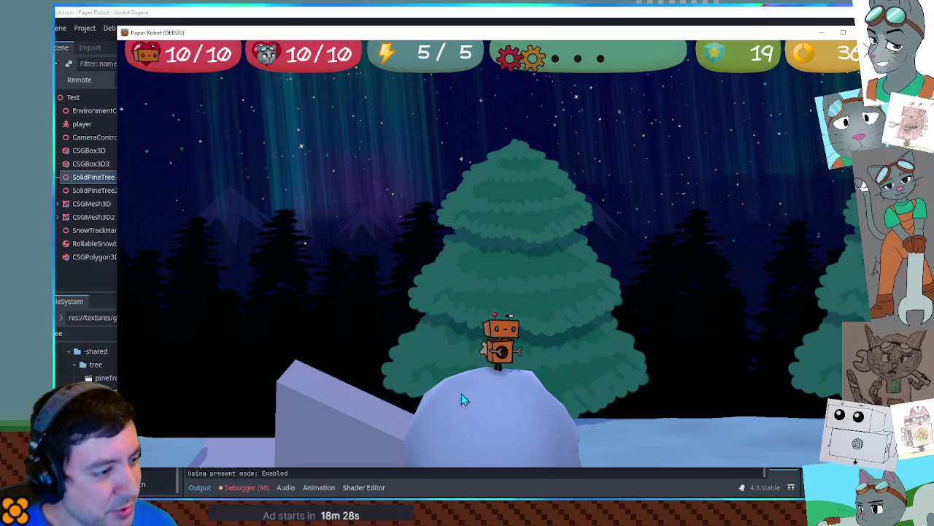
{"action": "key", "text": "d"}
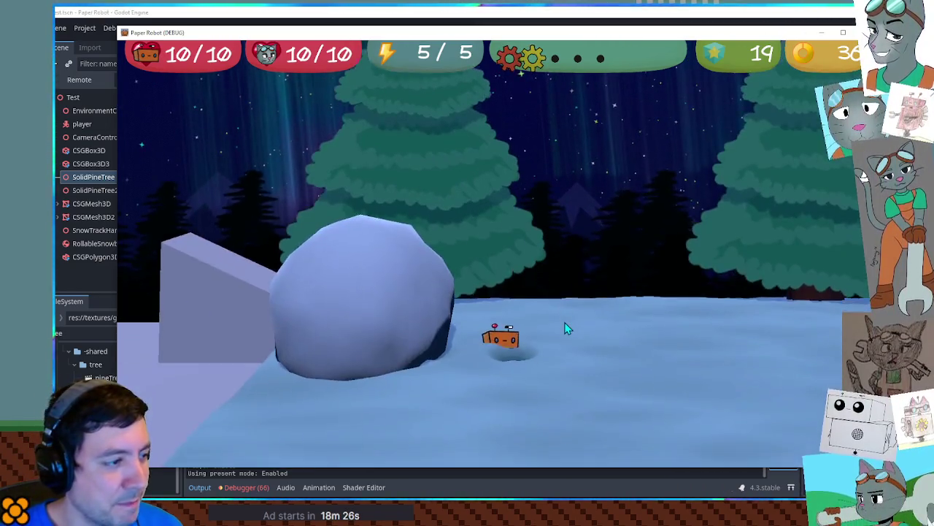
{"action": "key", "text": "a"}
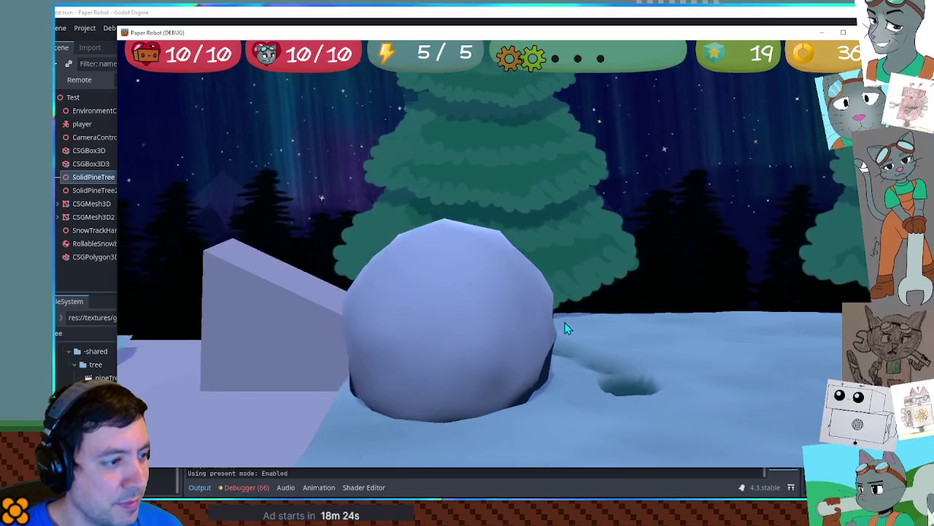
{"action": "key", "text": "space"}
{"action": "key", "text": "a"}
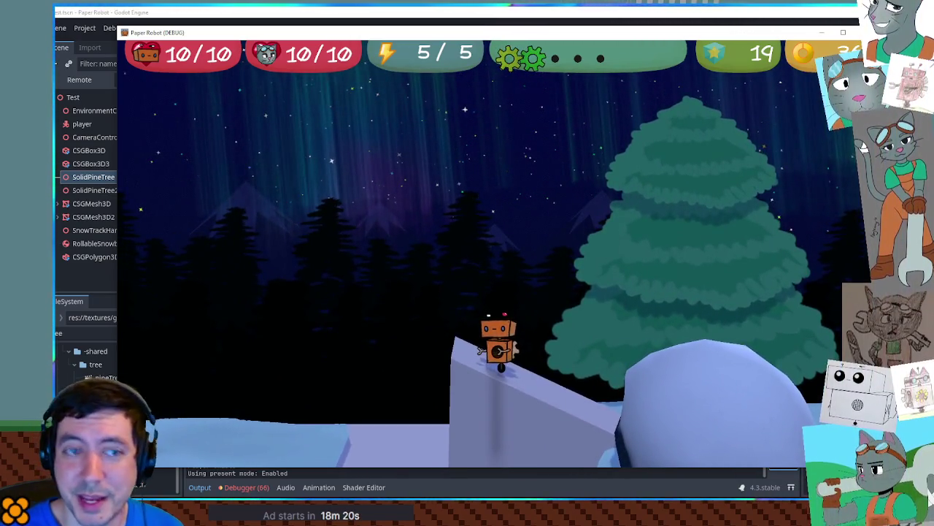
{"action": "left_click", "coordinate": [730, 12]}
{"action": "key", "text": "alt+Tab"}
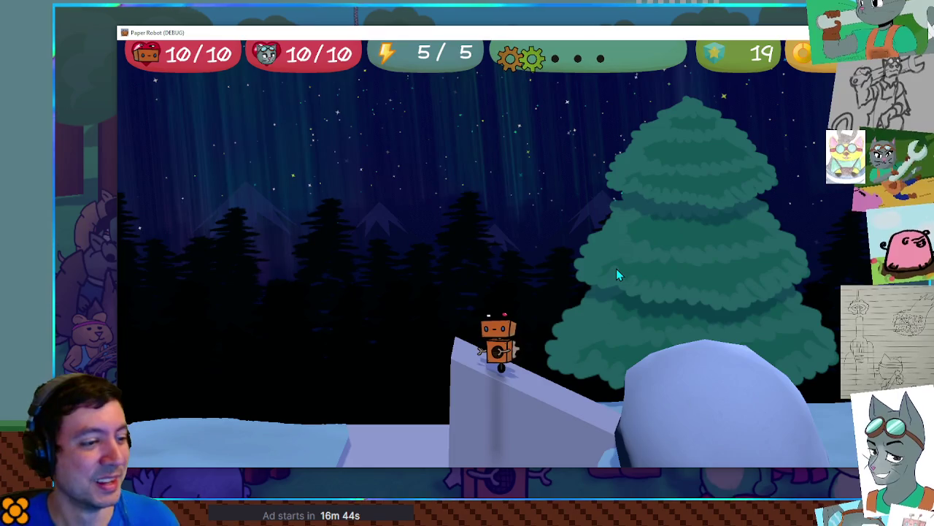
Push the snowball along with the D key, then switch to ch4concepts.kra in Krita
{"action": "key", "text": "d"}
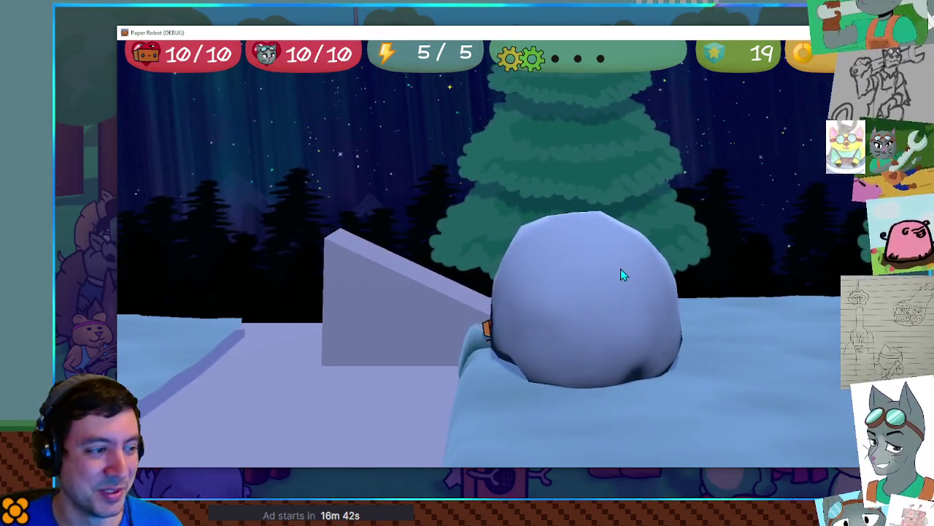
{"action": "key", "text": "d"}
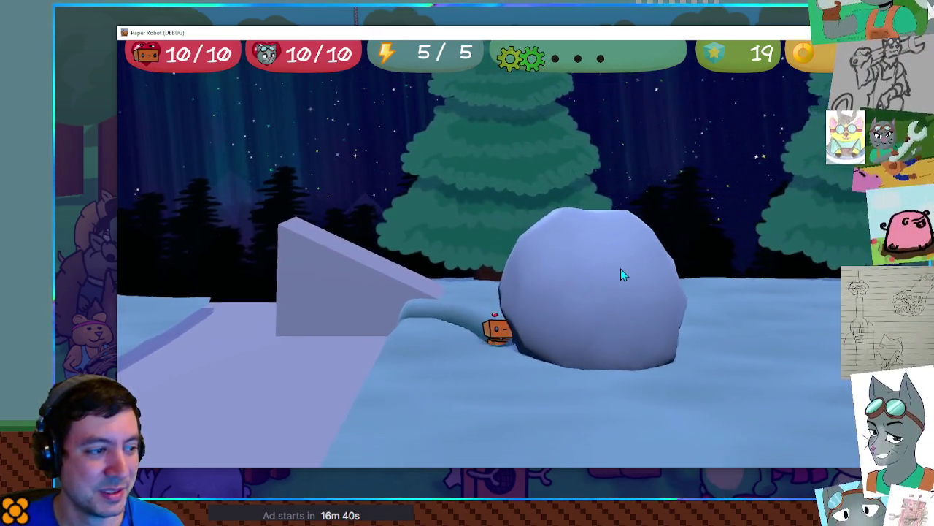
{"action": "key", "text": "d"}
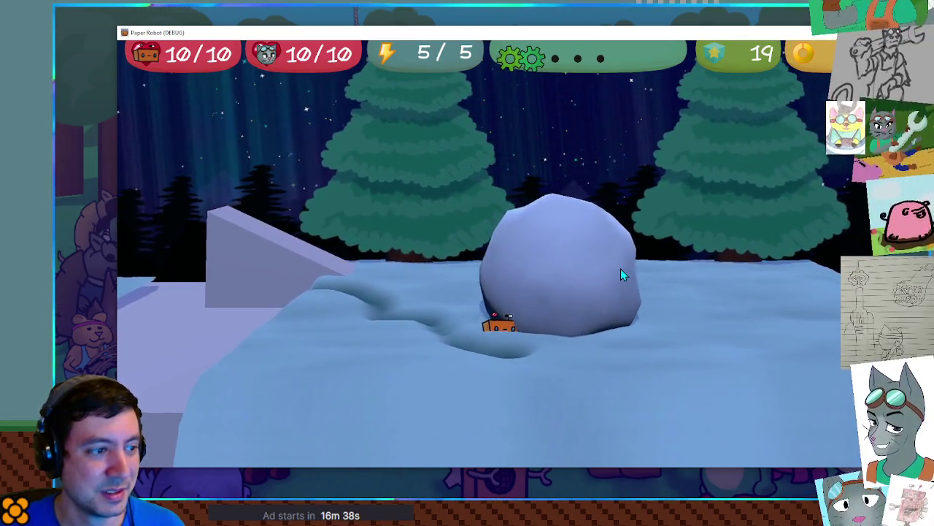
{"action": "key", "text": "d"}
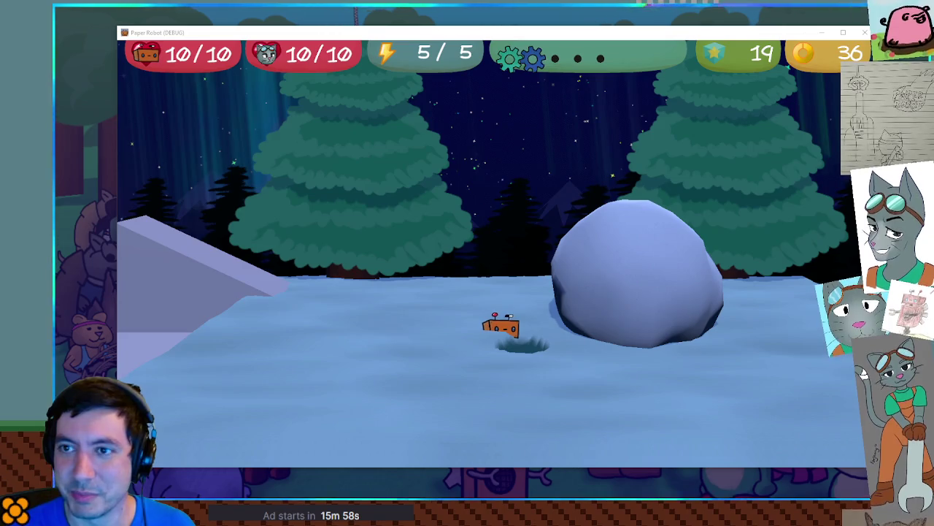
{"action": "key", "text": "alt+Tab"}
{"action": "key", "text": "1"}
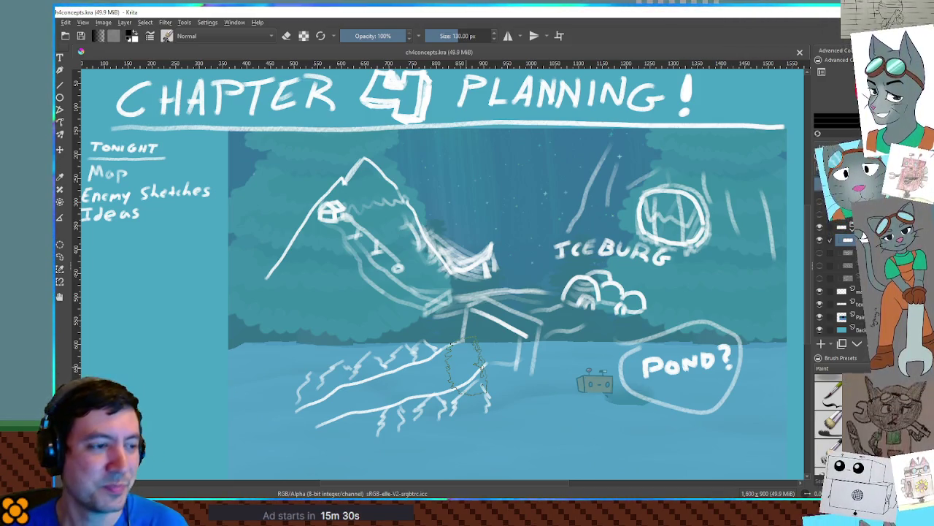
Shrink the brush to 53.44 px and try test strokes around the iceberg, undoing the ellipse
{"action": "key", "text": "["}
{"action": "key", "text": "["}
{"action": "key", "text": "["}
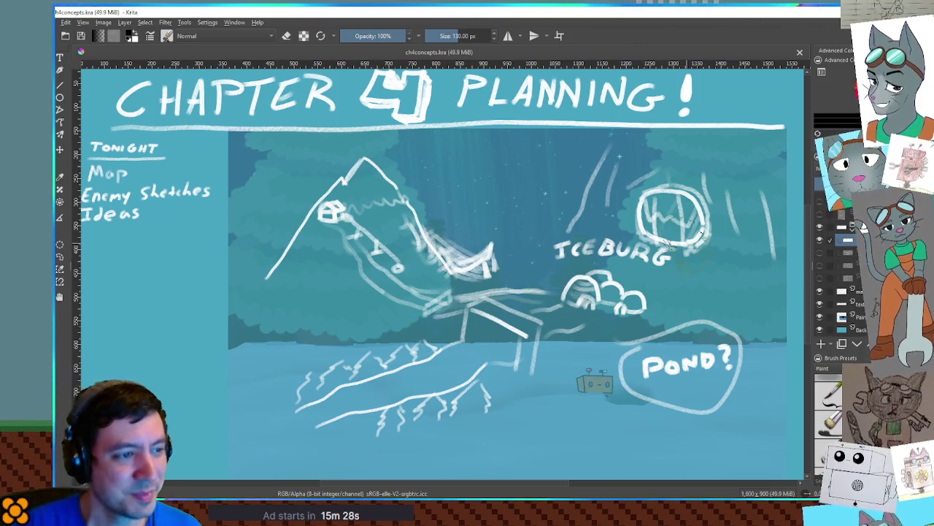
{"action": "key", "text": "bracketleft"}
{"action": "mouse_move", "coordinate": [720, 183]}
{"action": "left_mouse_down"}
{"action": "mouse_move", "coordinate": [686, 167]}
{"action": "mouse_move", "coordinate": [643, 271]}
{"action": "left_mouse_up"}
{"action": "left_click_drag", "start_coordinate": [642, 272], "coordinate": [697, 175]}
{"action": "key", "text": "ctrl+z"}
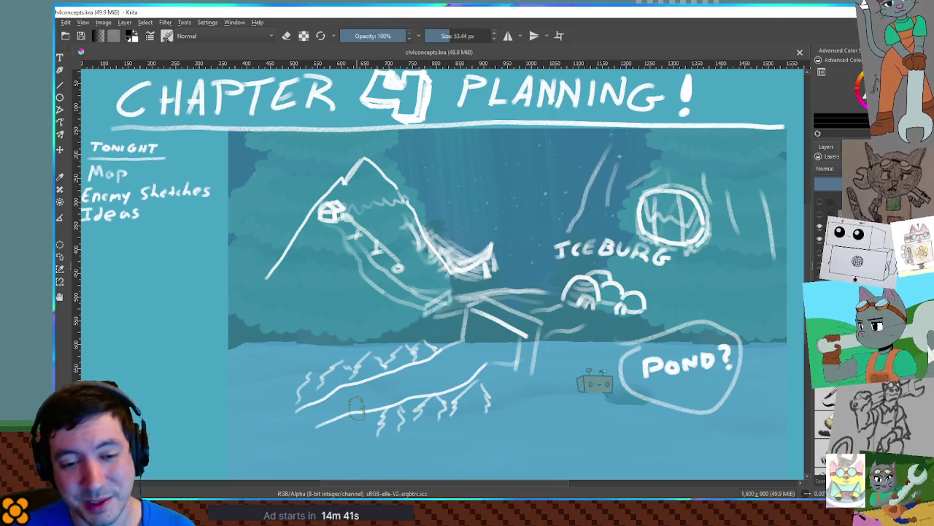
{"action": "mouse_move", "coordinate": [299, 420]}
{"action": "left_mouse_down"}
{"action": "mouse_move", "coordinate": [429, 387]}
{"action": "mouse_move", "coordinate": [511, 354]}
{"action": "mouse_move", "coordinate": [309, 419]}
{"action": "mouse_move", "coordinate": [511, 337]}
{"action": "left_mouse_up"}
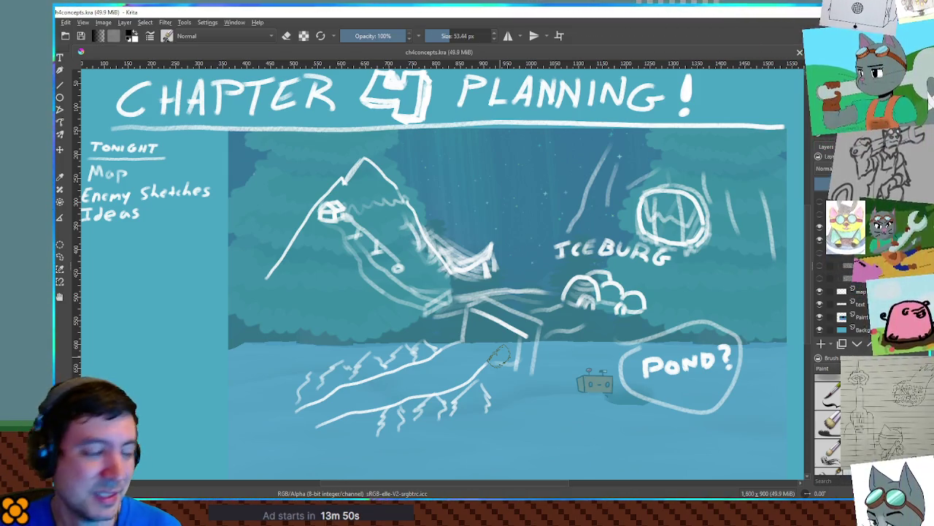
Paint a dark stroke along the lower slope in Krita, undoing the first attempt and the scribbled blob
{"action": "left_click_drag", "start_coordinate": [284, 425], "coordinate": [501, 363]}
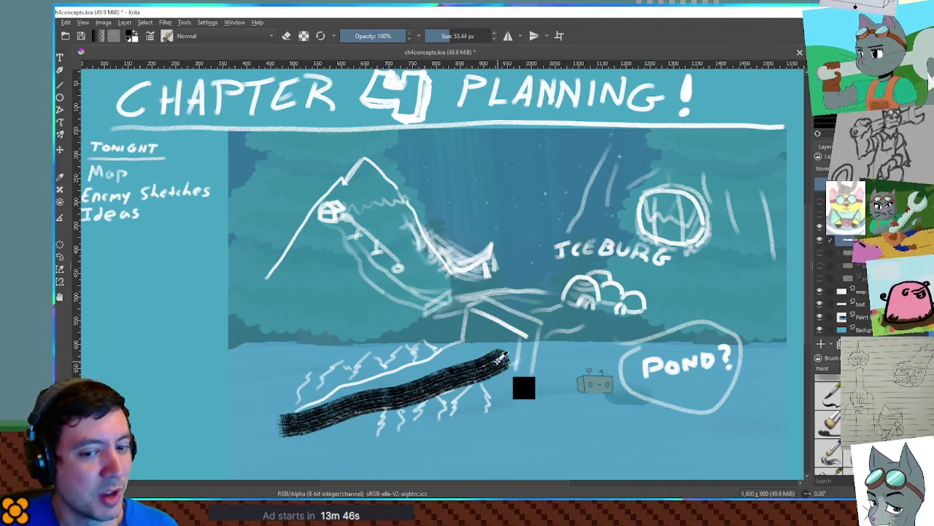
{"action": "key", "text": "ctrl+z"}
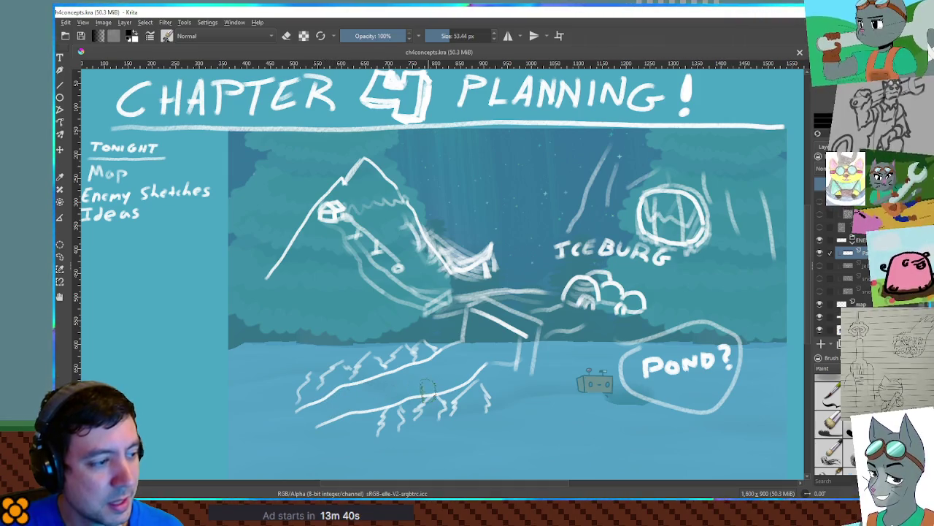
{"action": "mouse_move", "coordinate": [153, 458]}
{"action": "left_mouse_down"}
{"action": "mouse_move", "coordinate": [385, 417]}
{"action": "mouse_move", "coordinate": [496, 358]}
{"action": "left_mouse_up"}
{"action": "mouse_move", "coordinate": [294, 417]}
{"action": "left_mouse_down"}
{"action": "mouse_move", "coordinate": [286, 381]}
{"action": "mouse_move", "coordinate": [343, 376]}
{"action": "mouse_move", "coordinate": [334, 417]}
{"action": "mouse_move", "coordinate": [328, 392]}
{"action": "mouse_move", "coordinate": [305, 398]}
{"action": "mouse_move", "coordinate": [312, 403]}
{"action": "left_mouse_up"}
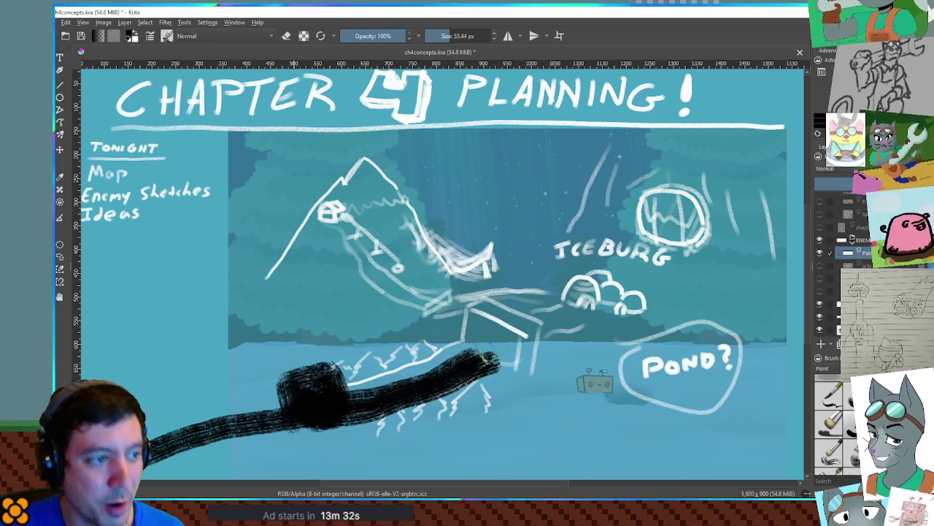
{"action": "key", "text": "ctrl+z"}
{"action": "key", "text": "ctrl+z"}
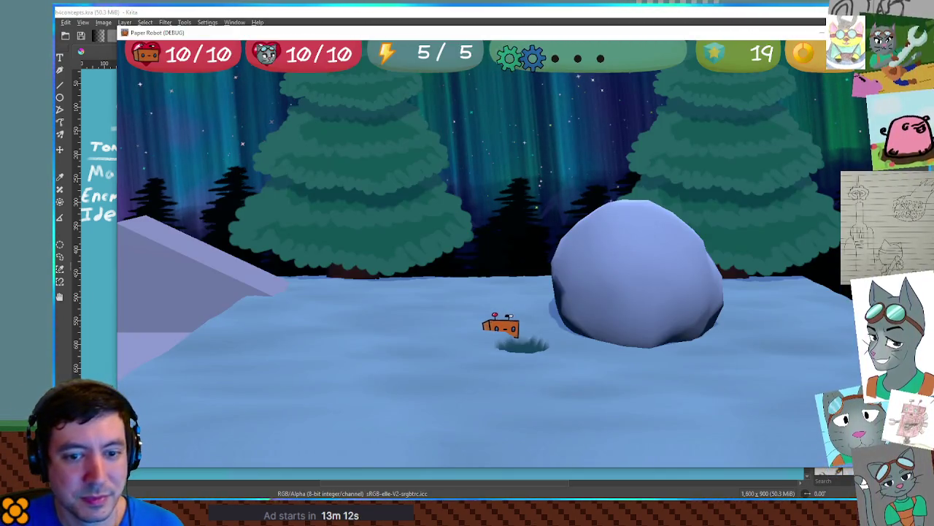
{"action": "key", "text": "alt+F4"}
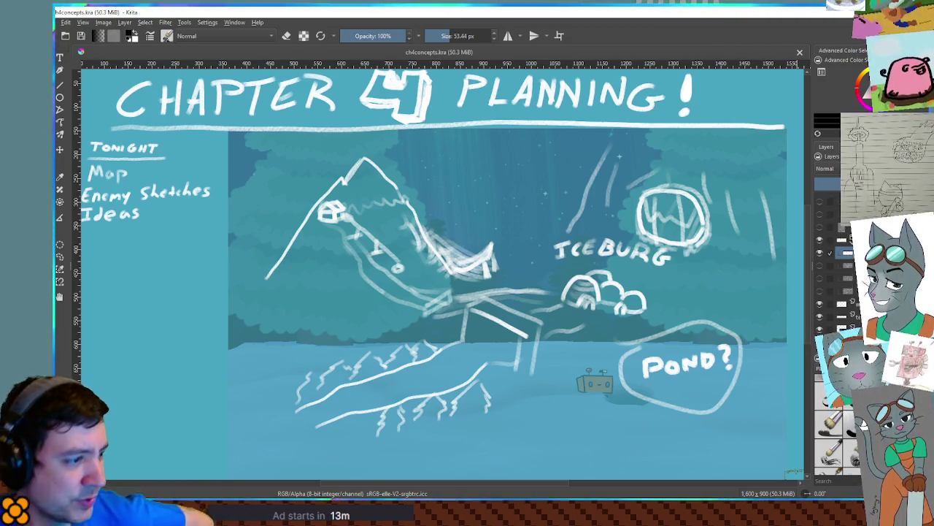
{"action": "mouse_move", "coordinate": [343, 398]}
{"action": "left_mouse_down"}
{"action": "mouse_move", "coordinate": [515, 349]}
{"action": "mouse_move", "coordinate": [509, 356]}
{"action": "left_mouse_up"}
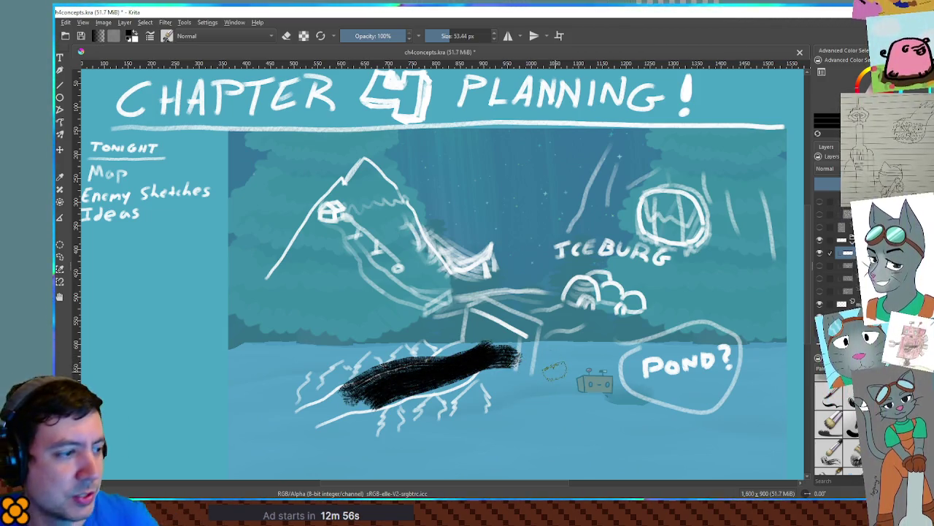
{"action": "key", "text": "ctrl+z"}
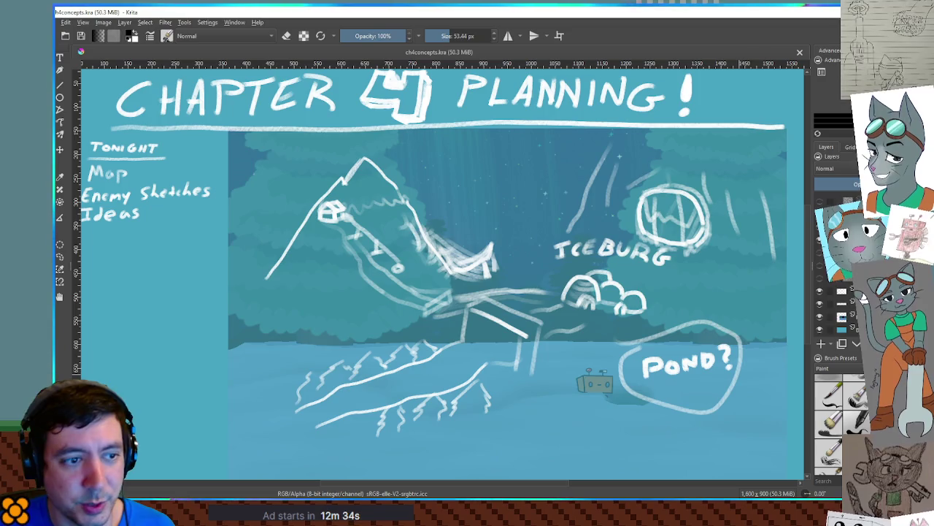
{"action": "mouse_move", "coordinate": [820, 279]}
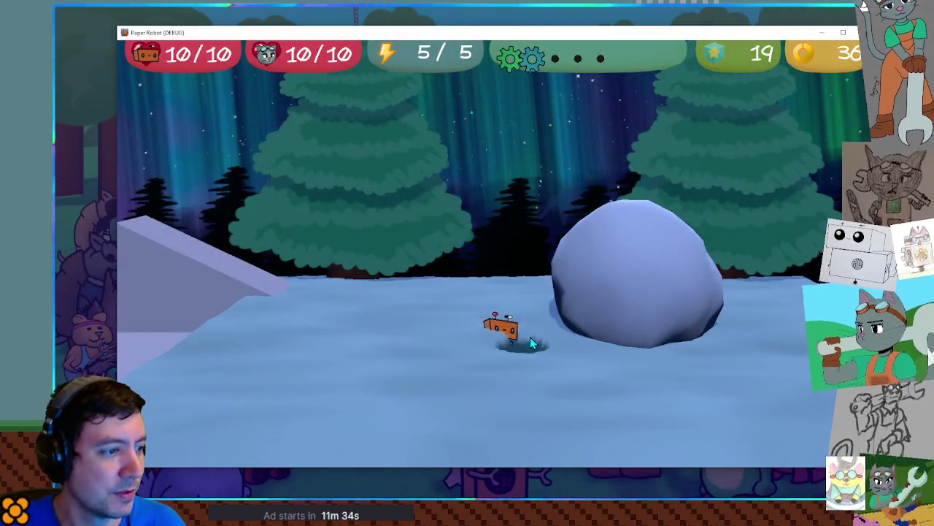
Loop the robot off the ramp through deep snow, then turn and shove the snowball left
{"action": "key", "text": "a"}
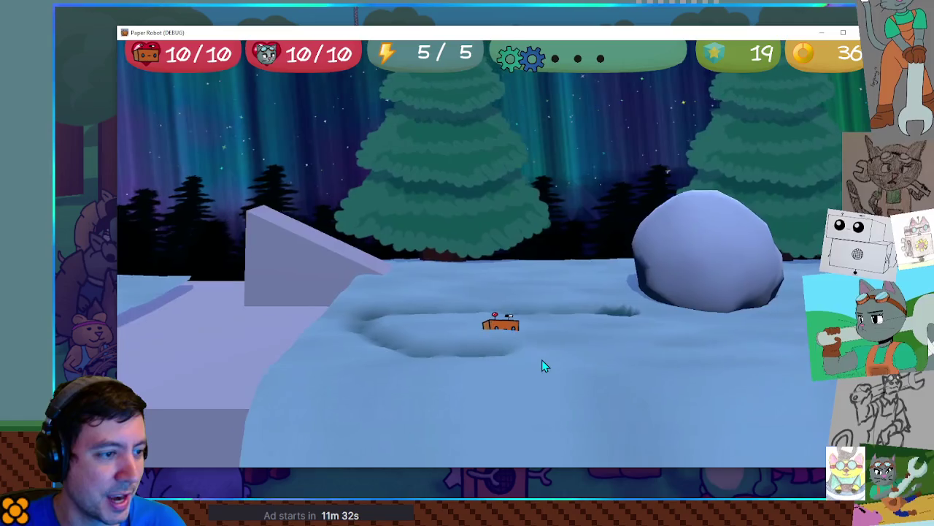
{"action": "key", "text": "a"}
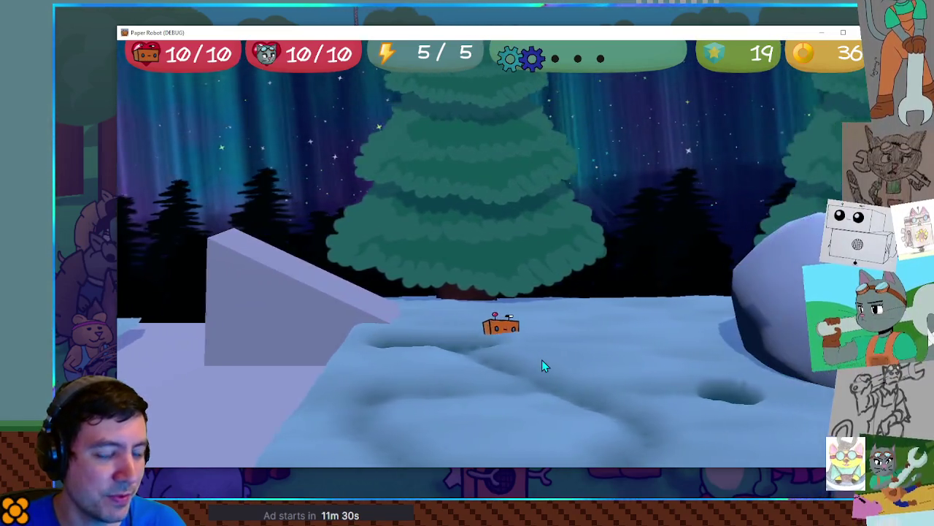
{"action": "key", "text": "w"}
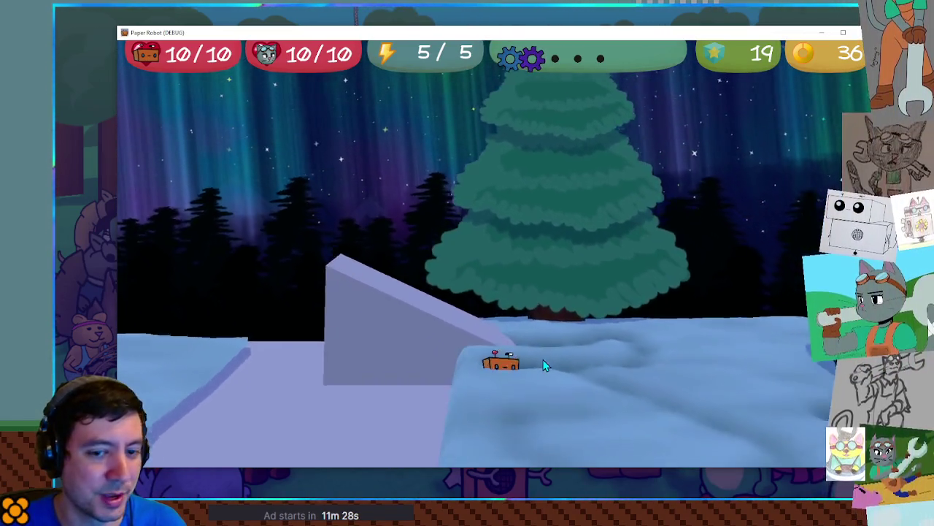
{"action": "key", "text": "d"}
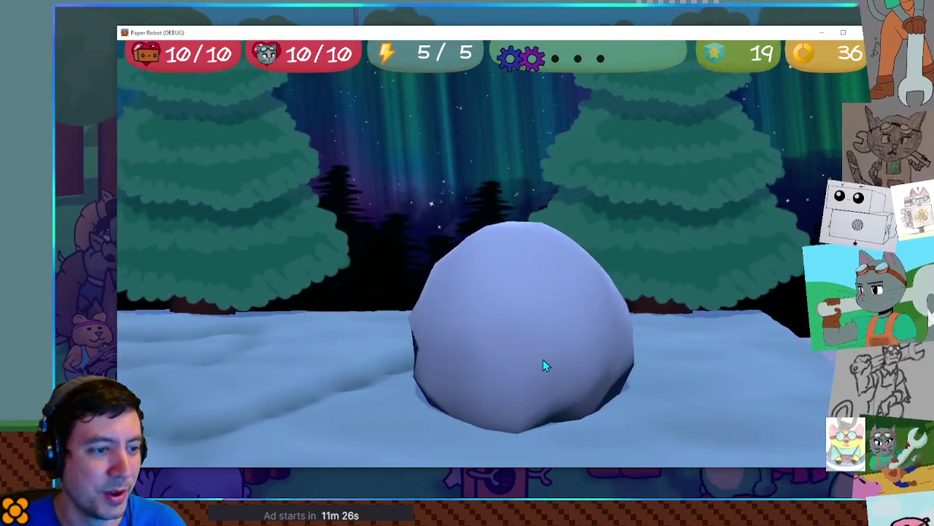
{"action": "key", "text": "a"}
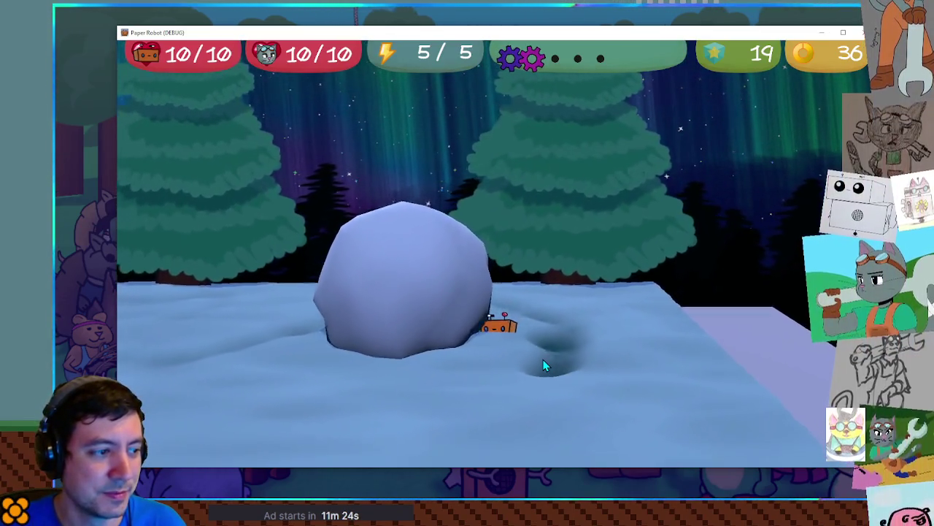
{"action": "key", "text": "d"}
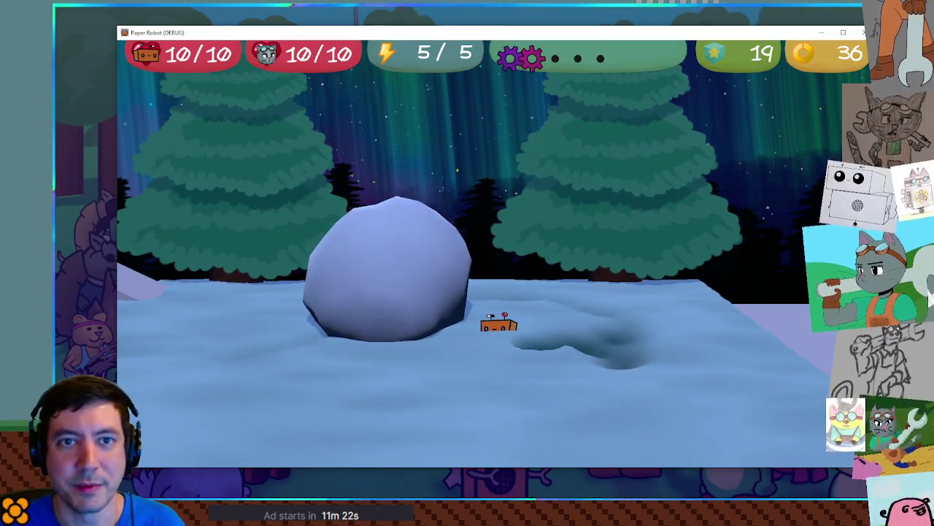